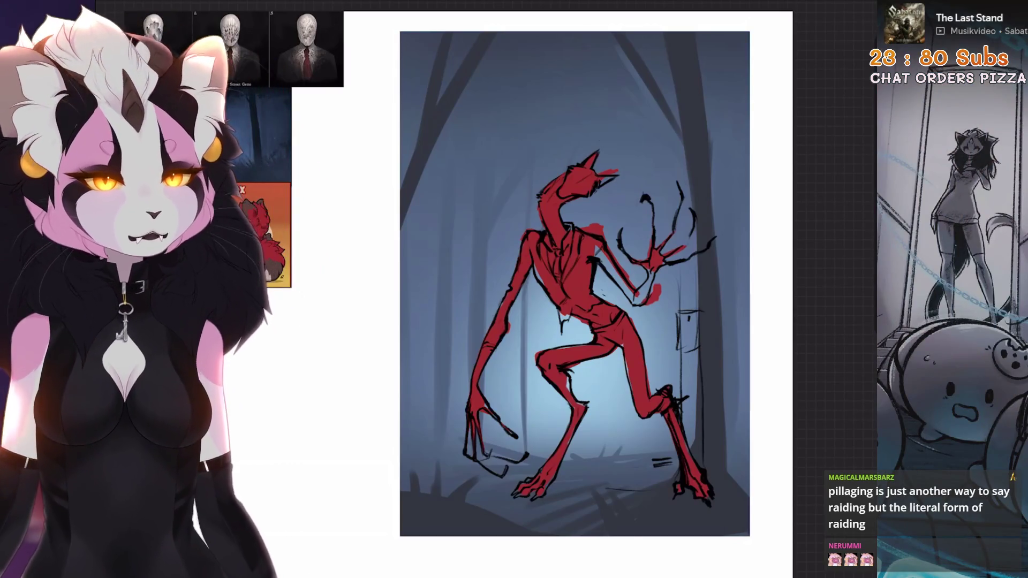
scroll(575, 281, "down", 3)
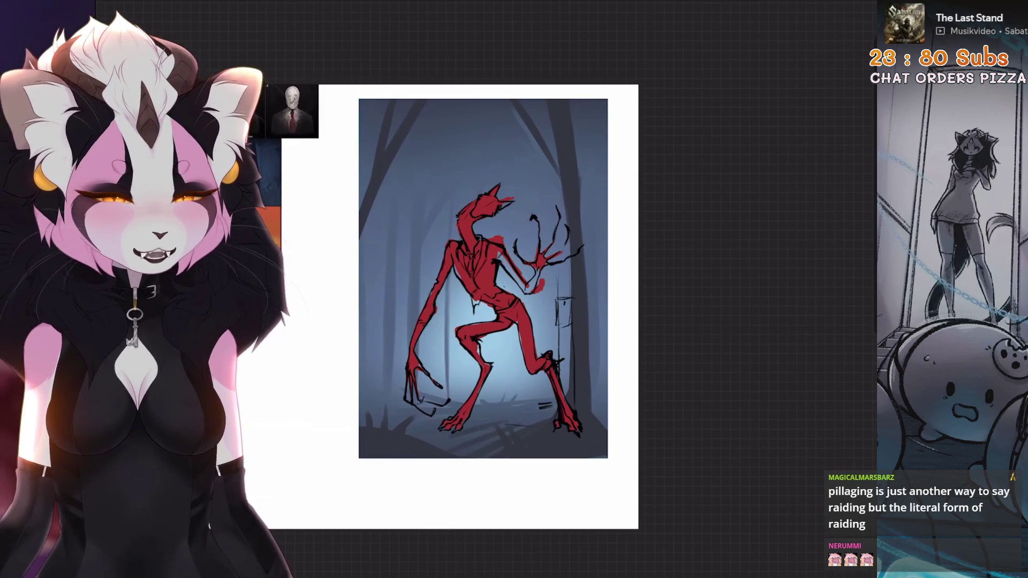
scroll(482, 282, "up", 5)
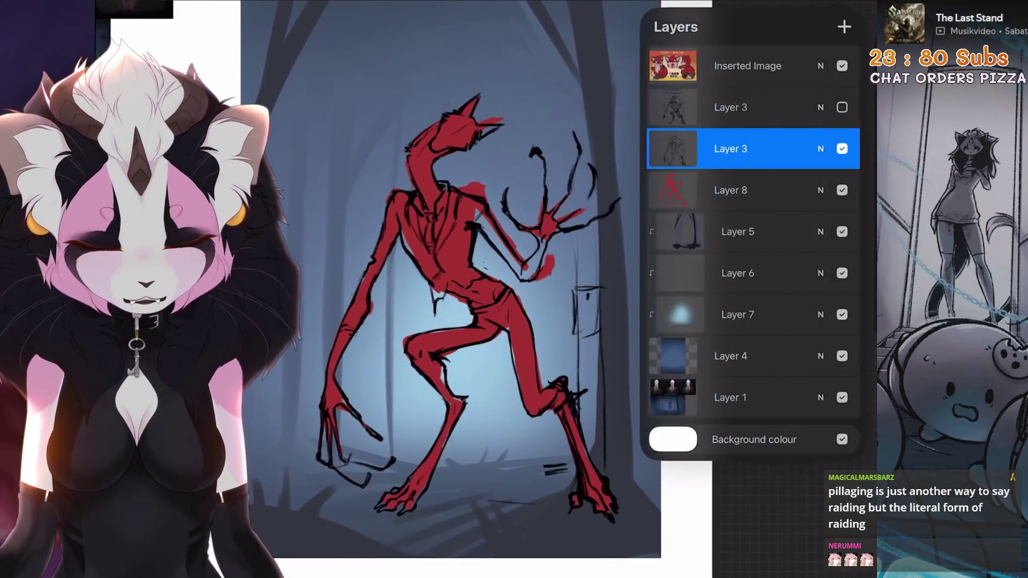
scroll(483, 281, "up", 4)
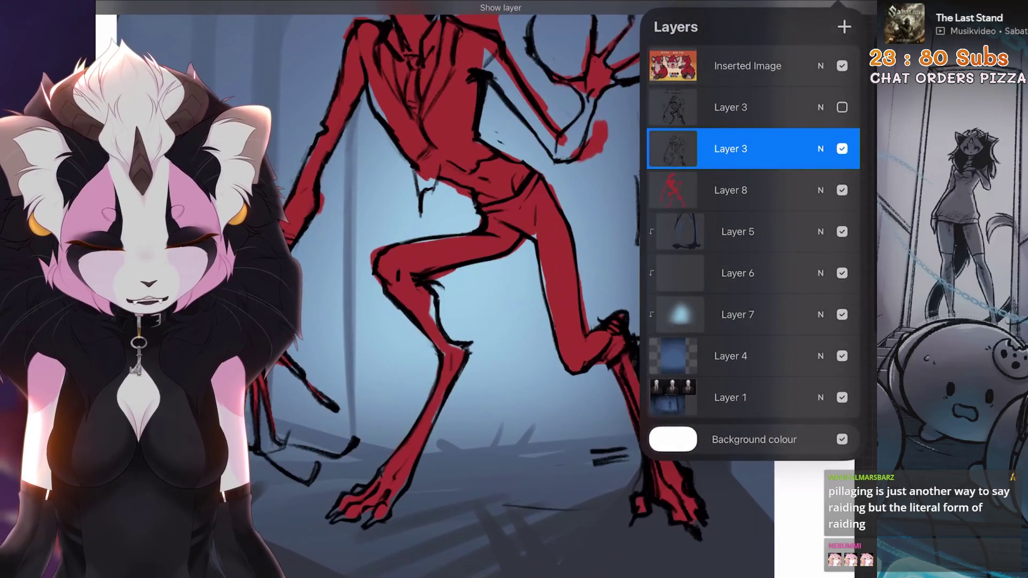
scroll(482, 281, "up", 5)
scroll(482, 282, "up", 4)
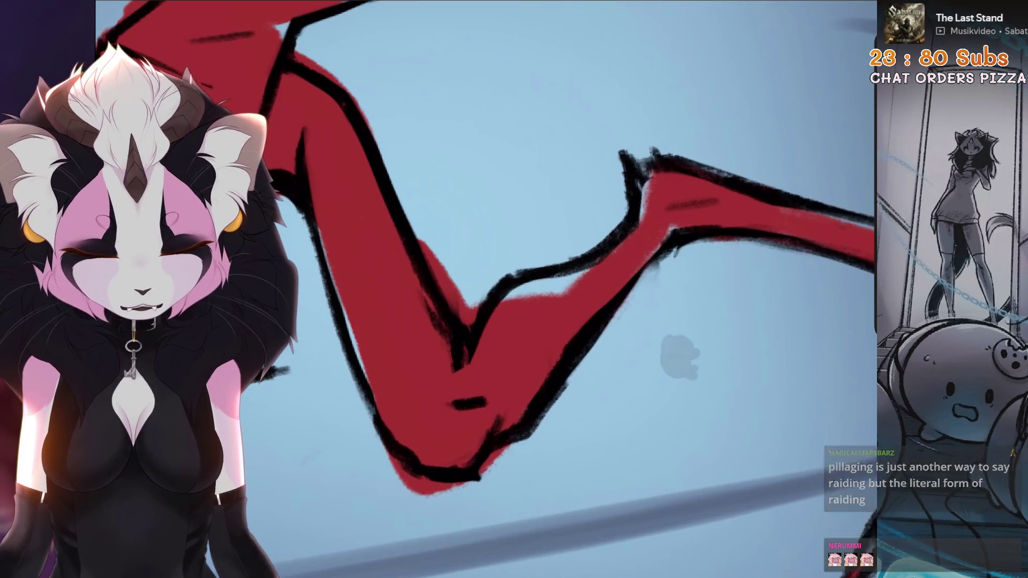
scroll(680, 368, "up", 3)
Reinforce the black outline on the limb's upper edge and redraw the thigh's left-edge line cleanly
left_click_drag(595, 197, 482, 378)
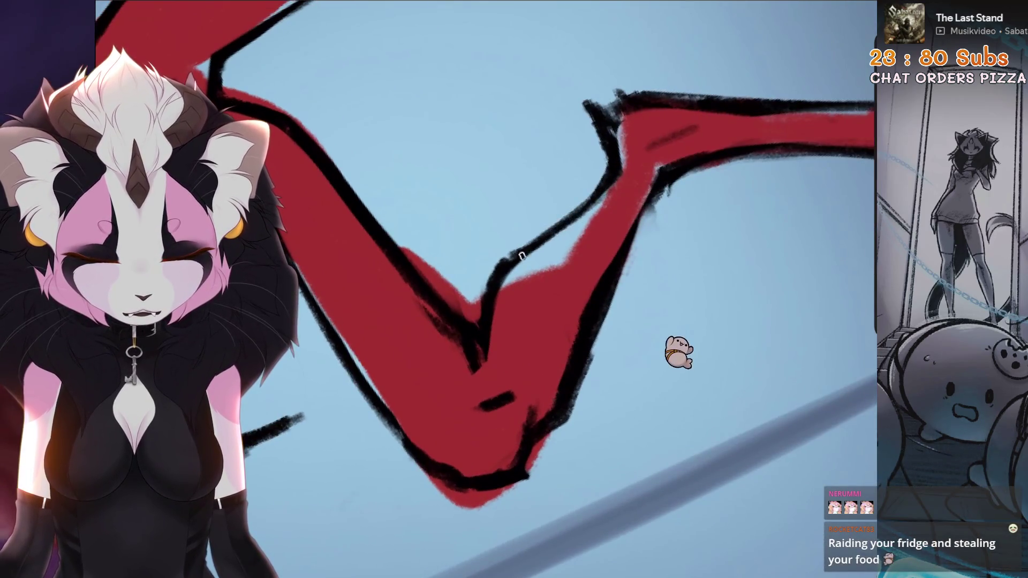
scroll(679, 314, "down", 5)
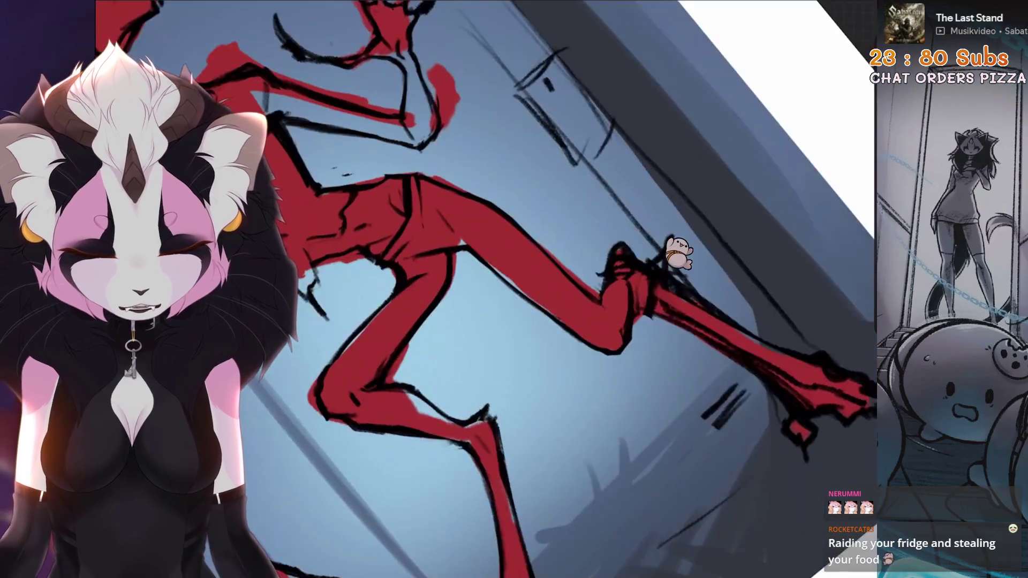
scroll(679, 201, "down", 2)
scroll(679, 176, "up", 3)
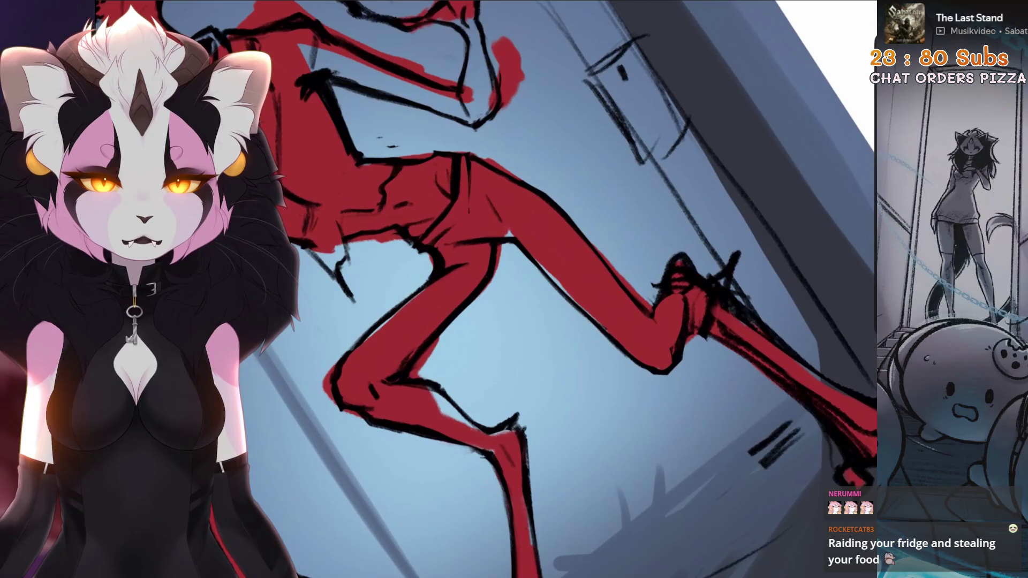
scroll(563, 241, "down", 4)
scroll(562, 161, "up", 4)
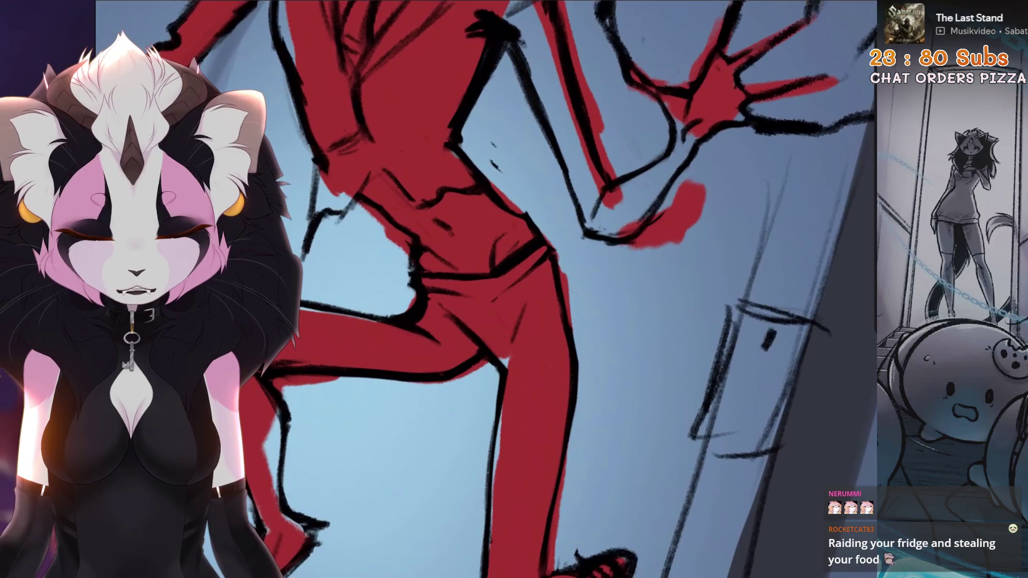
scroll(562, 242, "down", 2)
scroll(563, 241, "down", 1)
scroll(563, 241, "up", 3)
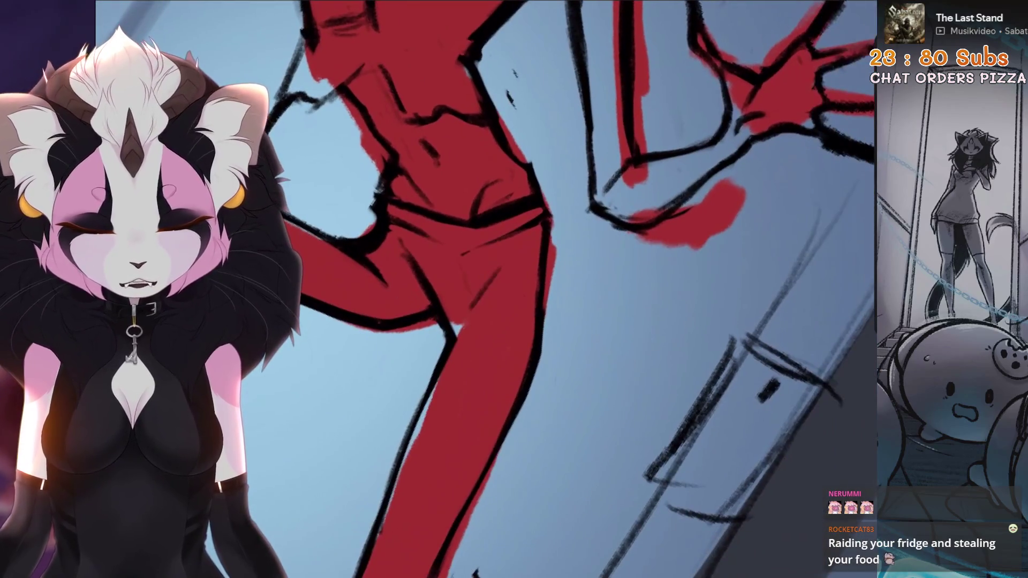
scroll(563, 242, "up", 2)
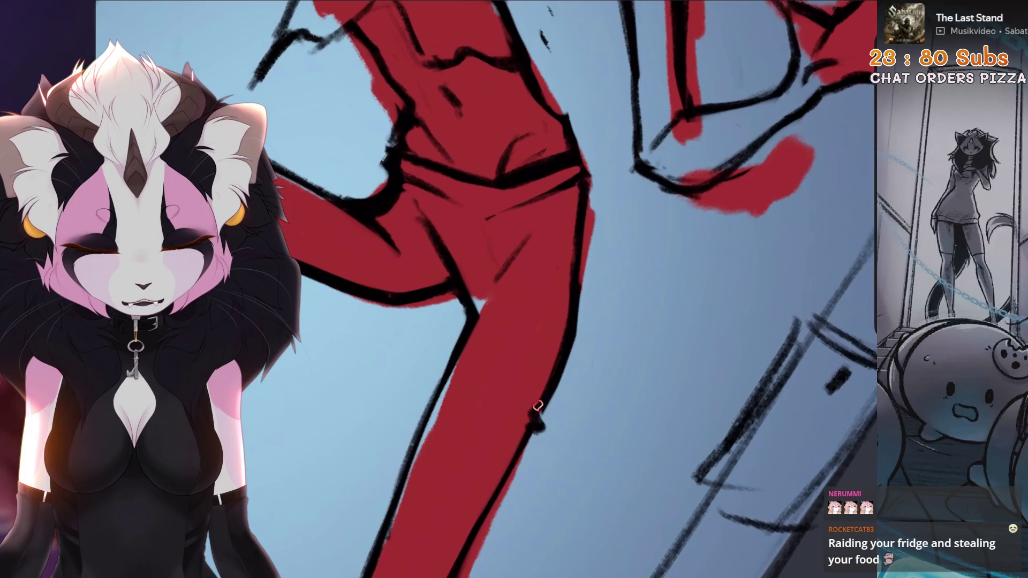
key("ctrl+z")
scroll(536, 407, "down", 4)
scroll(562, 322, "down", 2)
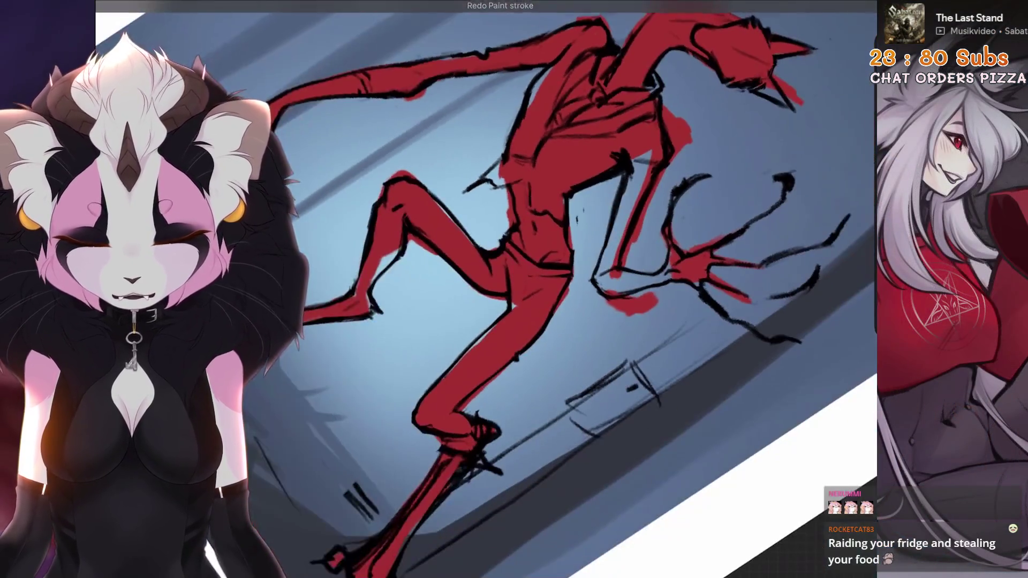
scroll(563, 322, "up", 5)
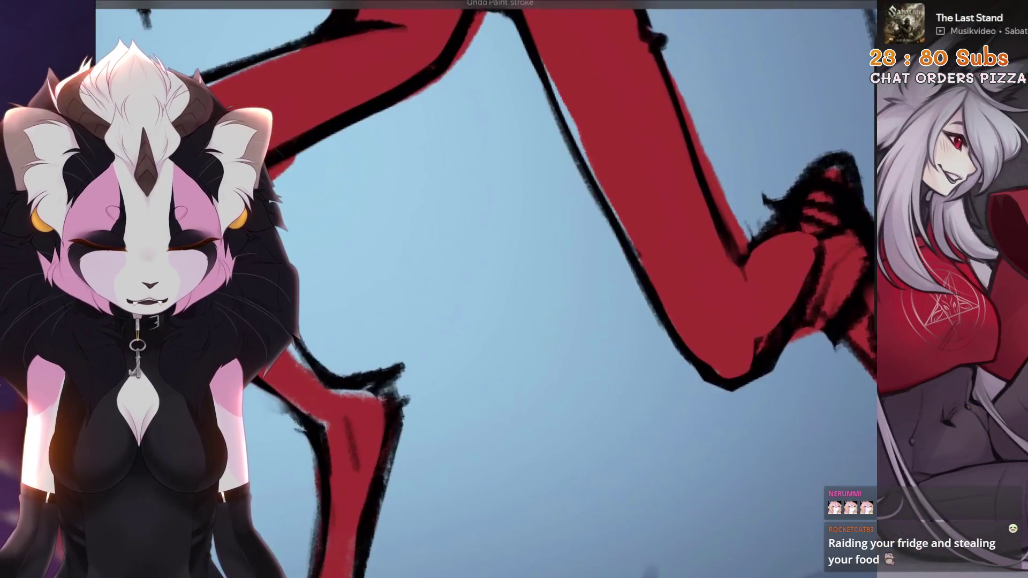
key("ctrl+z")
scroll(562, 290, "down", 3)
scroll(563, 289, "up", 4)
left_click_drag(386, 301, 389, 344)
key("ctrl+z")
left_click_drag(376, 305, 378, 360)
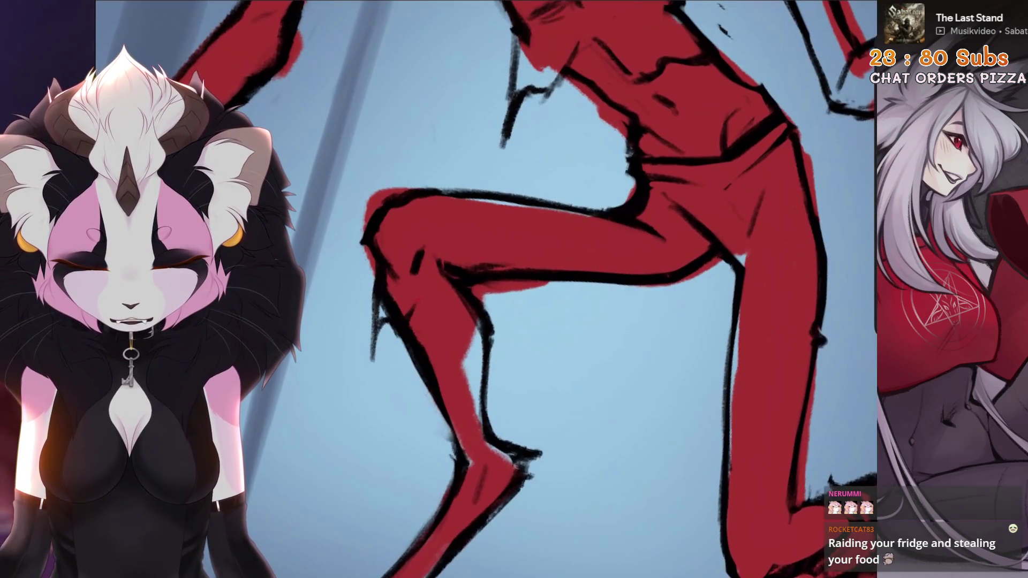
scroll(466, 296, "down", 3)
scroll(515, 289, "up", 4)
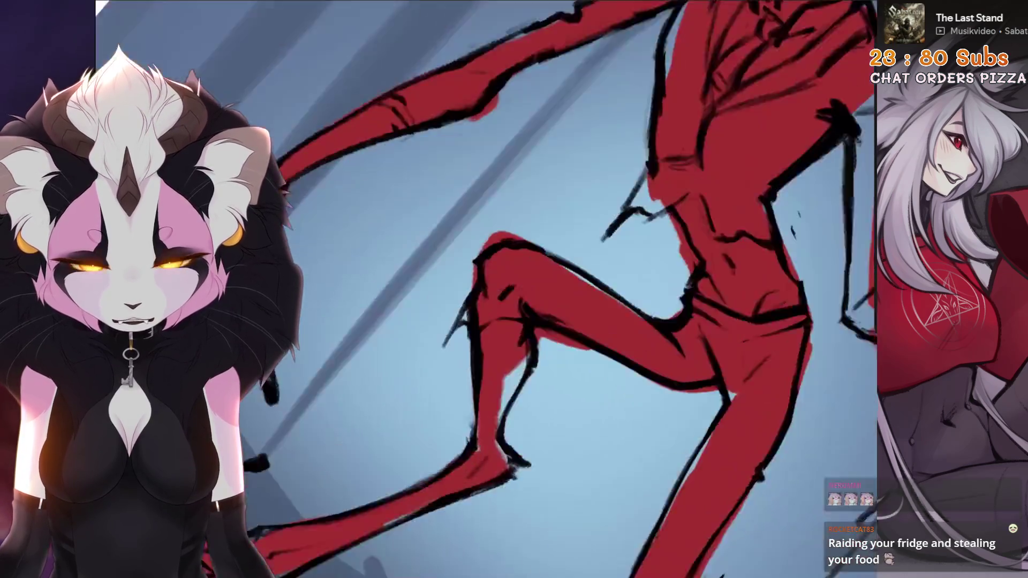
scroll(493, 308, "down", 3)
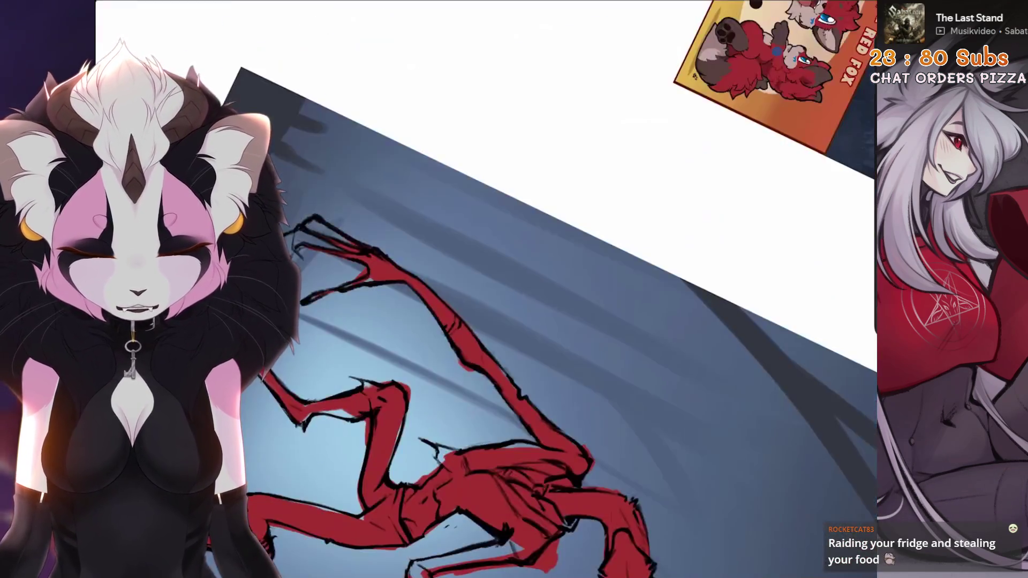
scroll(515, 289, "up", 4)
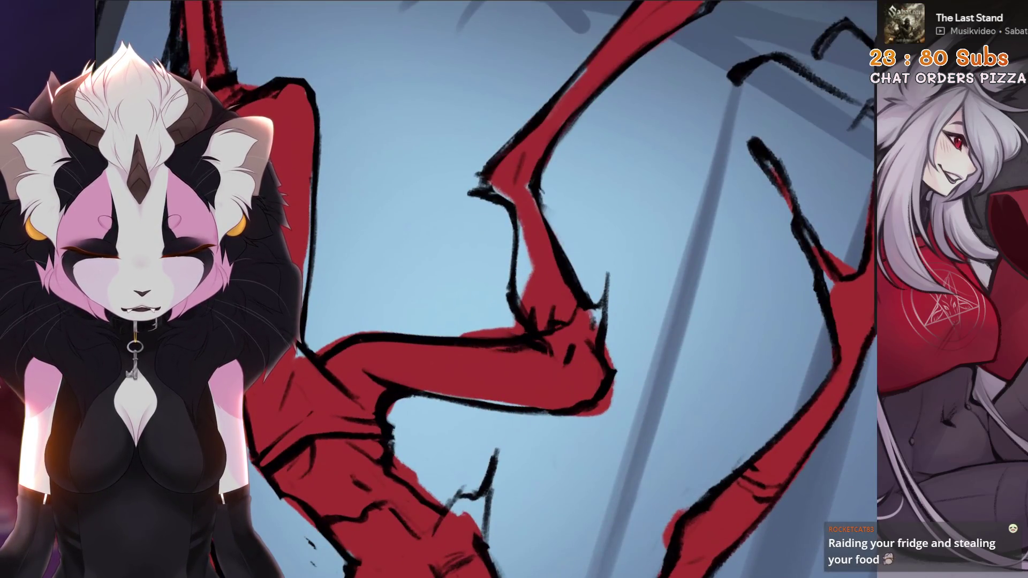
scroll(514, 290, "down", 3)
scroll(515, 289, "up", 3)
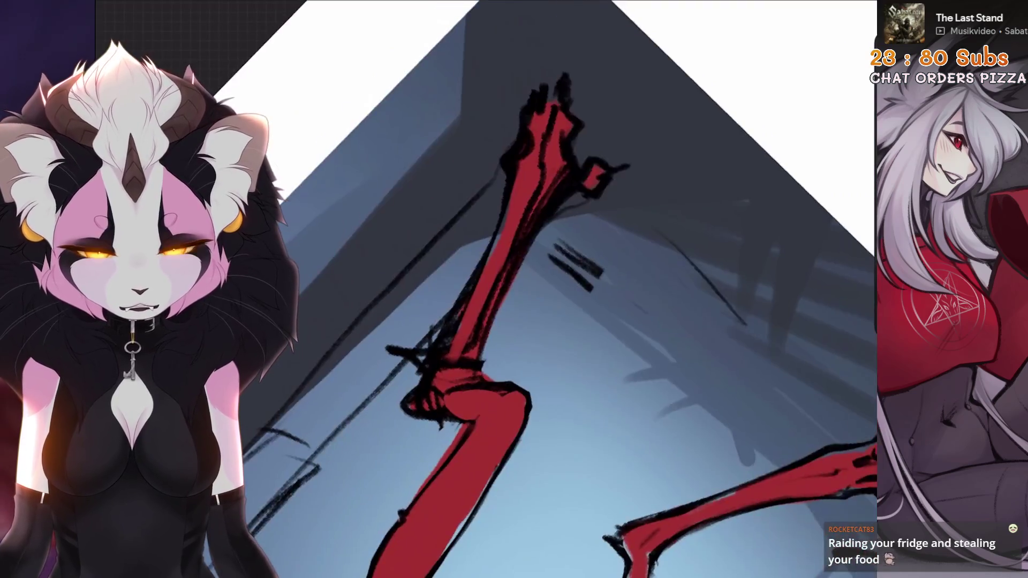
scroll(514, 289, "up", 2)
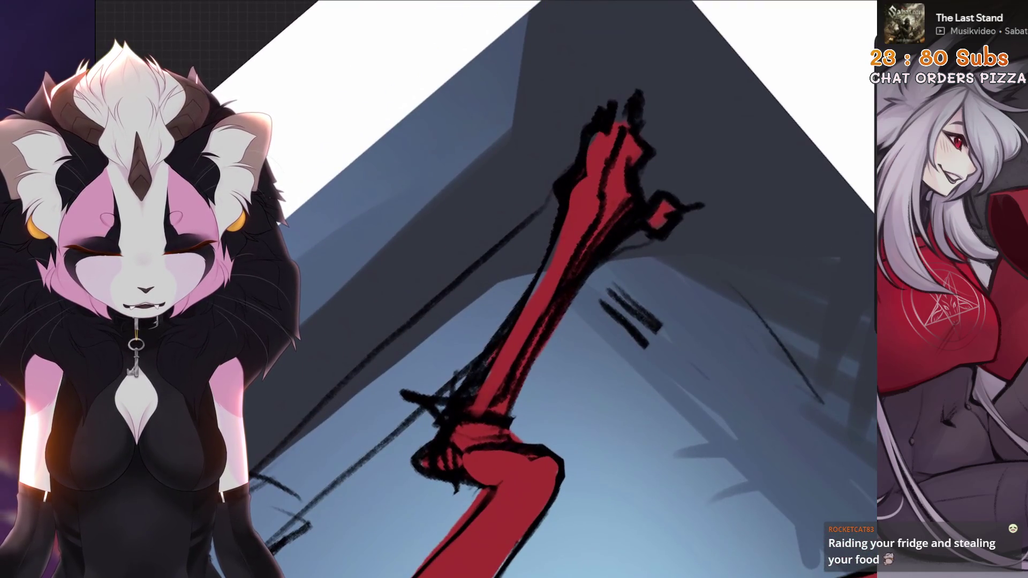
scroll(514, 290, "down", 3)
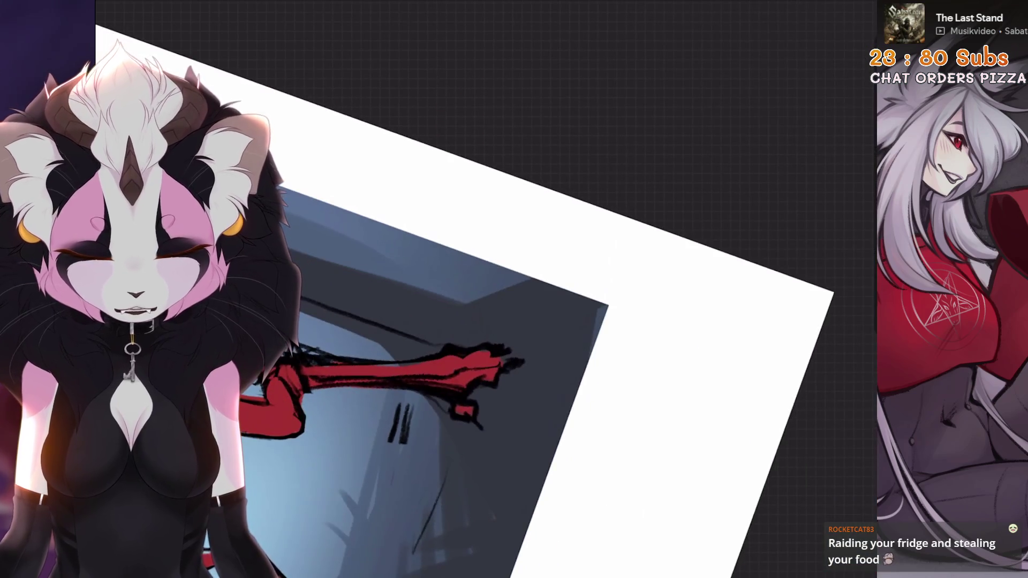
scroll(514, 290, "up", 5)
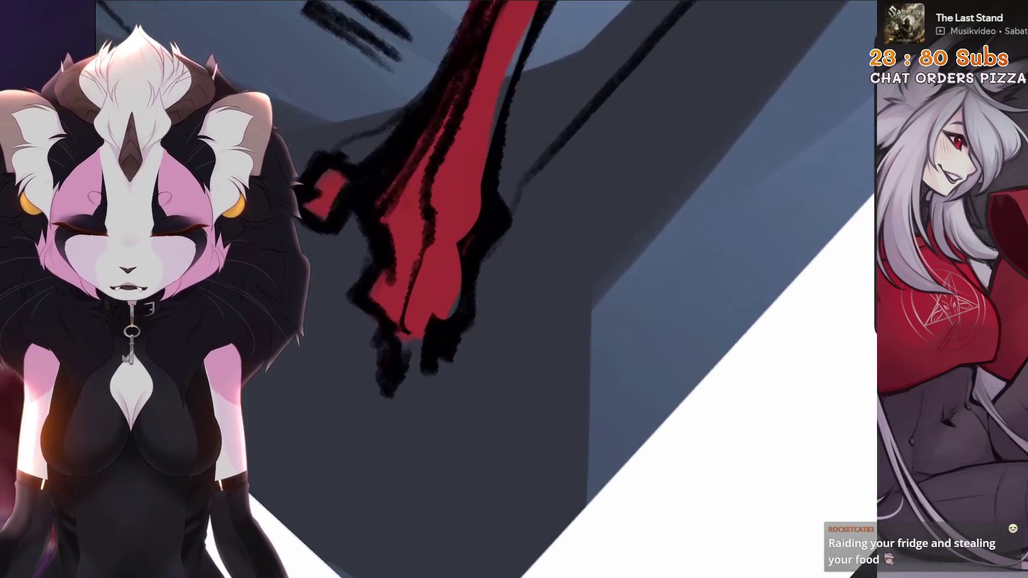
scroll(514, 290, "up", 3)
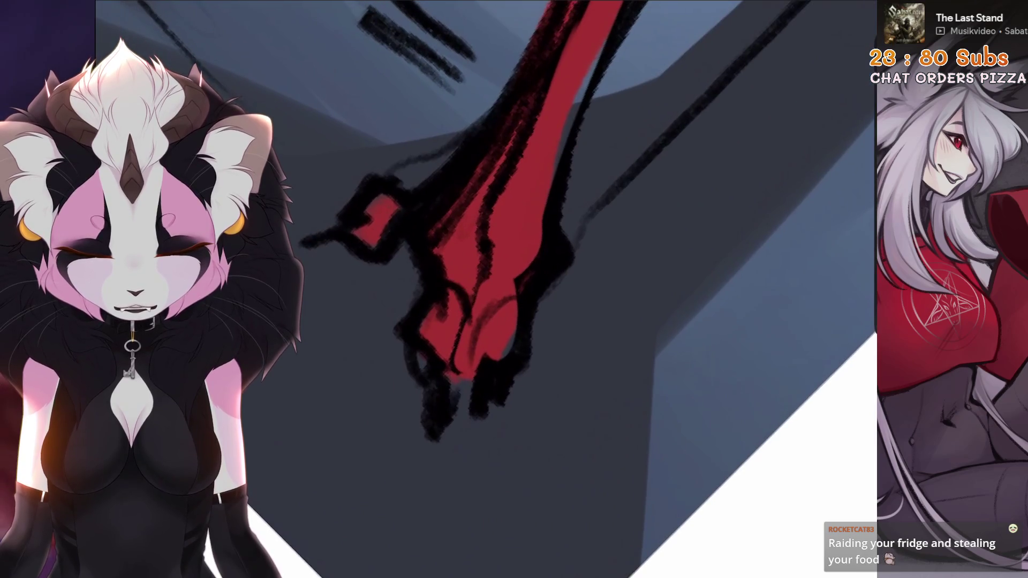
Erase red from both fingertips and add a short dark stroke between the claws
left_click_drag(496, 366, 496, 434)
left_click_drag(549, 358, 547, 407)
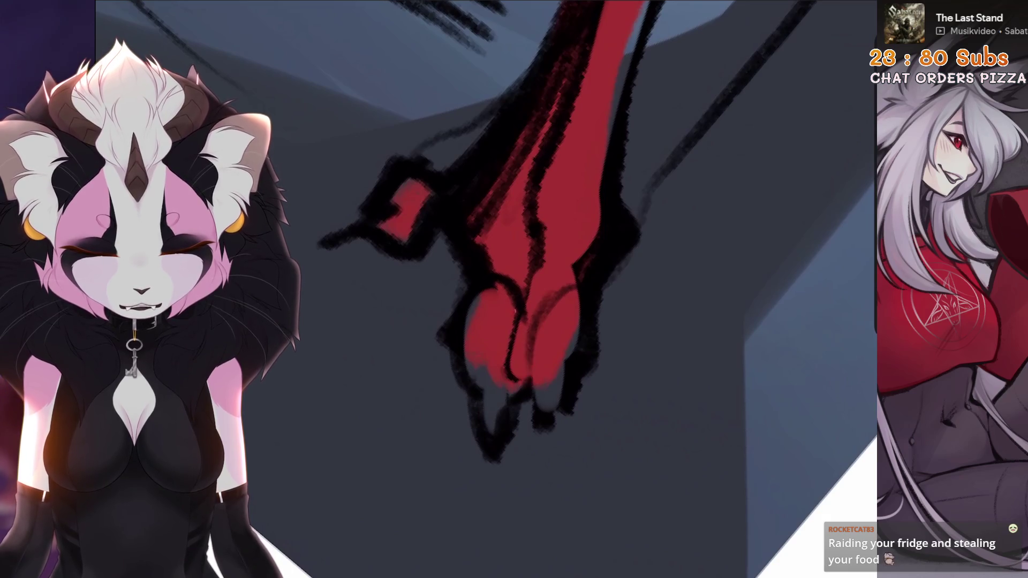
left_click_drag(514, 312, 515, 376)
scroll(514, 290, "down", 3)
scroll(515, 290, "down", 3)
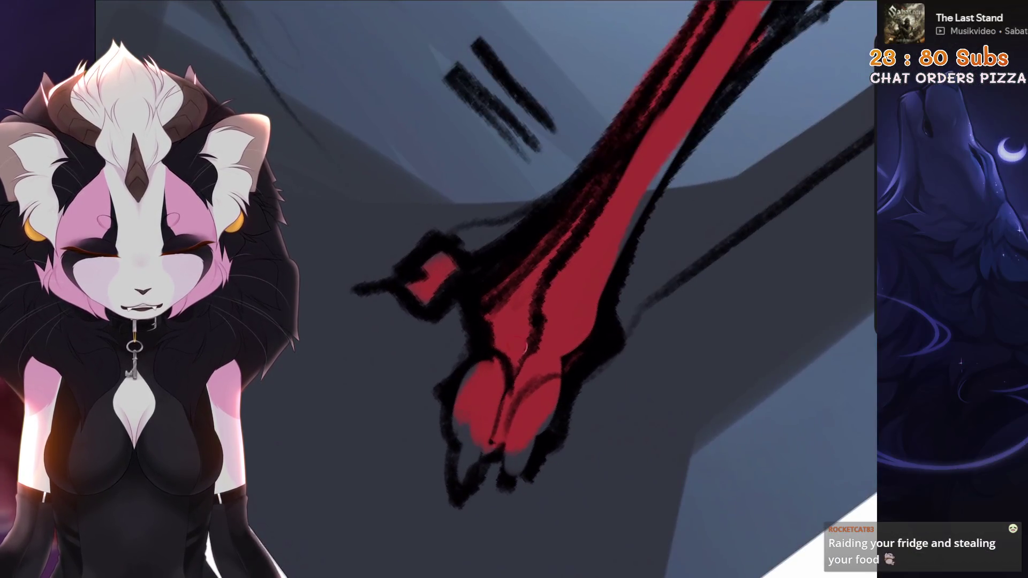
scroll(515, 290, "down", 2)
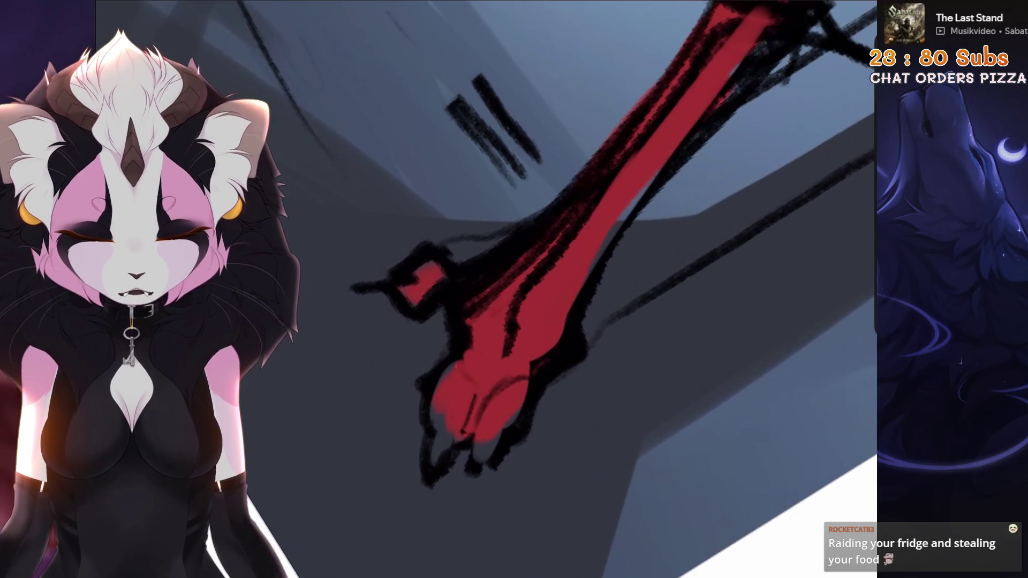
scroll(514, 289, "down", 3)
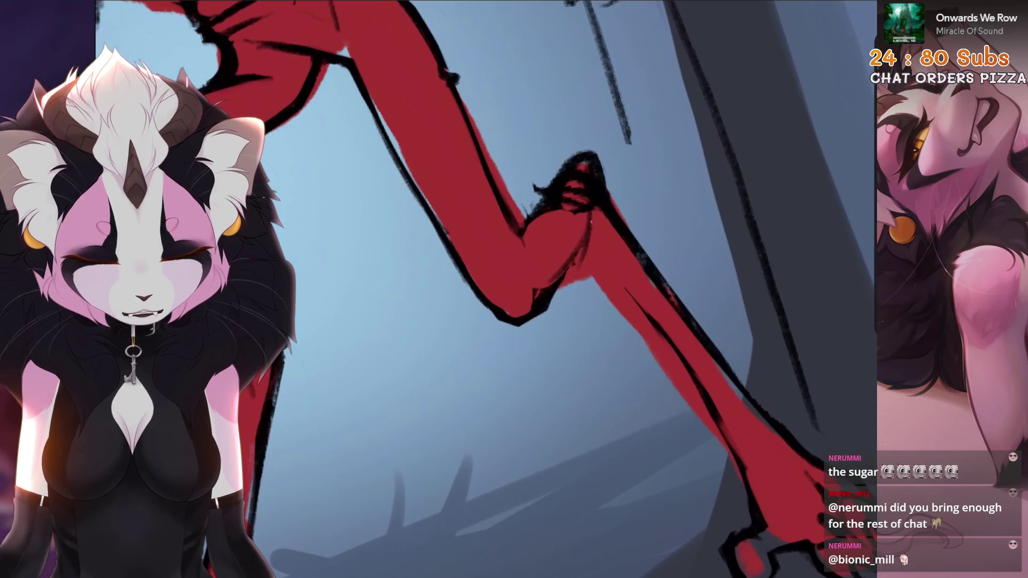
scroll(562, 289, "down", 5)
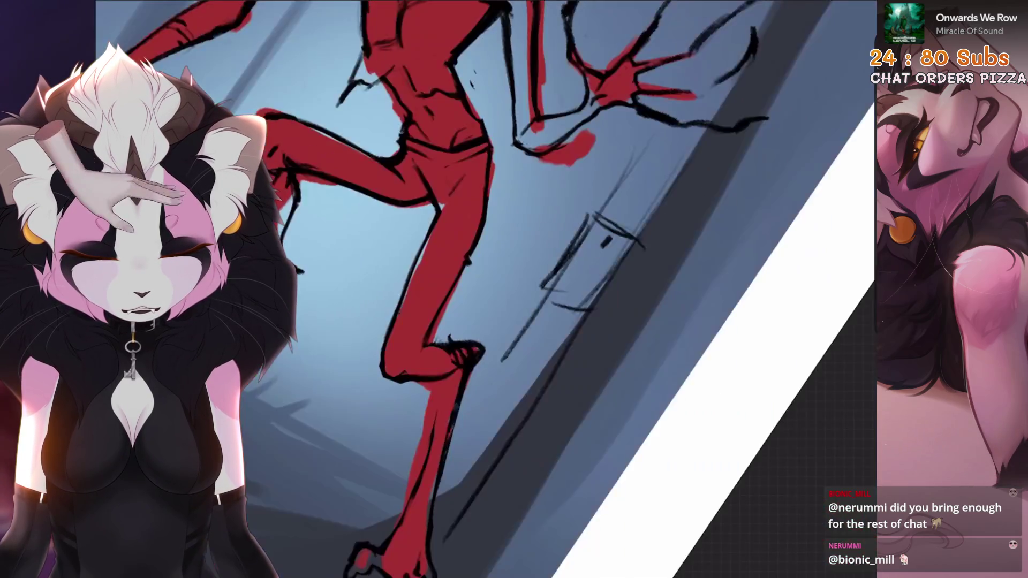
scroll(562, 290, "up", 5)
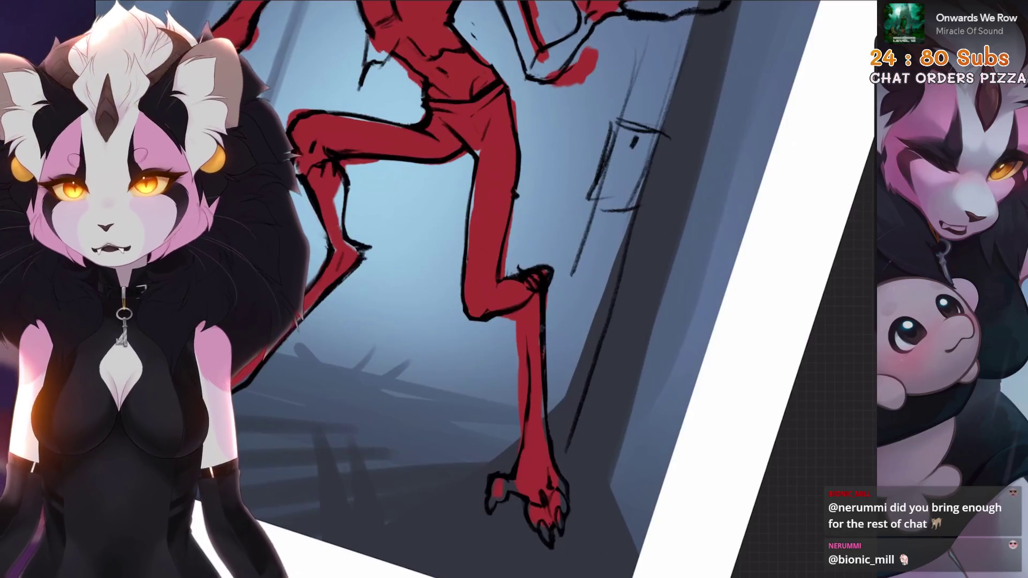
scroll(563, 289, "up", 3)
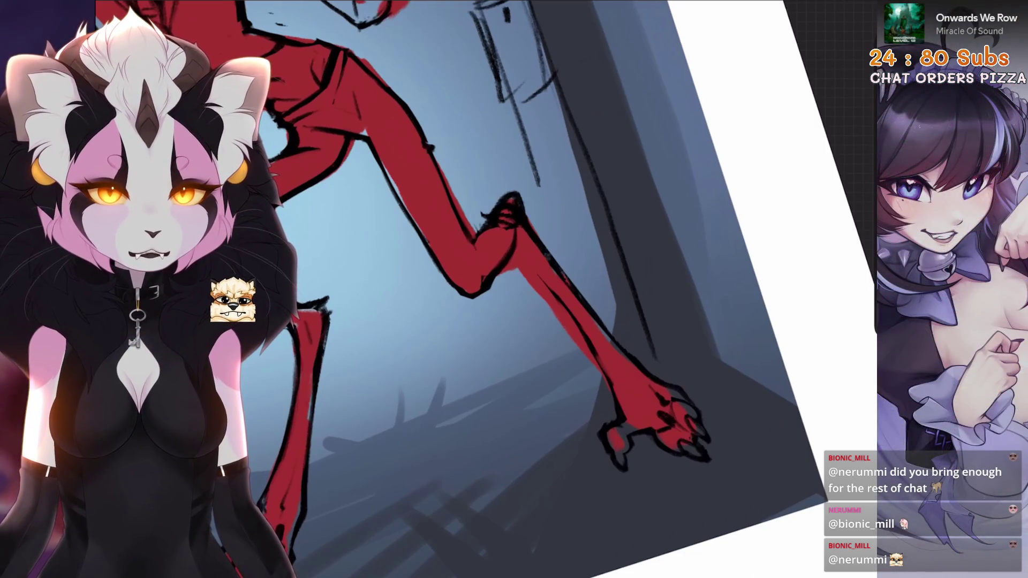
scroll(514, 241, "down", 5)
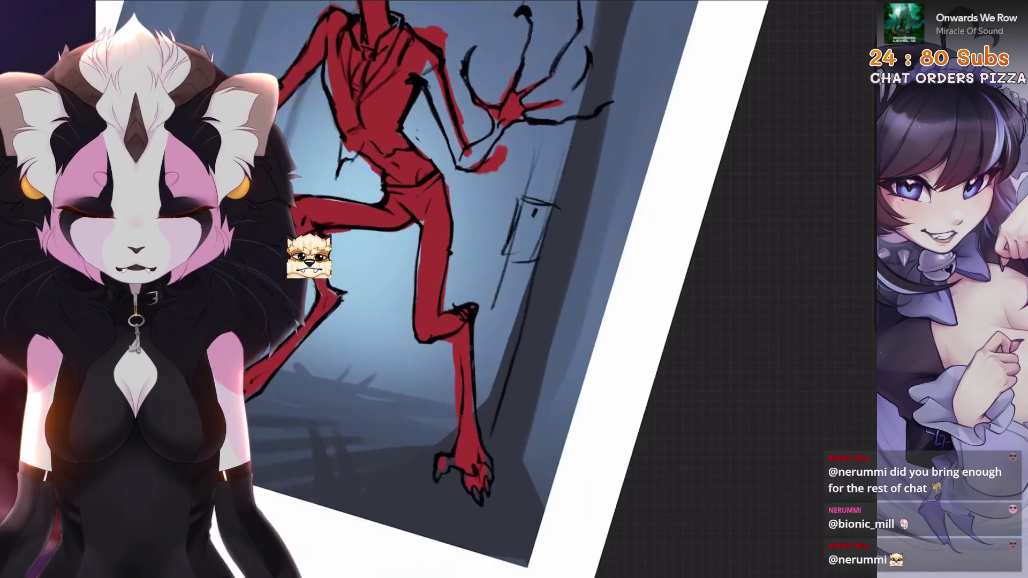
Take back the stray paint strokes on the red arm while reframing the view around the figure
key("ctrl+z")
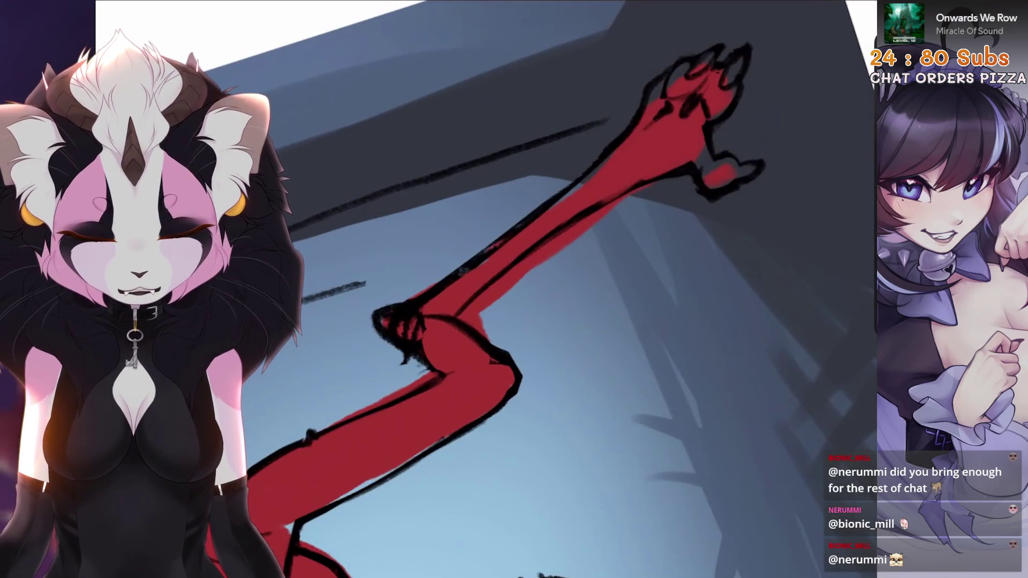
left_click_drag(514, 241, 521, 251)
left_click_drag(514, 290, 531, 273)
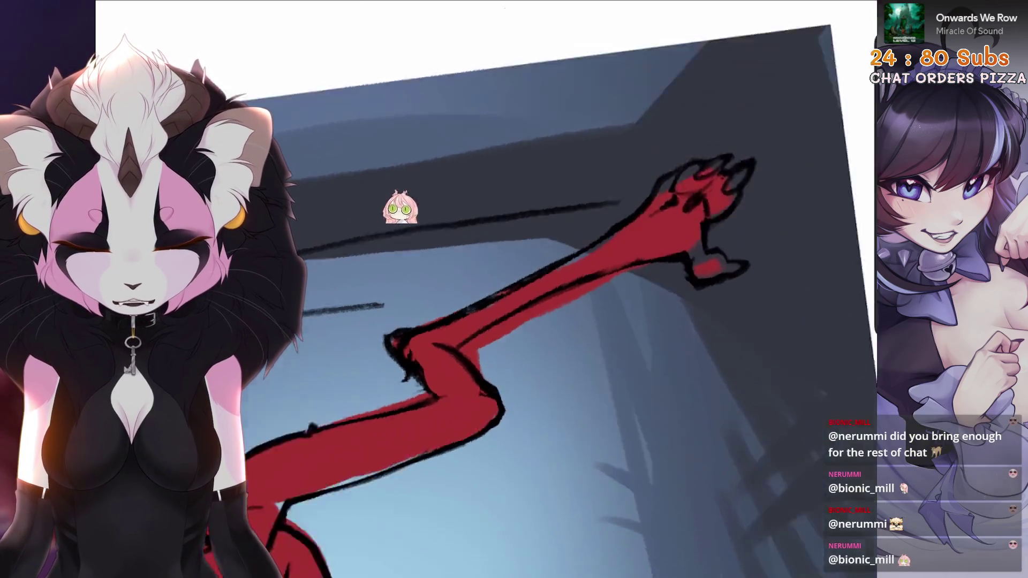
left_click_drag(481, 281, 402, 242)
scroll(482, 282, "up", 2)
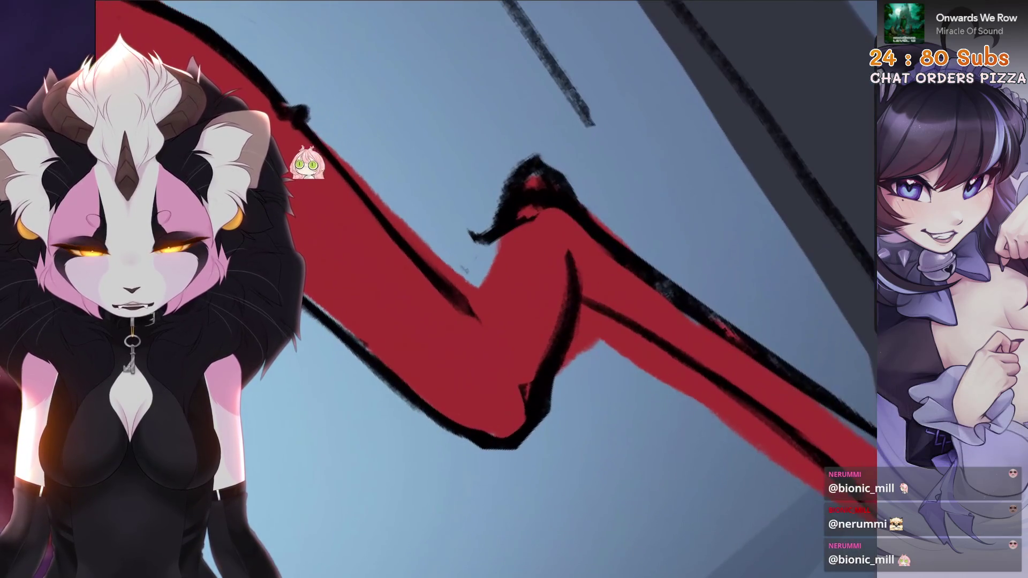
key("ctrl+z")
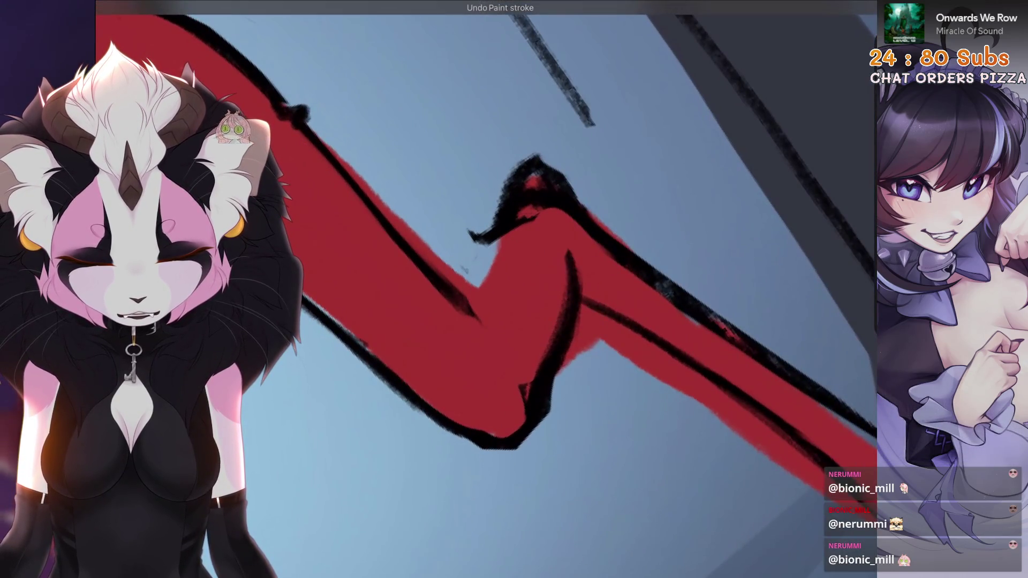
left_click_drag(480, 249, 402, 321)
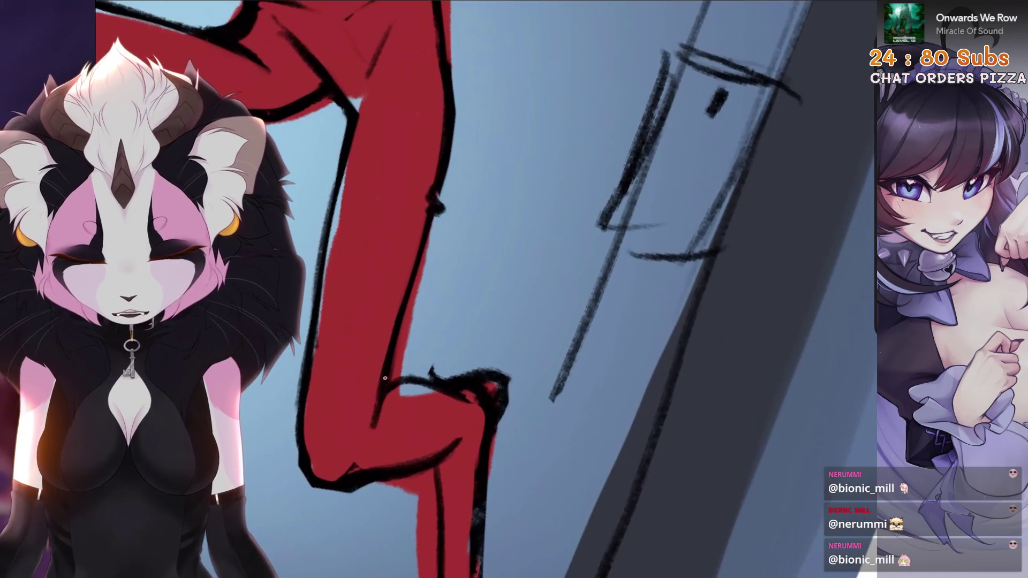
key("ctrl+z")
left_click_drag(563, 241, 482, 322)
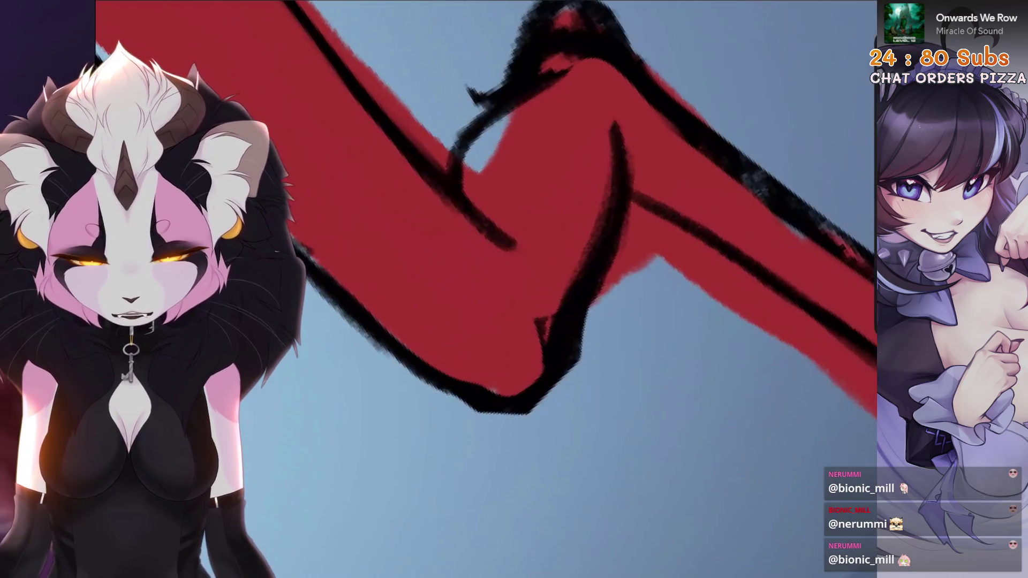
scroll(563, 241, "down", 2)
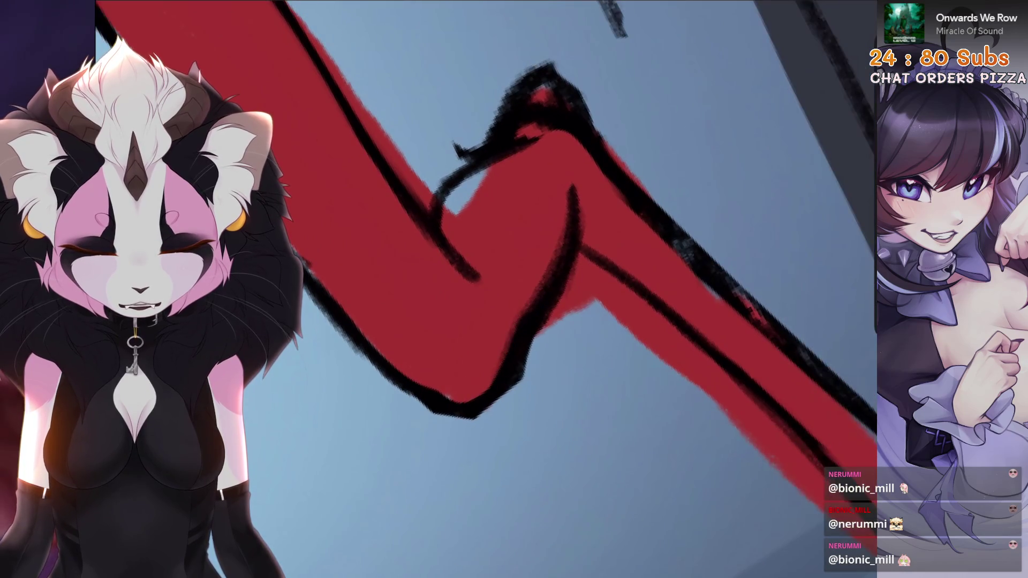
left_click_drag(563, 242, 482, 321)
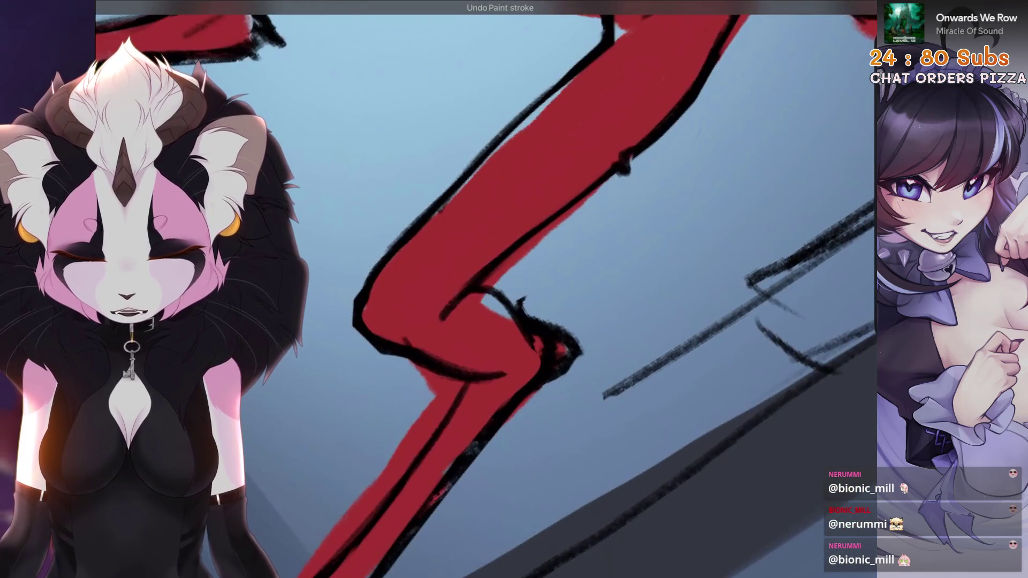
left_click_drag(562, 241, 522, 281)
left_click_drag(563, 241, 523, 321)
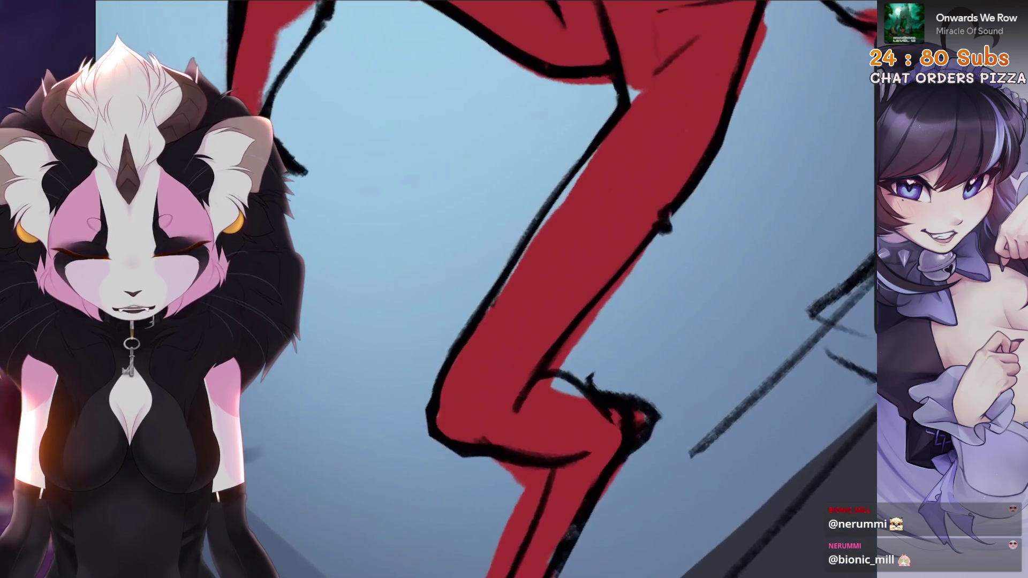
left_click_drag(562, 242, 522, 322)
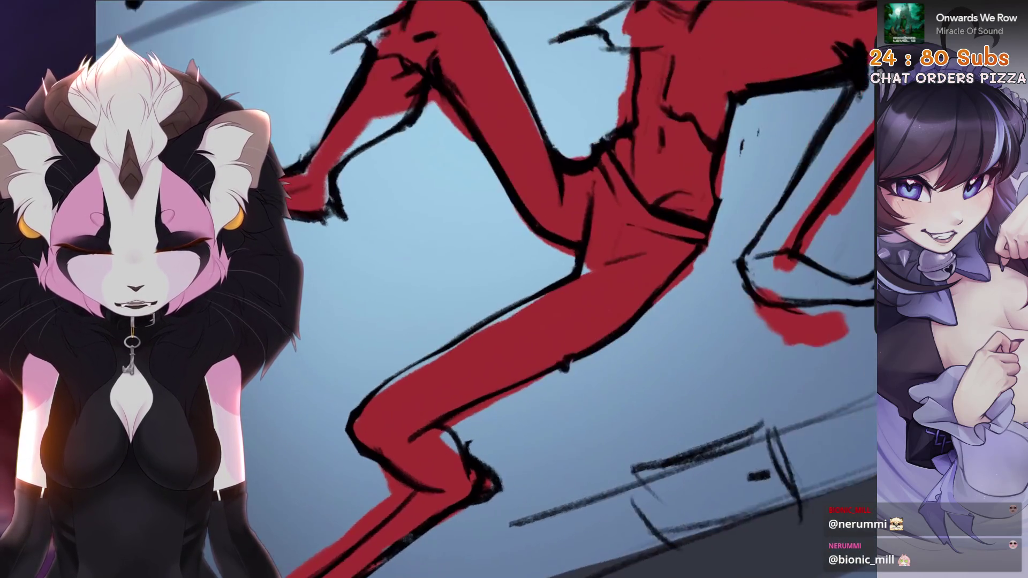
scroll(563, 290, "down", 5)
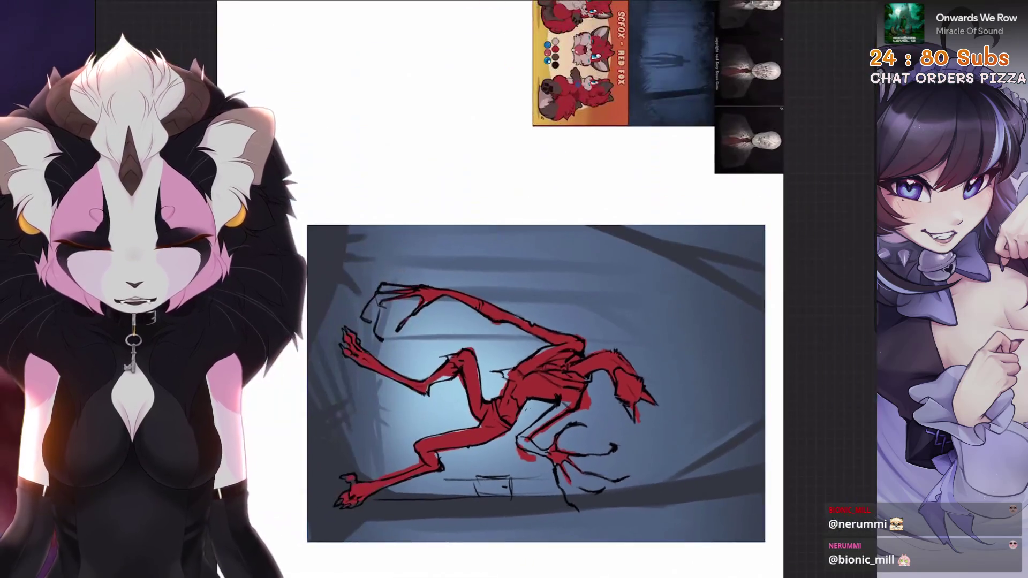
scroll(562, 289, "up", 4)
scroll(562, 289, "up", 5)
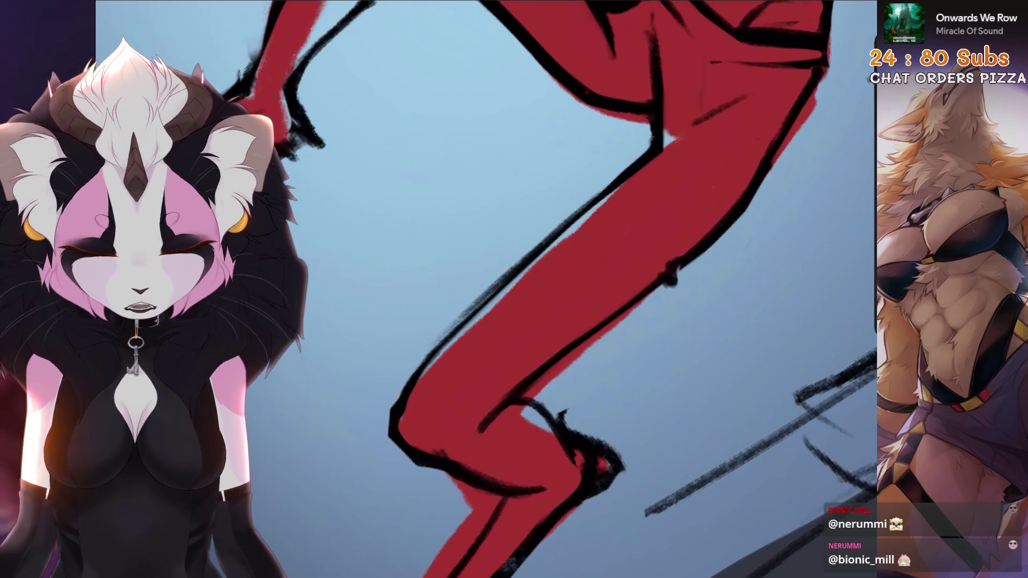
Add dark linework near the bent knee, then remove the dark speckle strokes beside the leg
left_click_drag(522, 289, 562, 306)
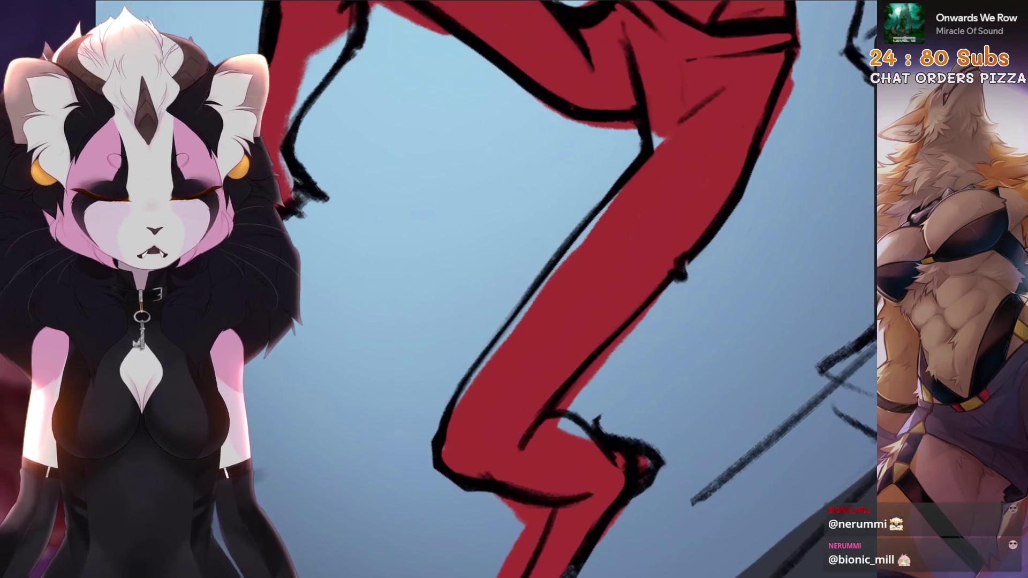
scroll(562, 290, "down", 5)
scroll(562, 290, "down", 3)
scroll(522, 361, "up", 4)
scroll(522, 322, "up", 3)
scroll(522, 322, "up", 2)
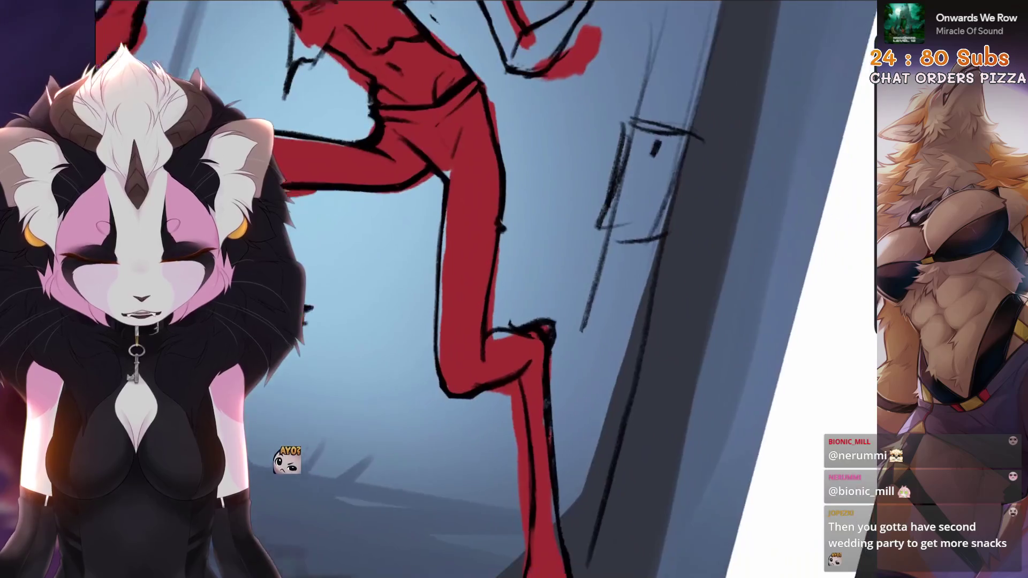
scroll(522, 322, "up", 3)
scroll(522, 322, "up", 2)
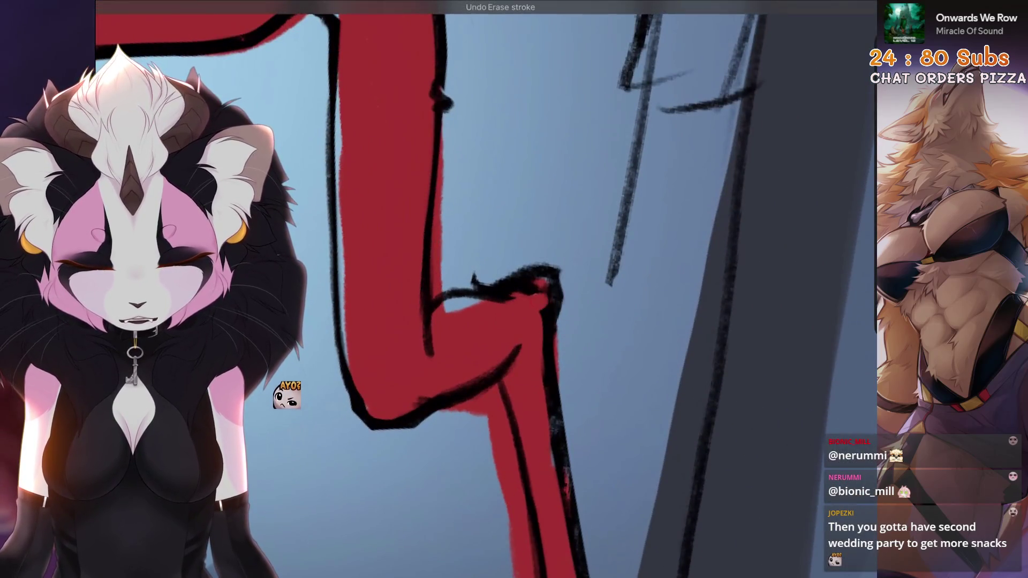
key("shift+space")
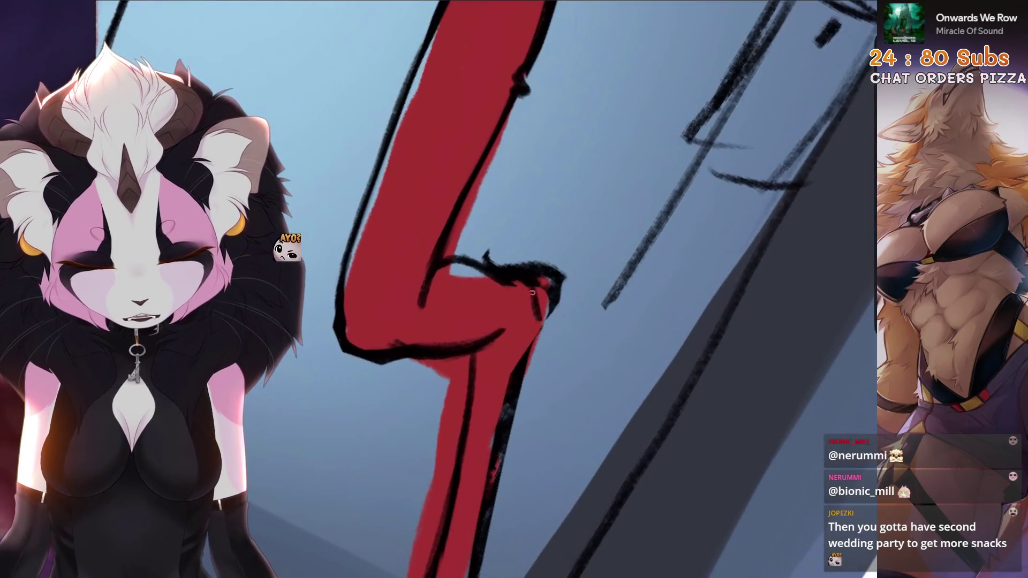
scroll(540, 325, "down", 3)
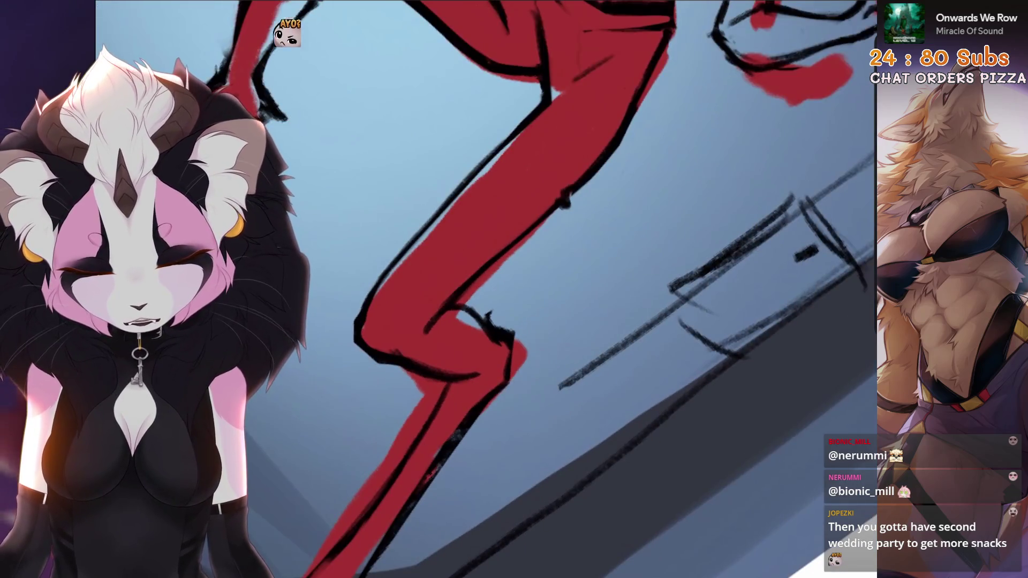
key("shift+space")
key("shift+space")
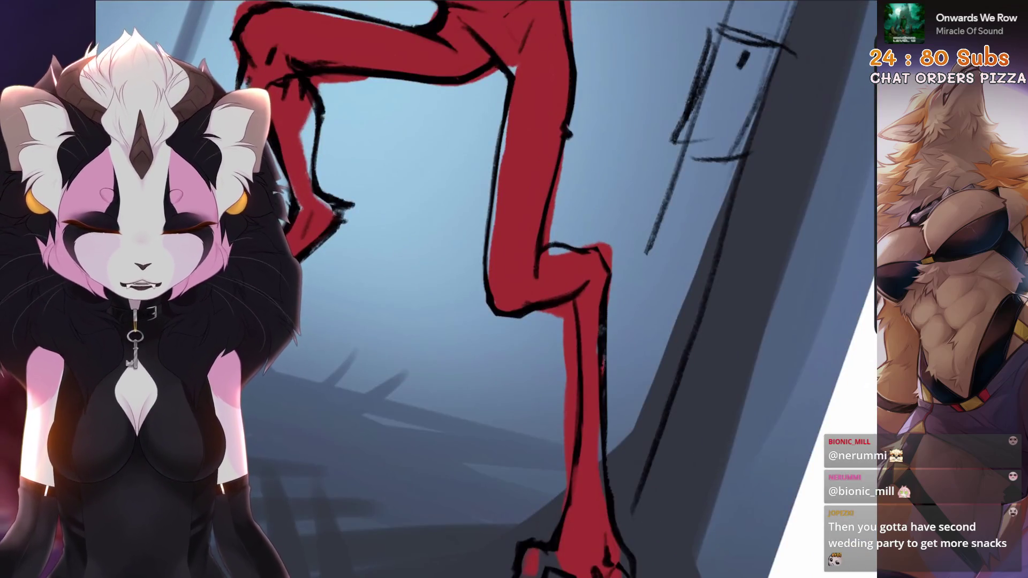
key("shift+space")
key("shift+space")
key("shift+space")
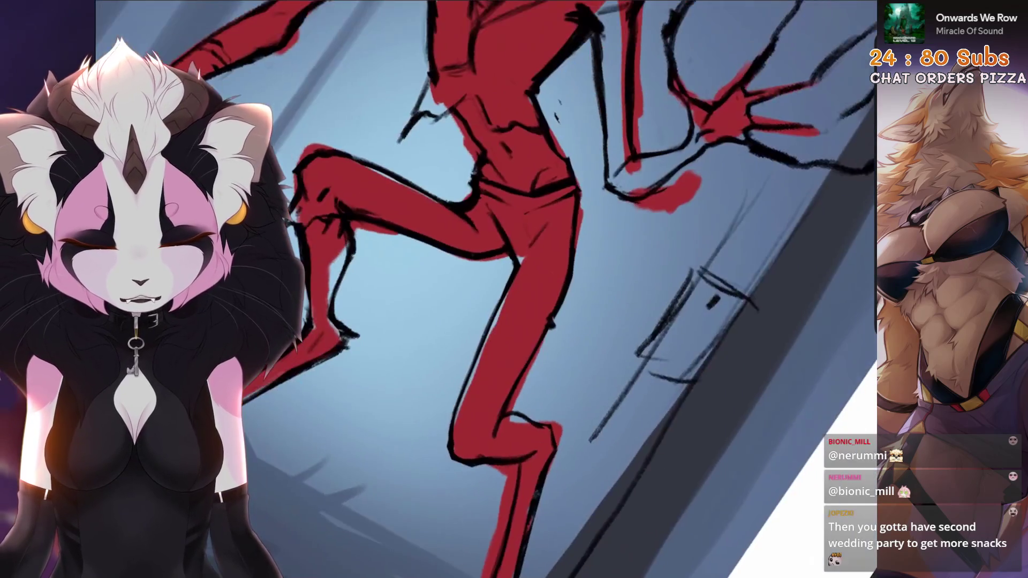
key("shift+space")
key("shift+space")
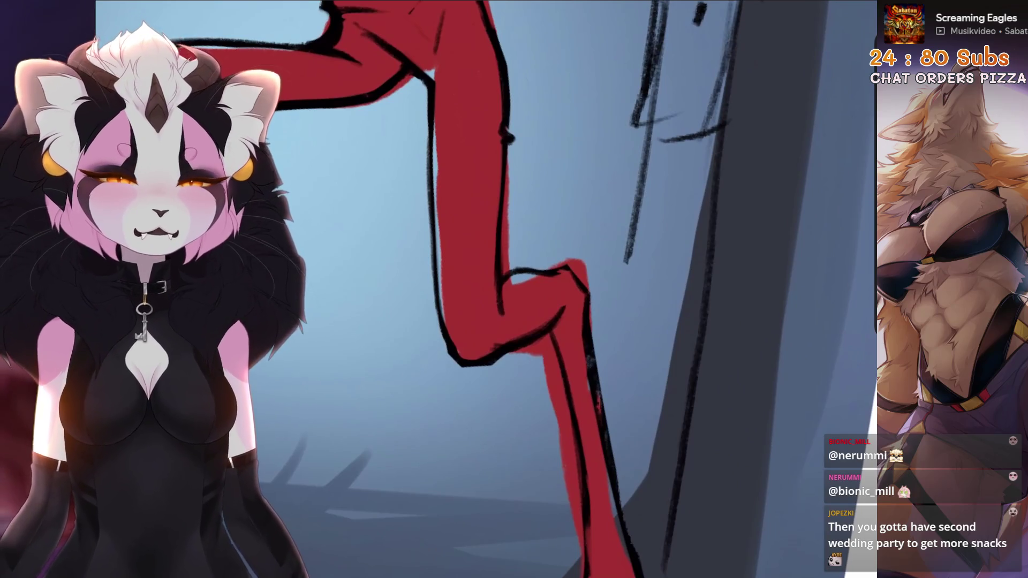
key("shift+space")
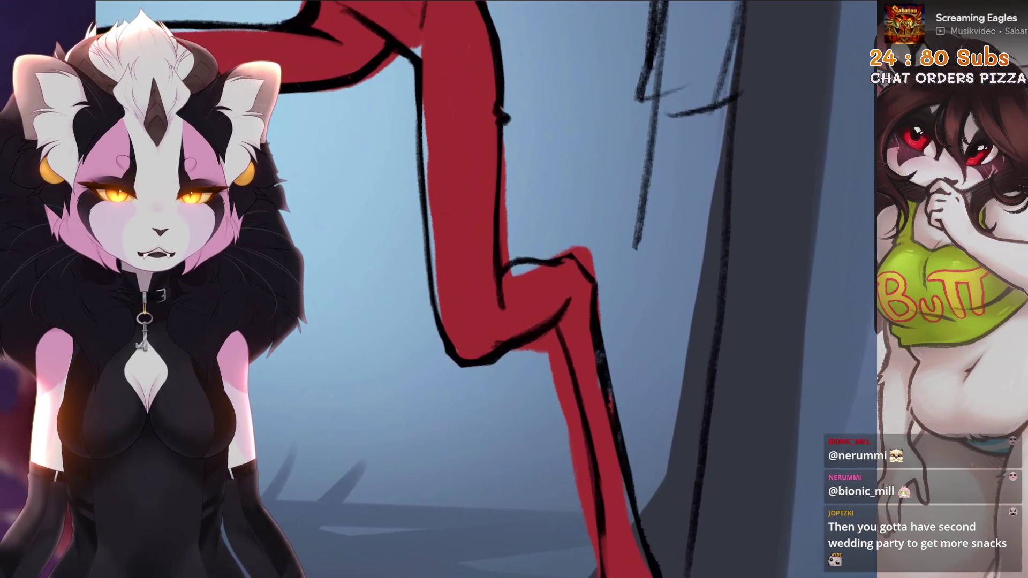
key("space")
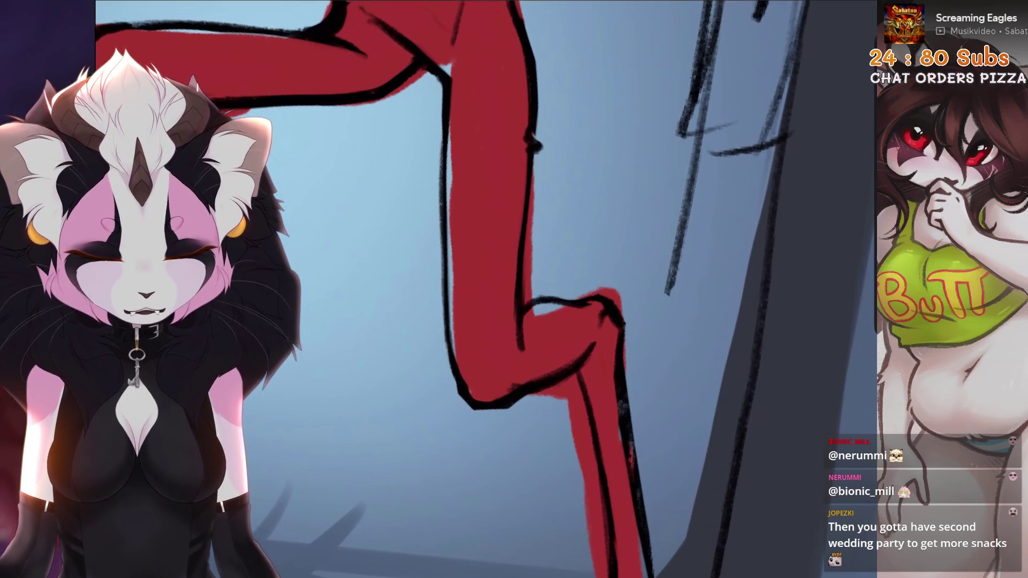
key("r")
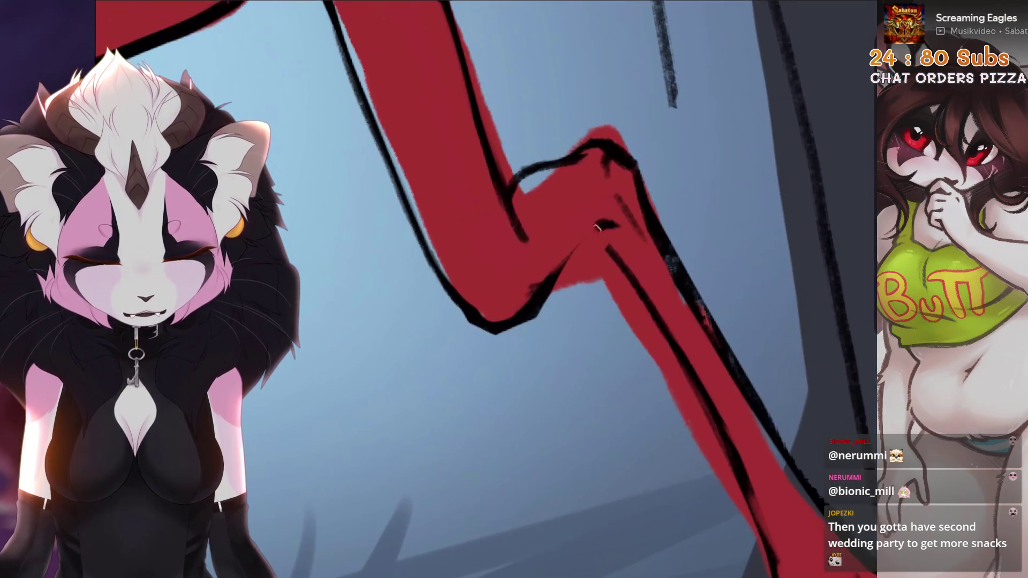
key("ctrl+z")
key("ctrl+z")
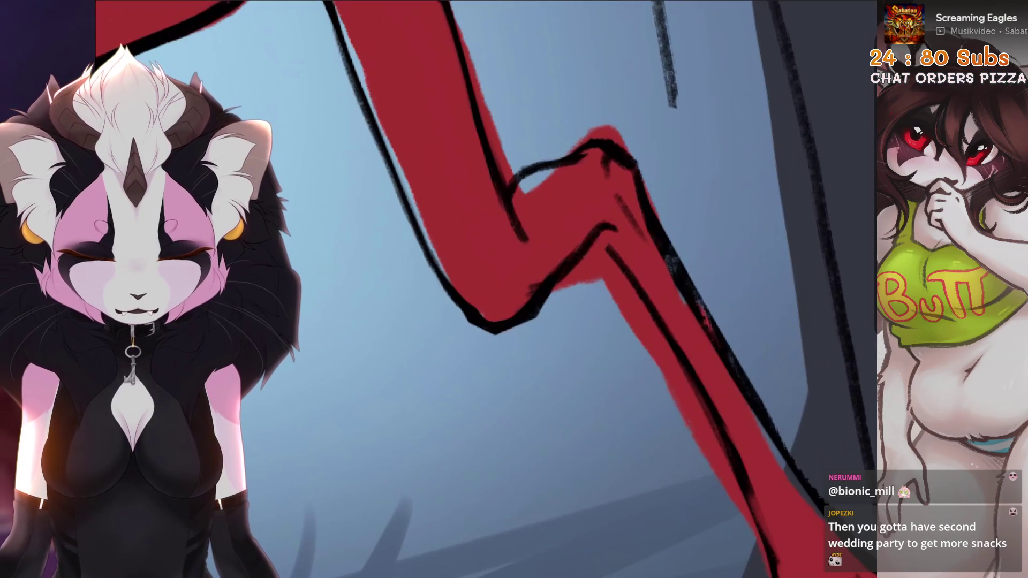
scroll(562, 289, "down", 5)
scroll(563, 289, "up", 5)
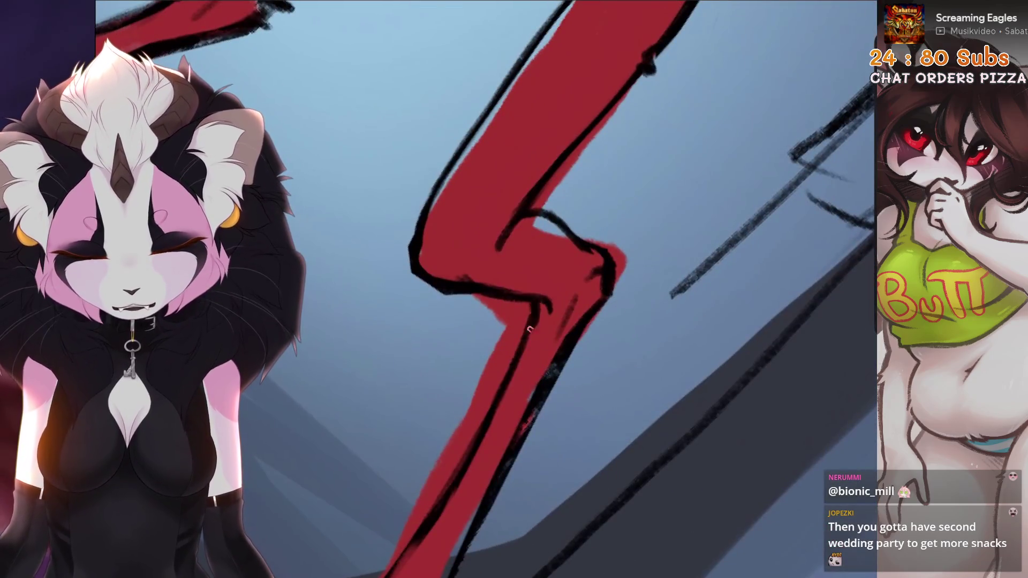
scroll(535, 304, "down", 6)
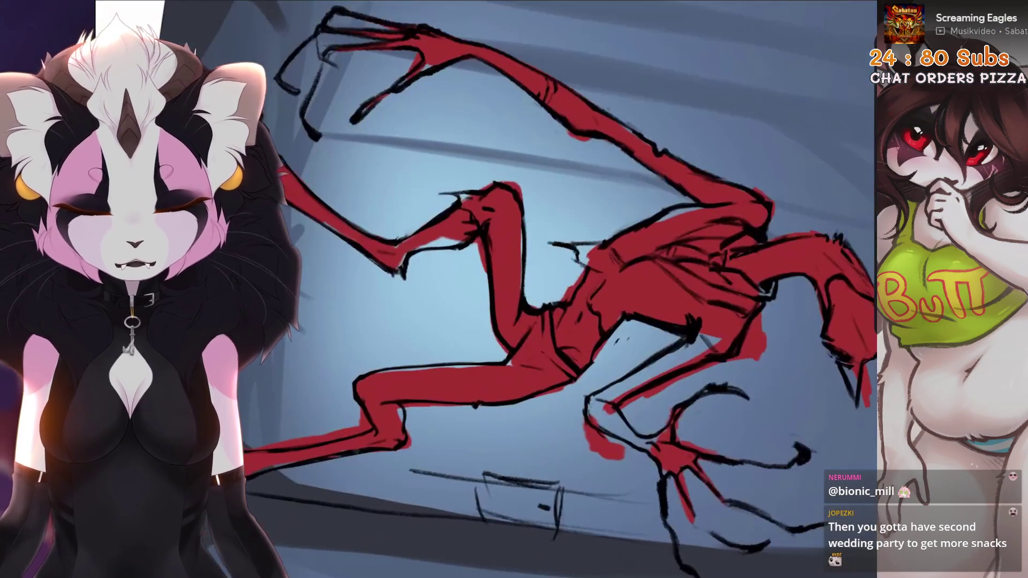
scroll(562, 362, "up", 6)
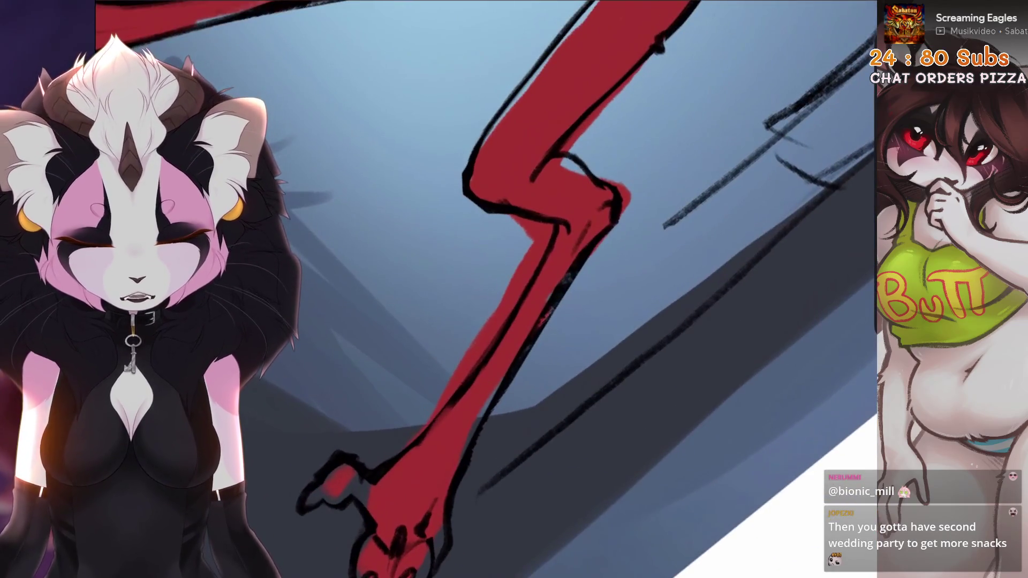
Undo the last erase stroke and the unwanted paint strokes near the clawed hand and arm
key("ctrl+z")
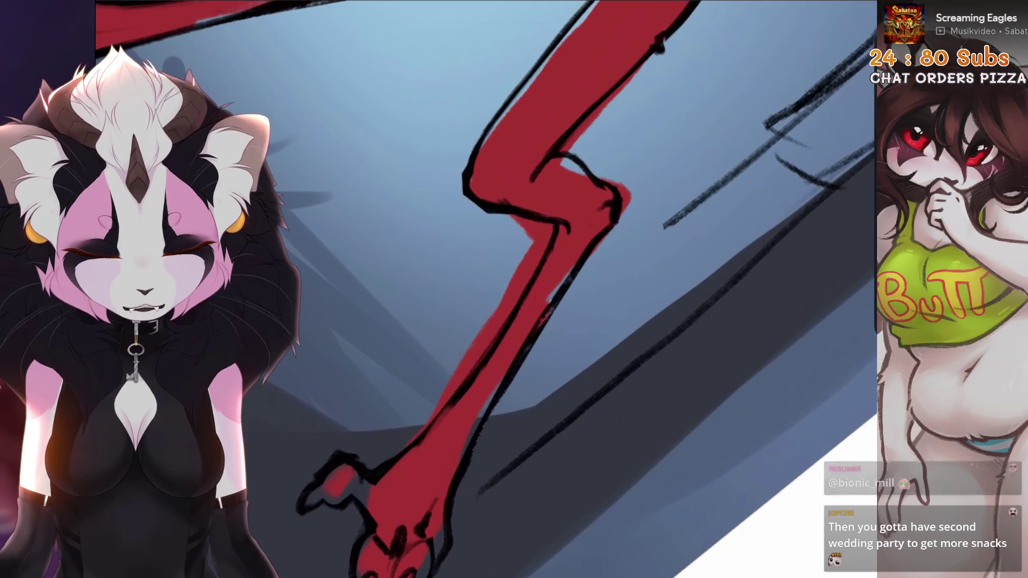
left_click_drag(563, 362, 514, 321)
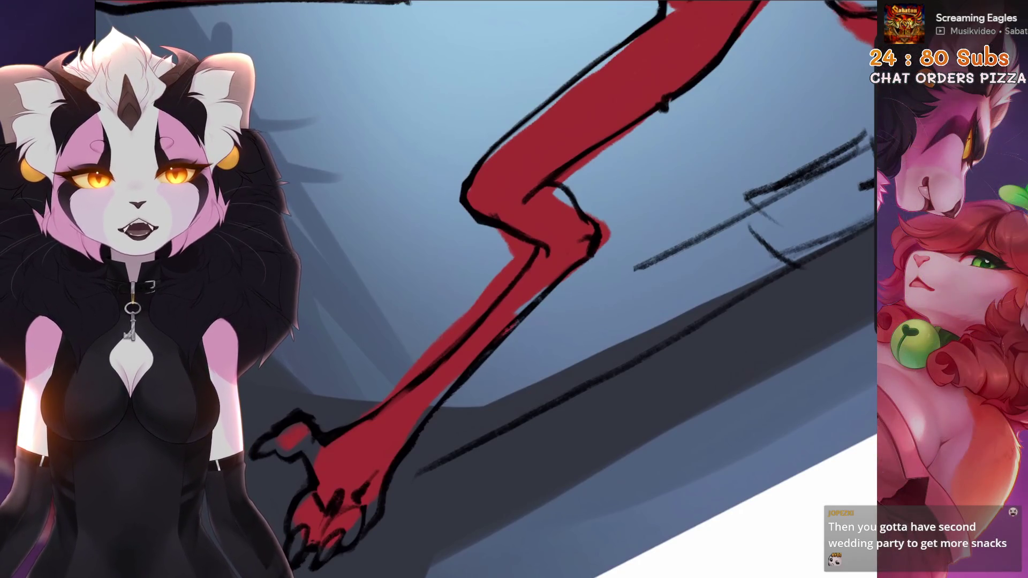
scroll(515, 289, "up", 5)
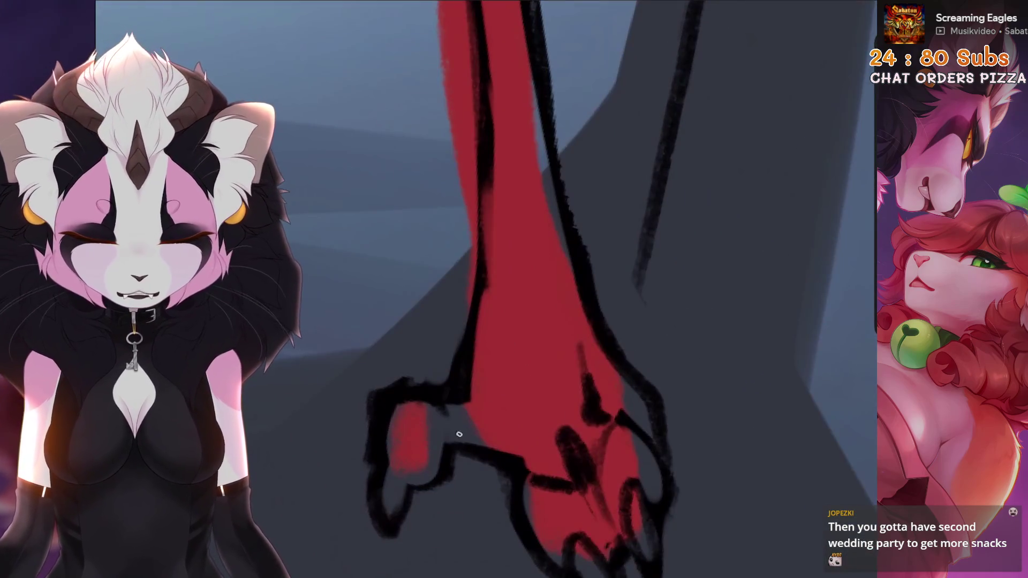
key("ctrl+z")
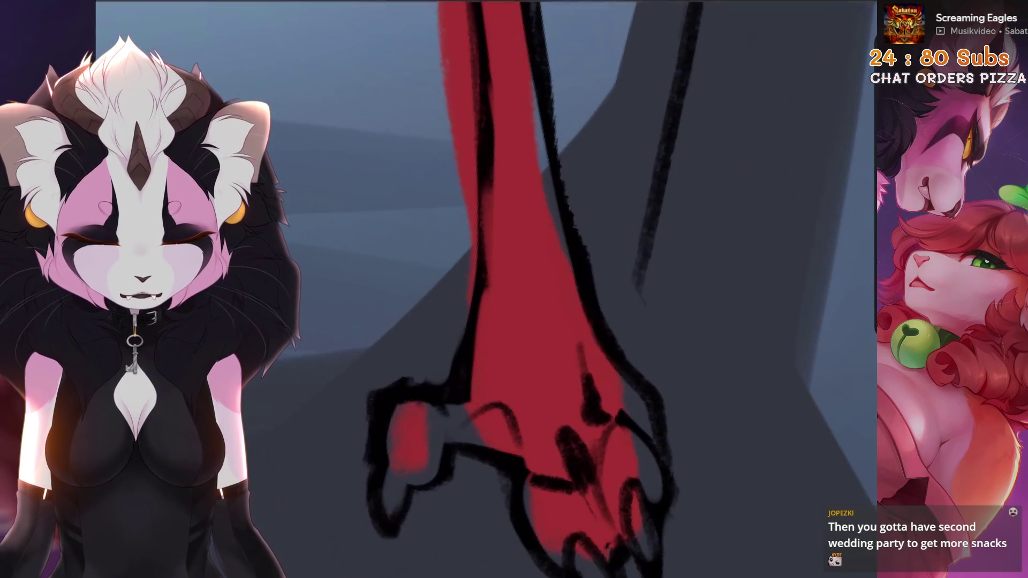
key("ctrl+z")
scroll(514, 290, "down", 5)
scroll(514, 289, "down", 8)
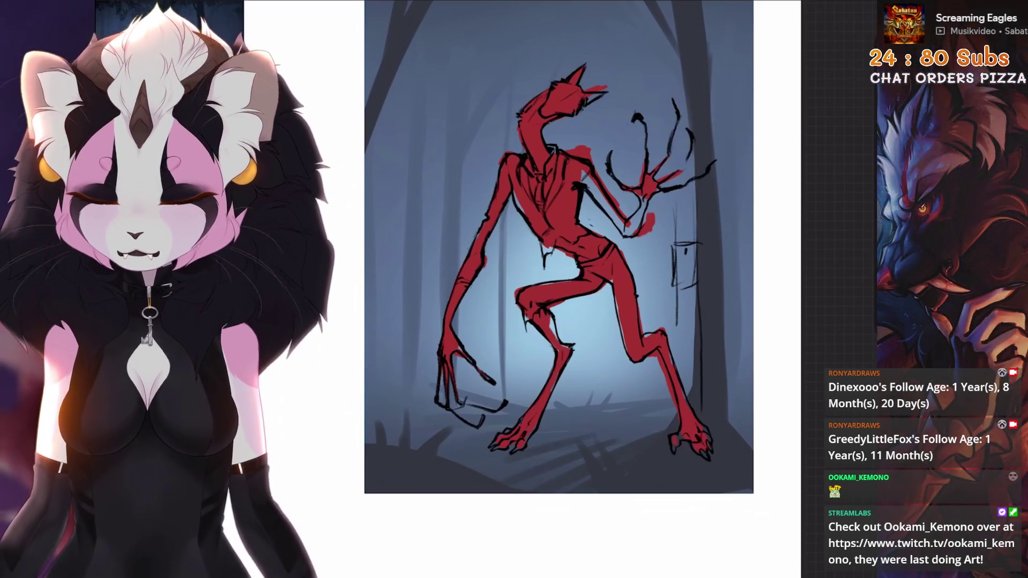
scroll(559, 246, "up", 5)
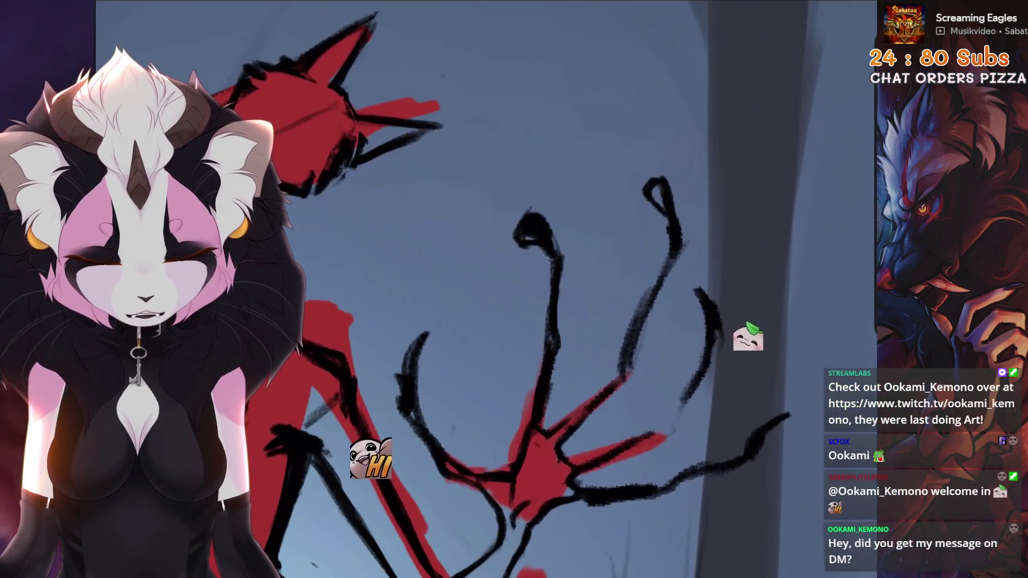
Try a small black loop at a claw tip, then take back the stray stroke and recent erasing on the hand
left_click_drag(651, 185, 666, 228)
scroll(669, 253, "down", 2)
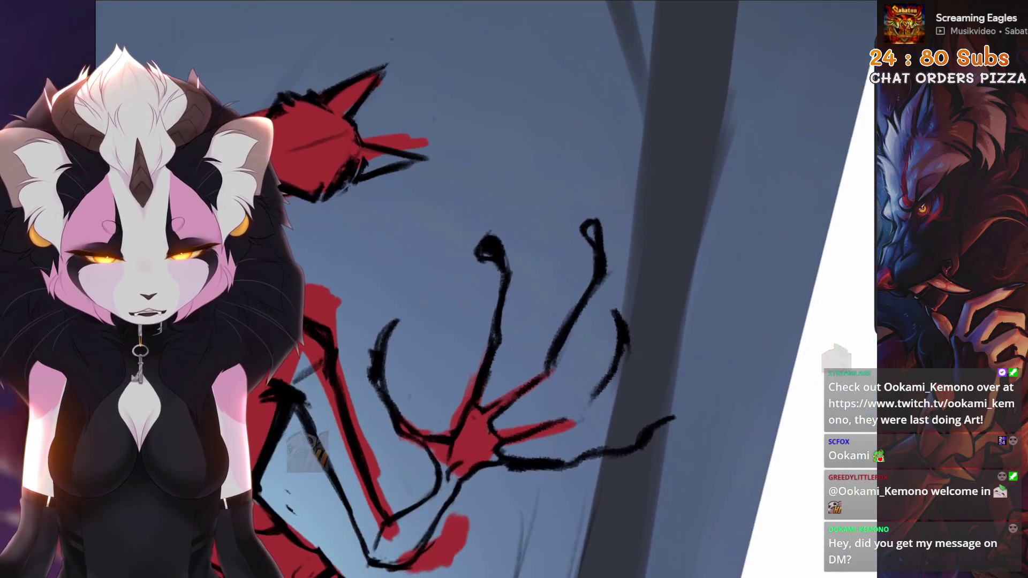
scroll(563, 290, "up", 2)
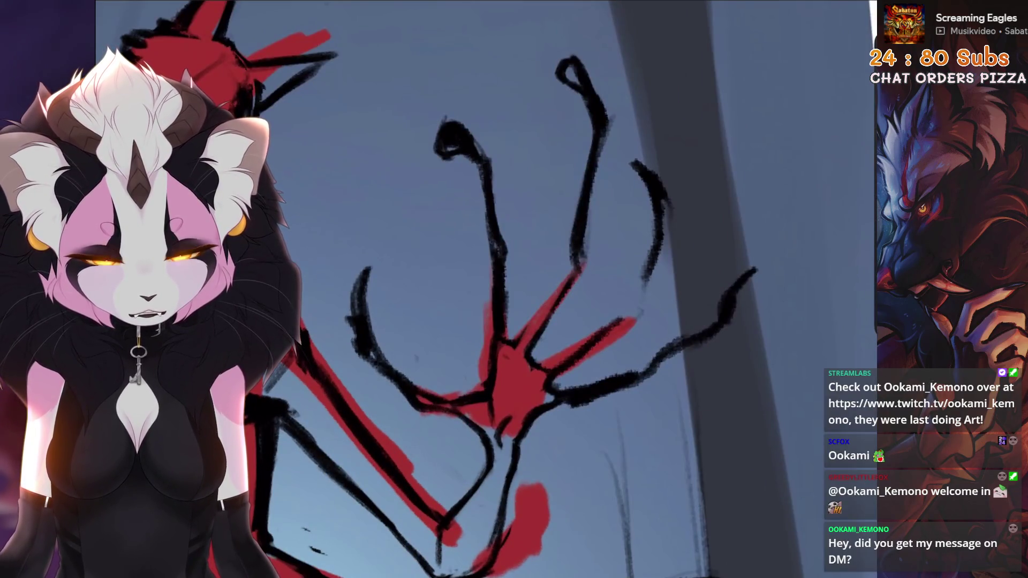
scroll(569, 284, "down", 4)
scroll(563, 290, "up", 4)
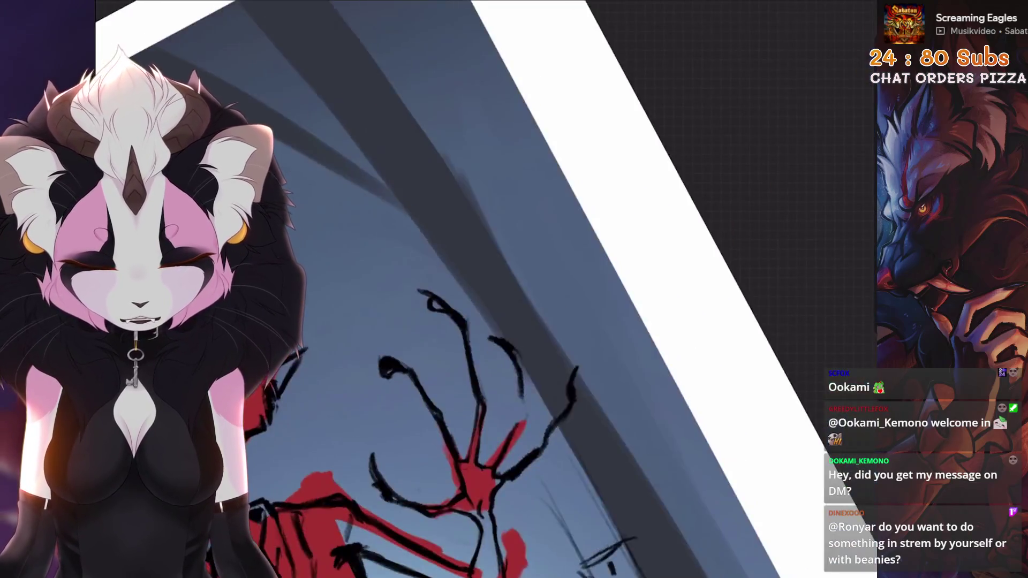
scroll(563, 289, "down", 3)
scroll(562, 289, "up", 3)
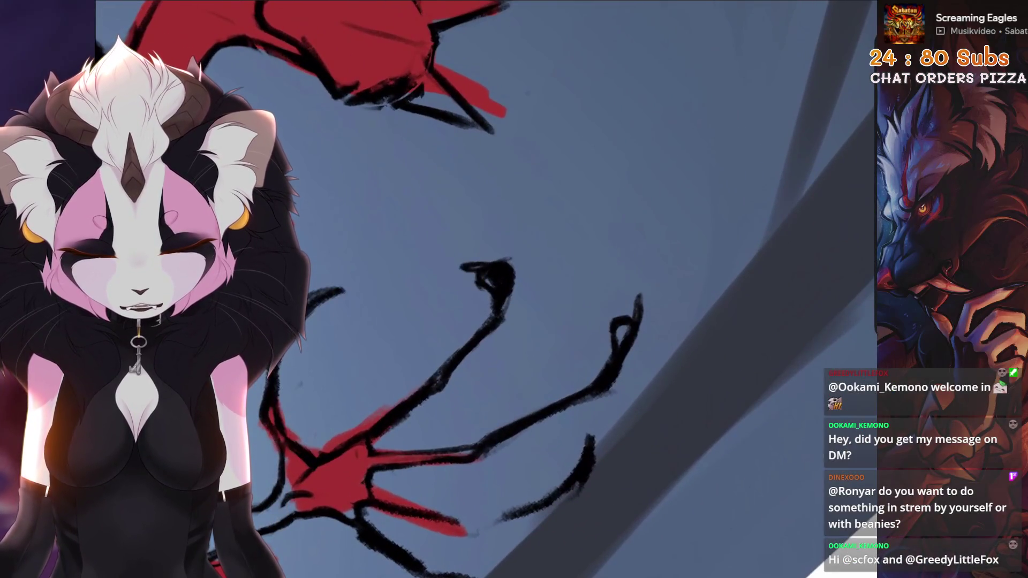
key("ctrl+z")
key("ctrl+z")
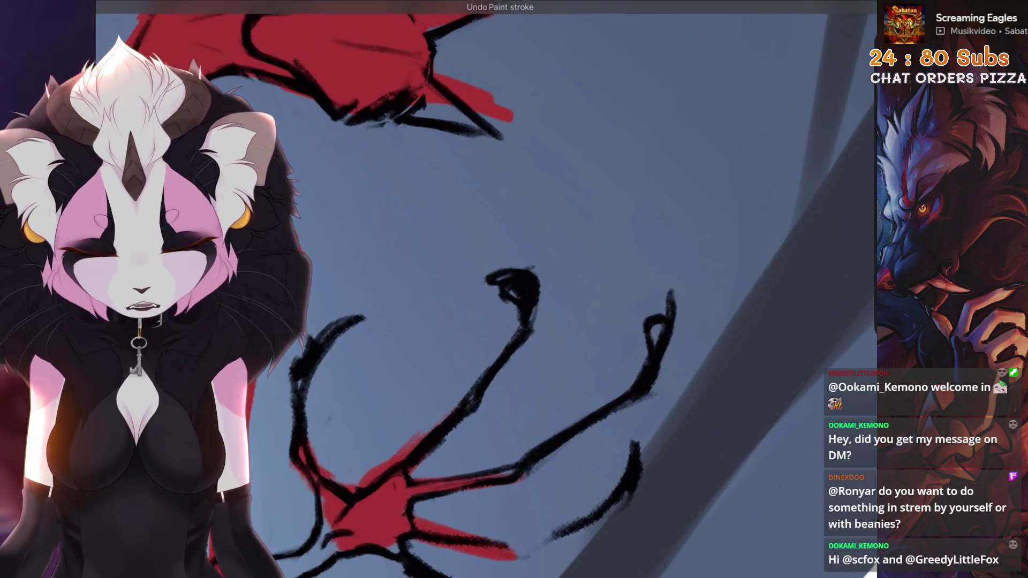
scroll(562, 289, "up", 2)
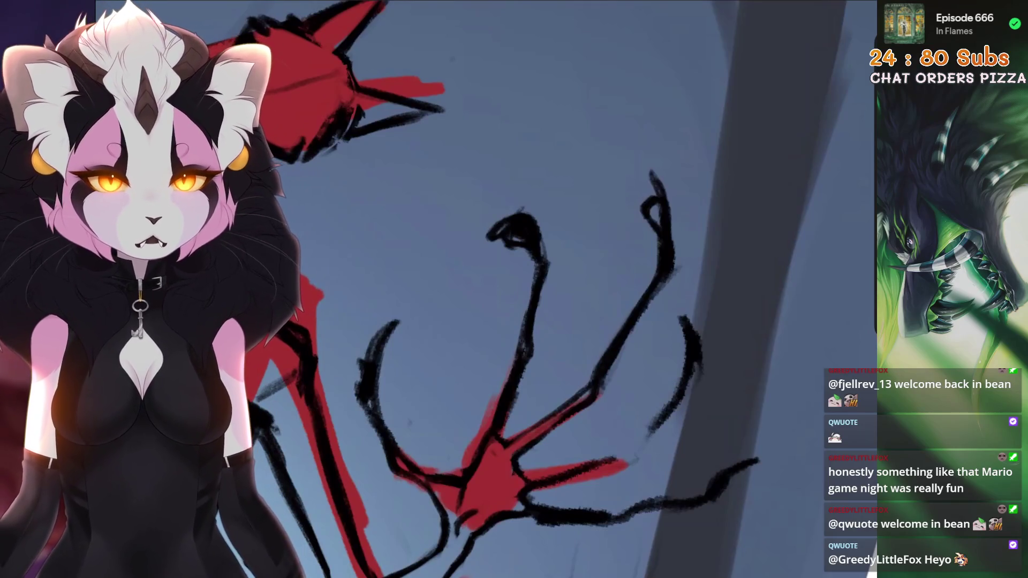
scroll(563, 290, "up", 3)
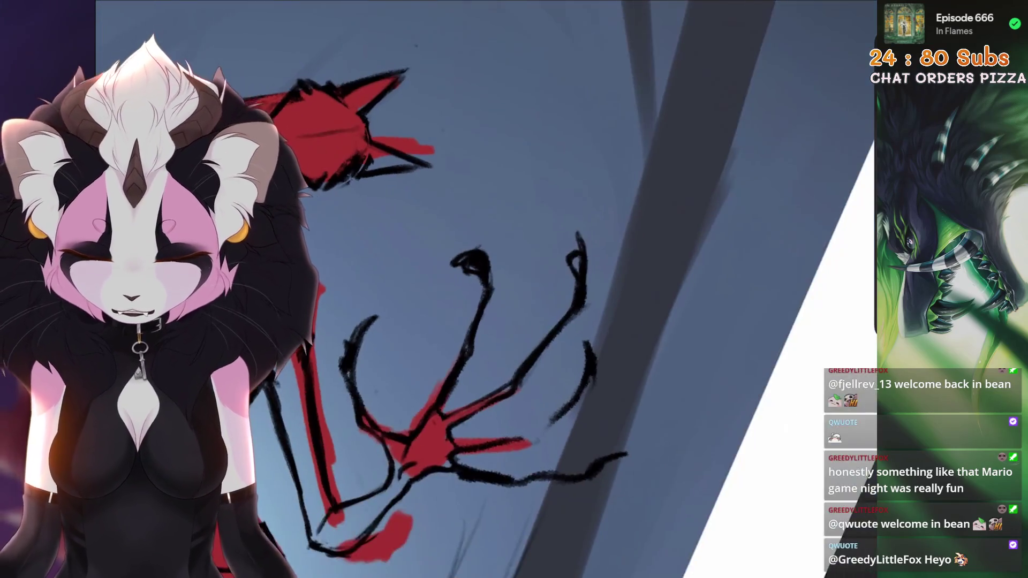
scroll(563, 289, "up", 1)
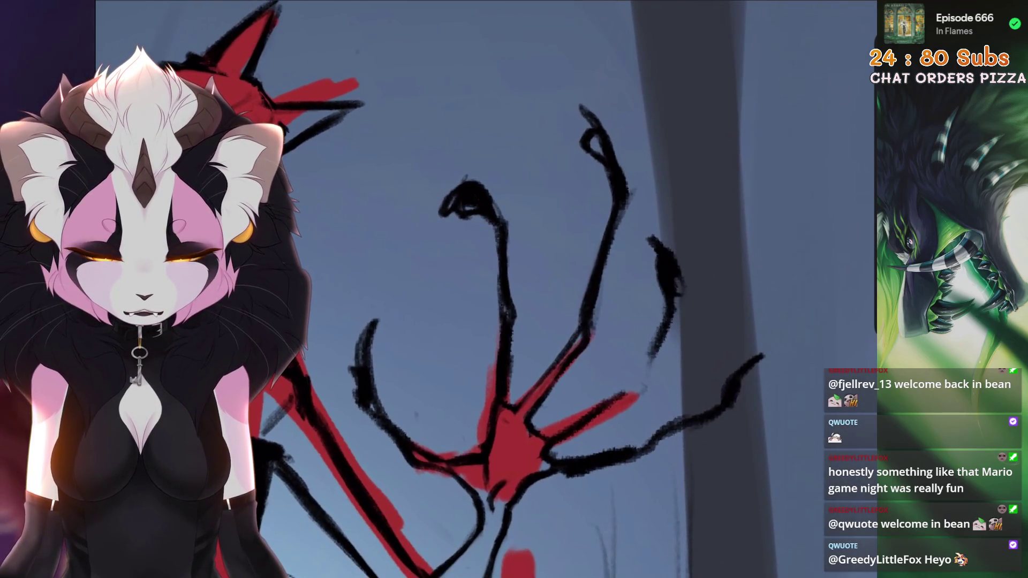
scroll(563, 289, "down", 1)
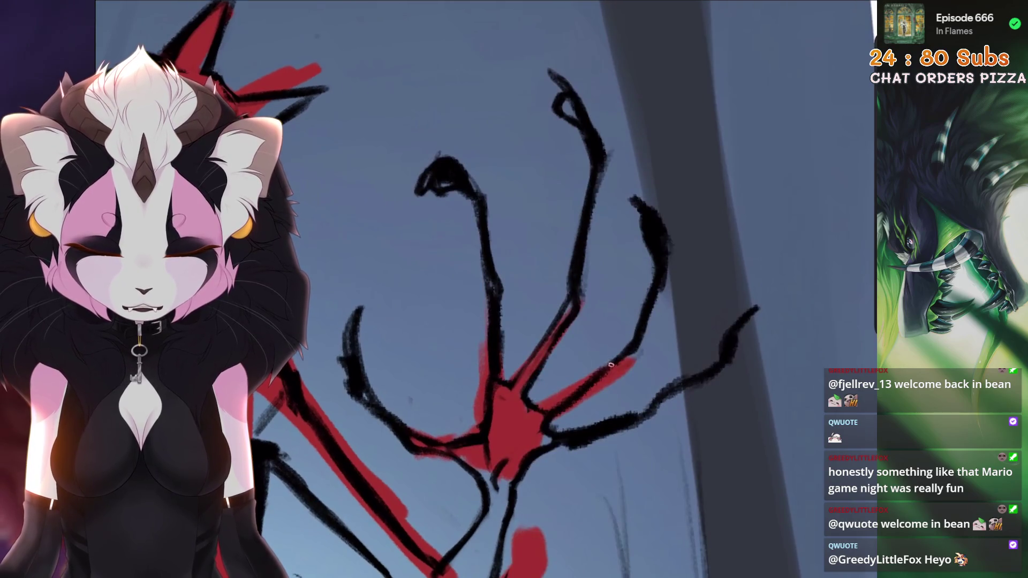
scroll(562, 289, "up", 2)
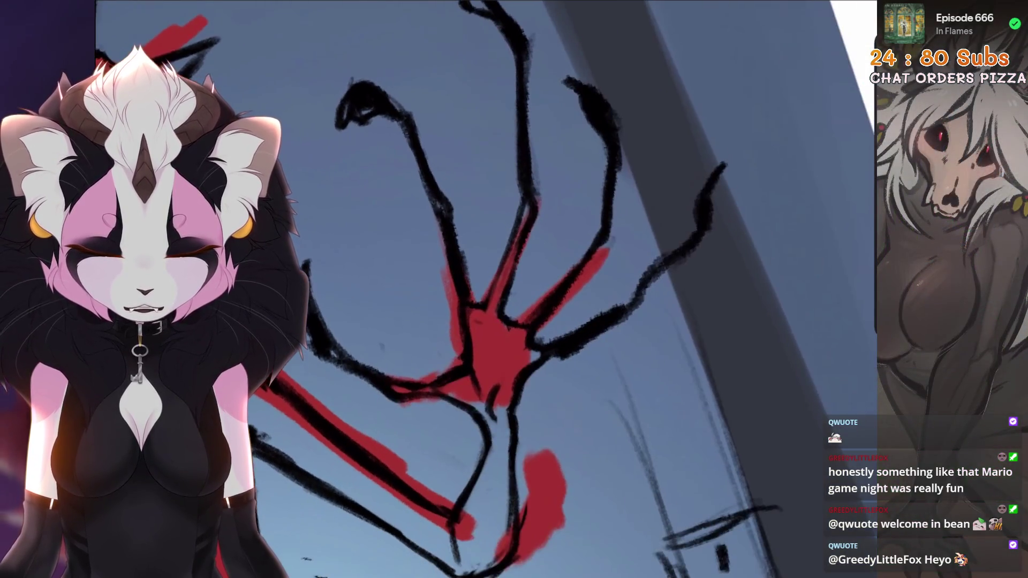
scroll(522, 321, "up", 2)
scroll(694, 157, "down", 1)
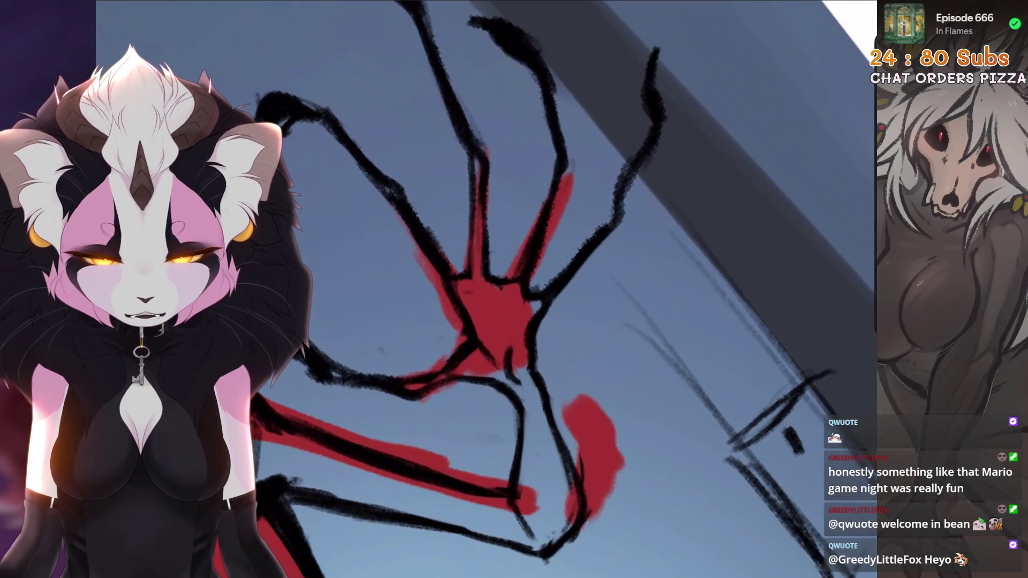
scroll(562, 289, "down", 1)
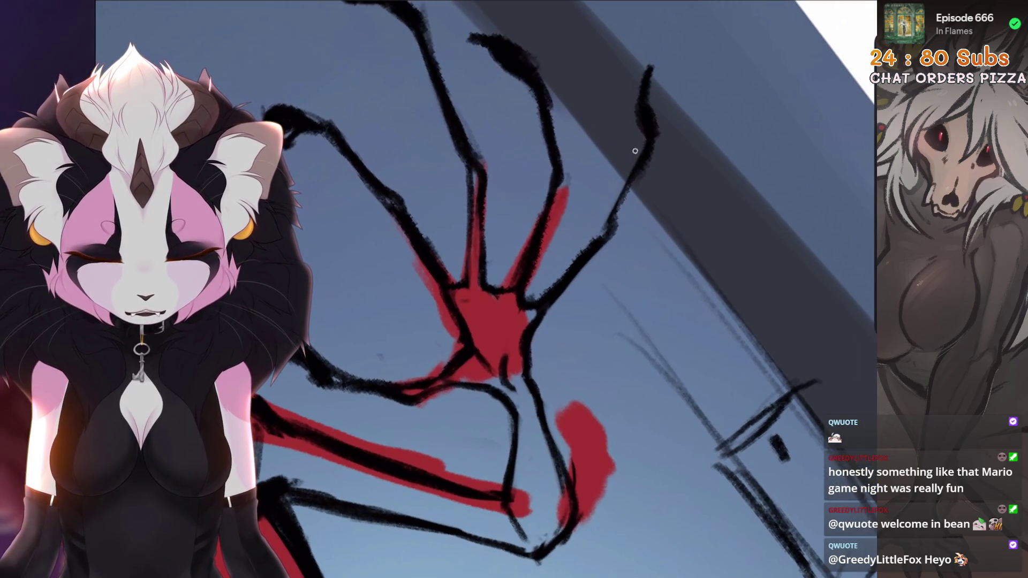
scroll(563, 290, "down", 1)
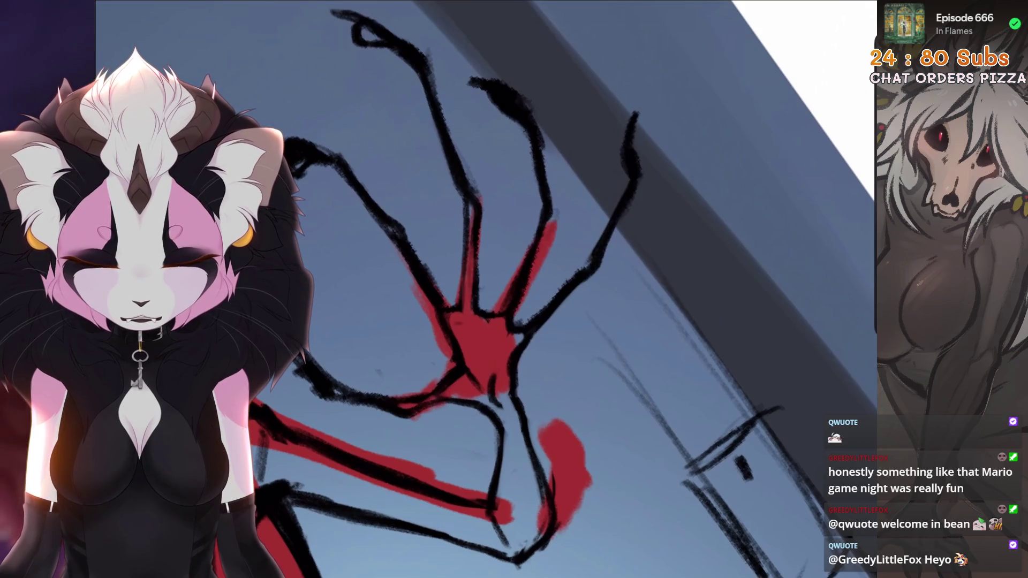
scroll(563, 289, "down", 1)
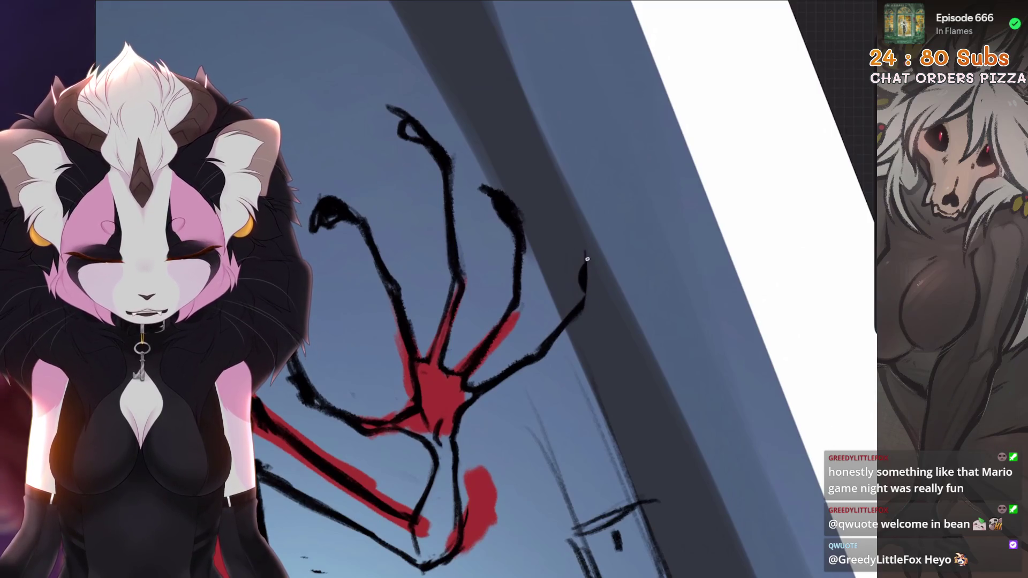
key("ctrl+z")
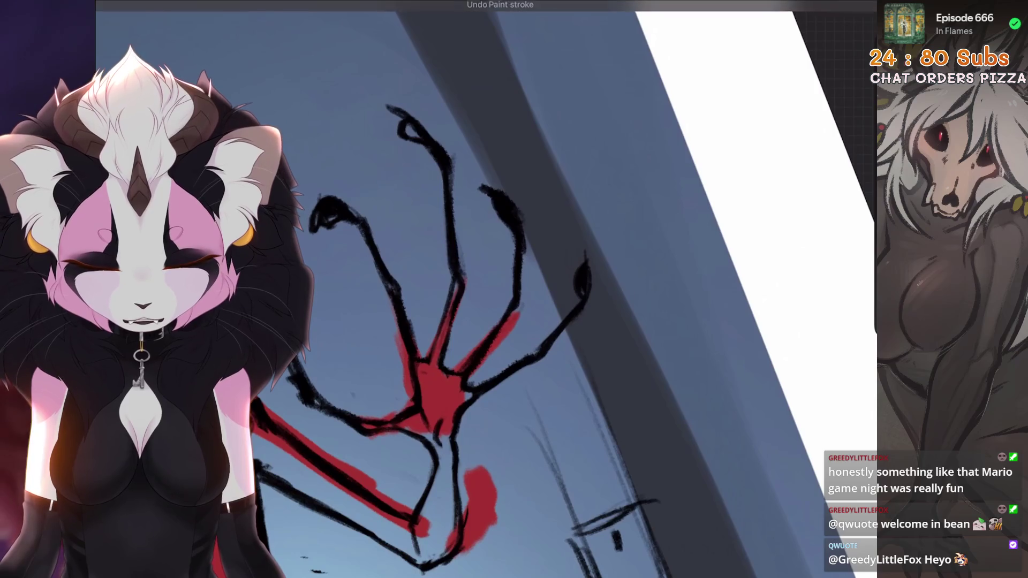
scroll(577, 282, "down", 3)
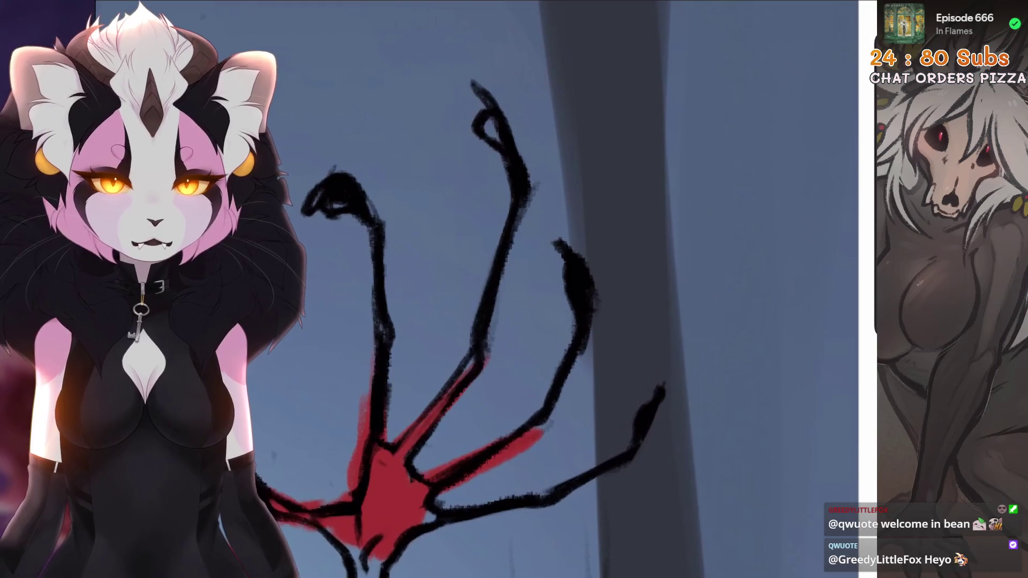
scroll(628, 223, "up", 2)
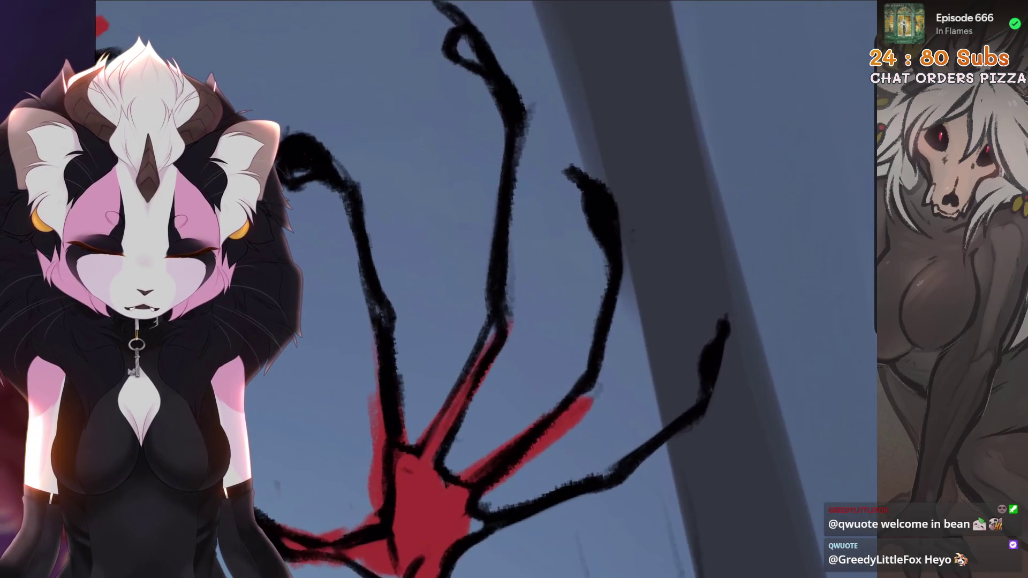
scroll(562, 289, "down", 3)
scroll(562, 289, "up", 2)
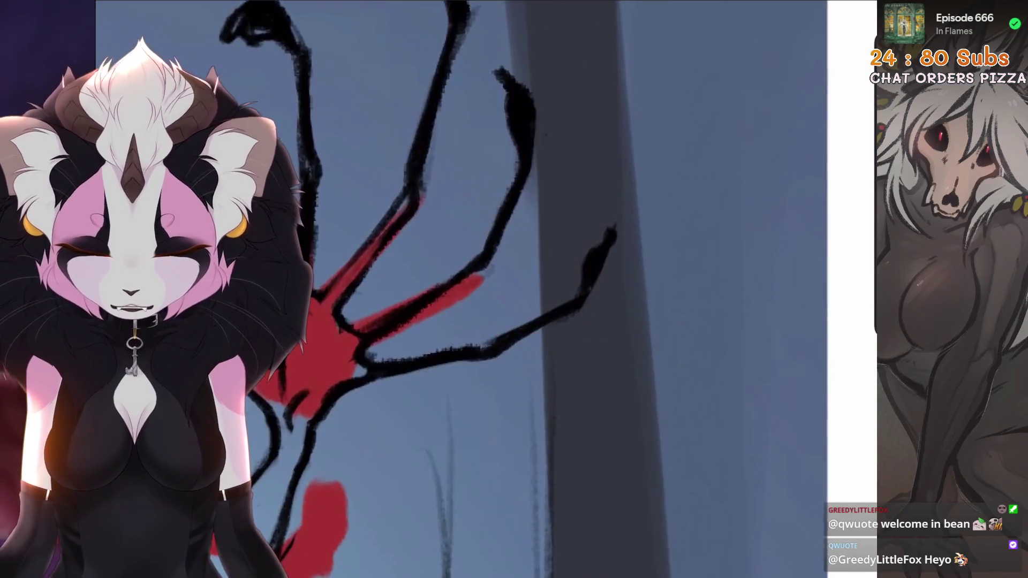
scroll(709, 135, "up", 2)
key("ctrl+z")
key("ctrl+z")
key("ctrl+z")
key("s")
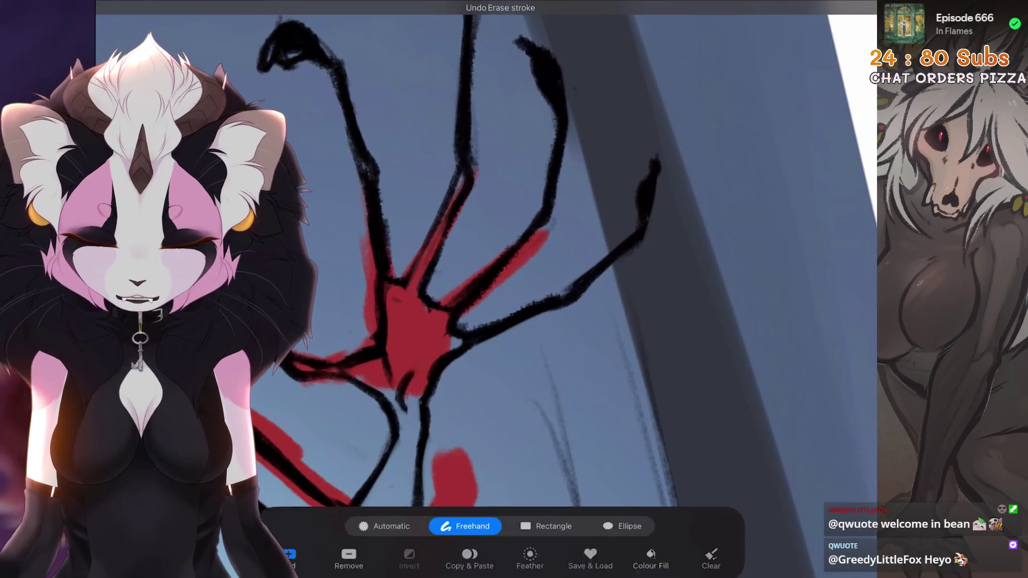
Freehand-select the clawed fingers, nudge them into a more compact position and commit
left_click_drag(482, 201, 626, 305)
key("ctrl+t")
left_click_drag(547, 242, 538, 249)
scroll(515, 289, "down", 5)
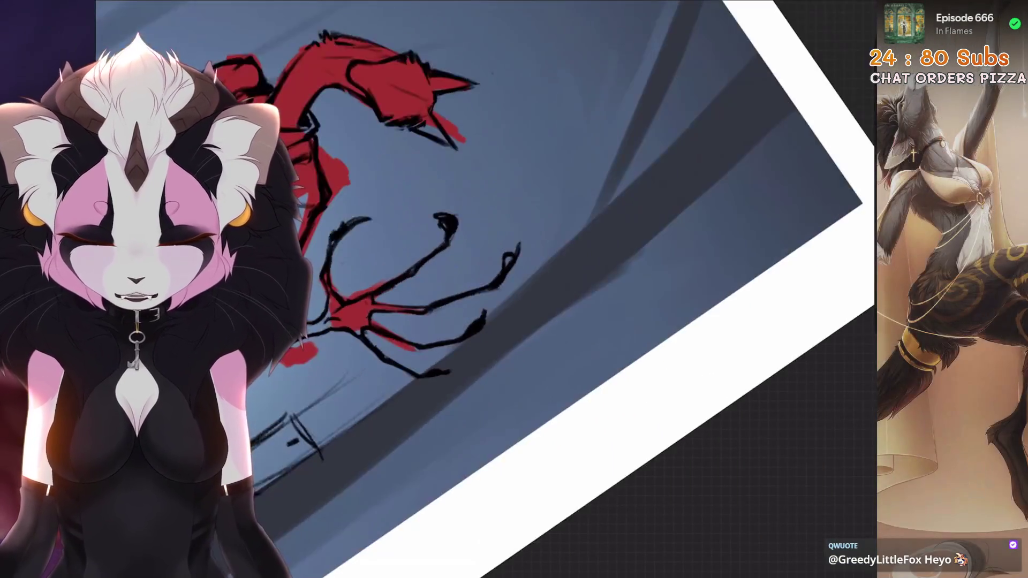
key("shift+r")
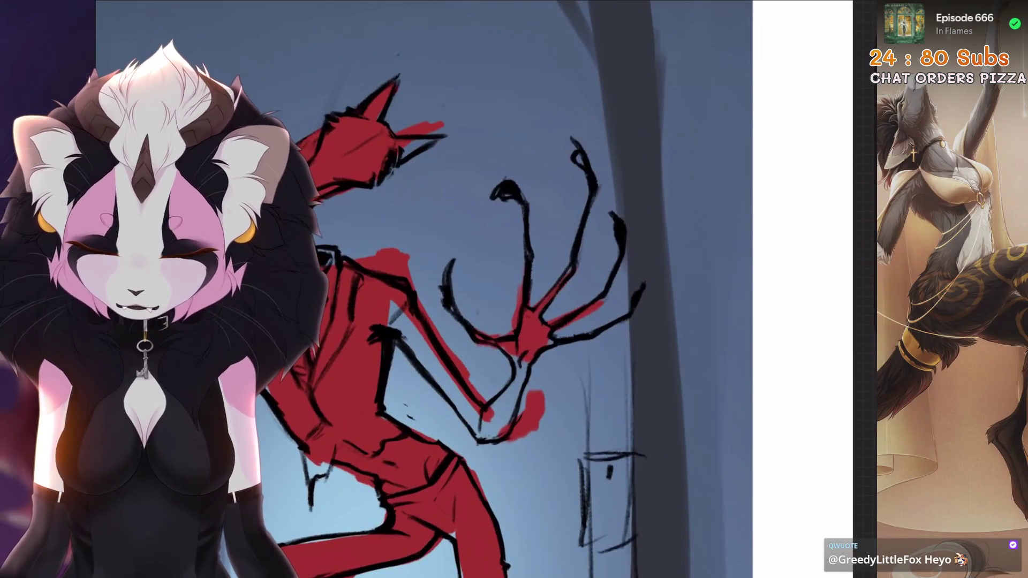
scroll(515, 290, "up", 5)
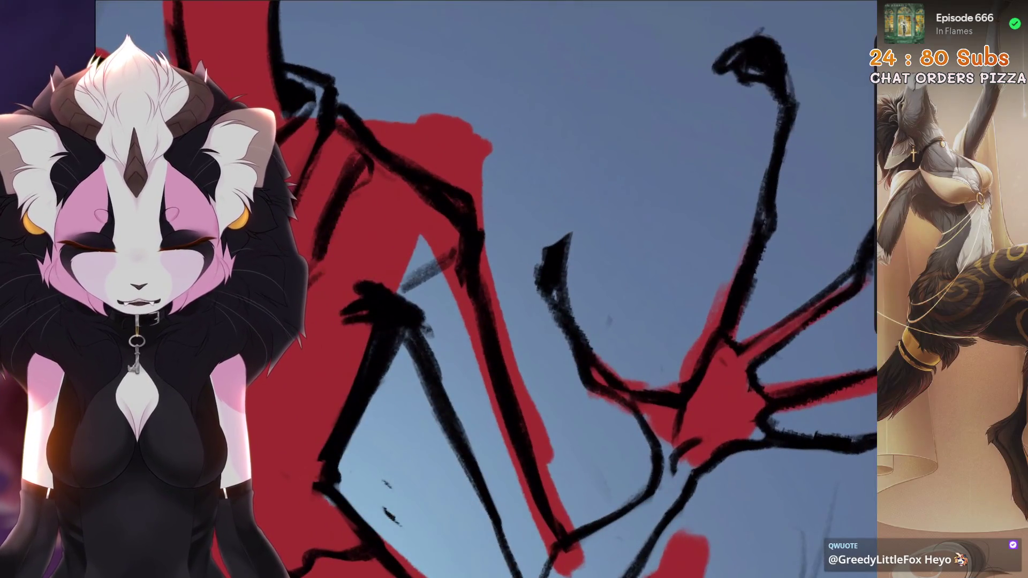
Bring the arm into view and draw a new black line on the hand
left_click_drag(565, 239, 590, 266)
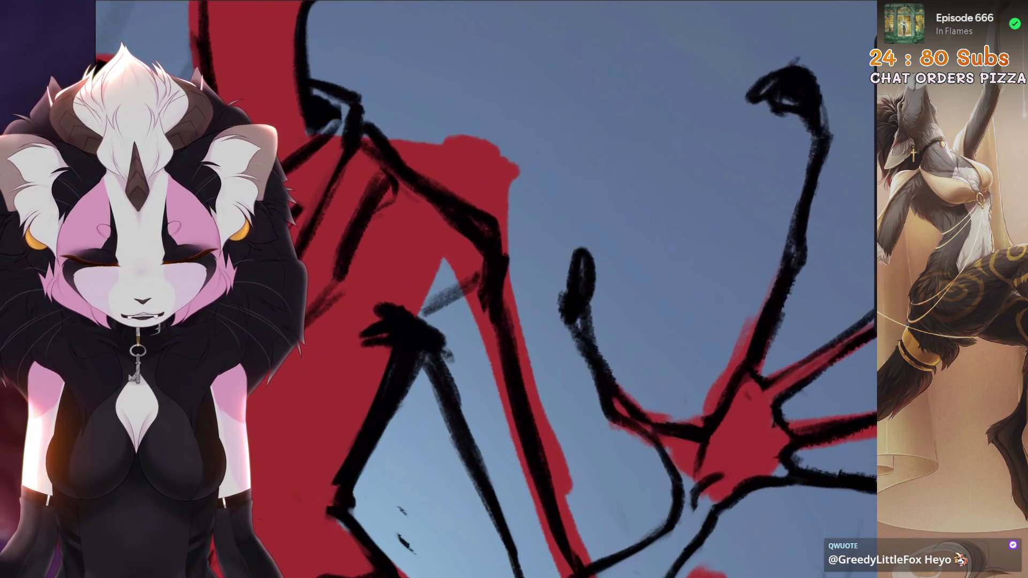
scroll(563, 290, "down", 3)
scroll(514, 289, "up", 3)
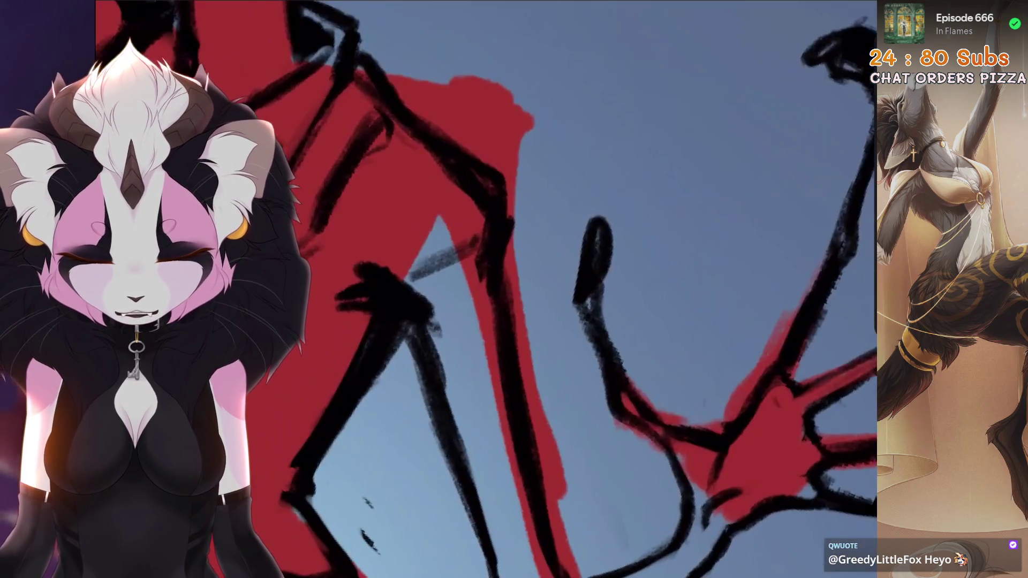
left_click_drag(594, 197, 593, 241)
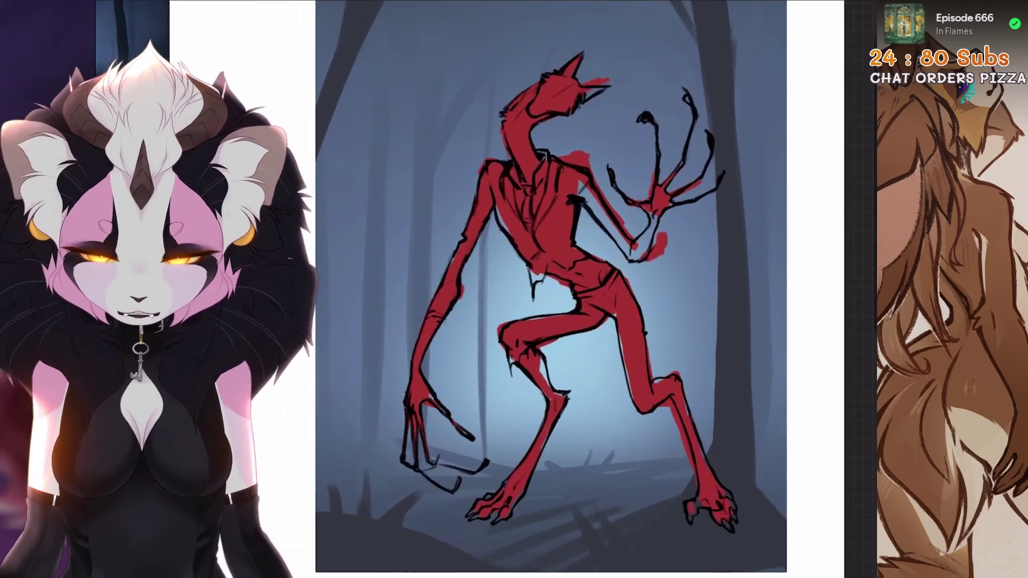
Discard the trial strokes by the waist and along the leg, keeping loose curves behind the hip
key("ctrl+z")
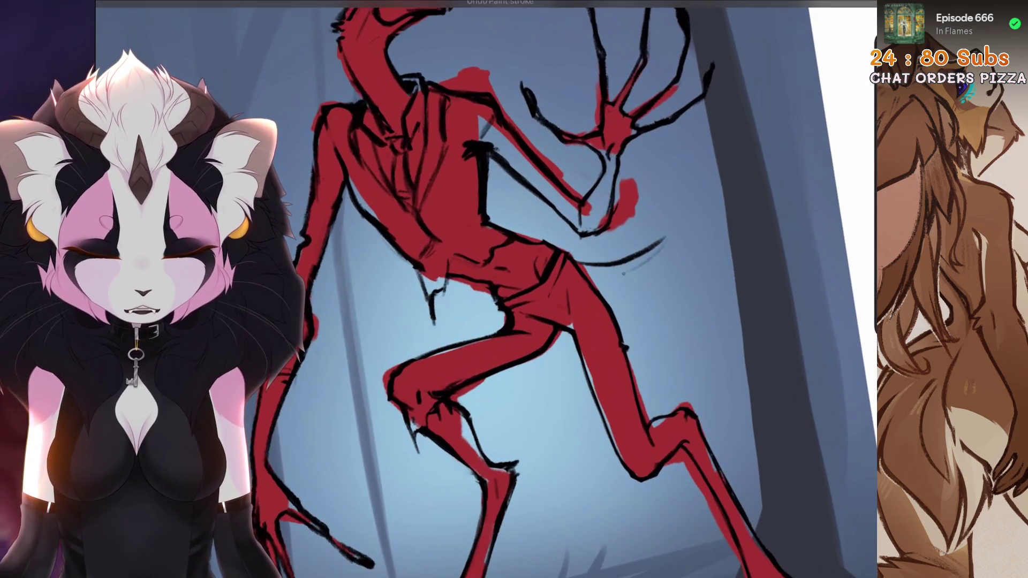
left_click_drag(642, 265, 677, 241)
key("ctrl+z")
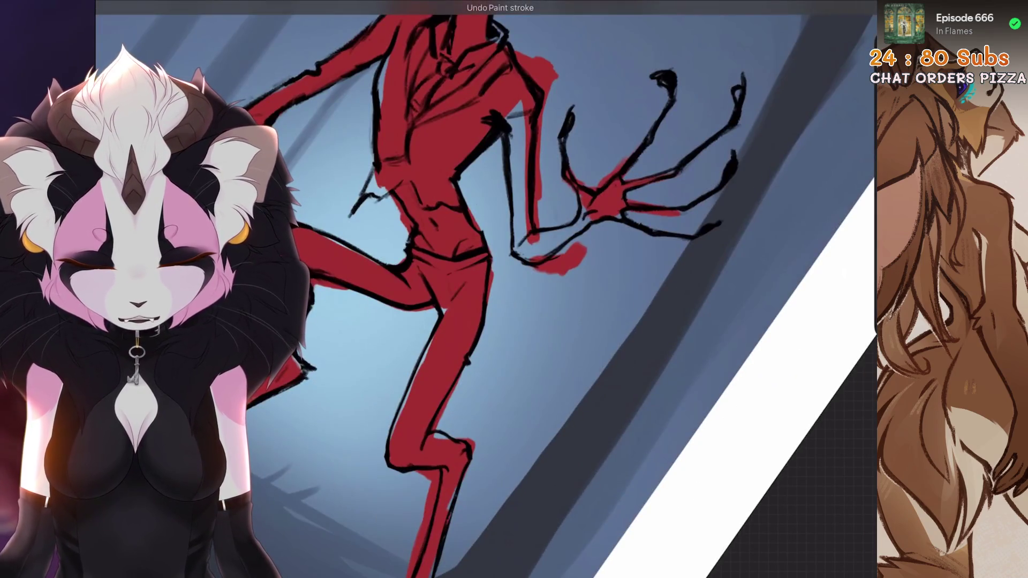
mouse_move(426, 307)
left_mouse_down()
mouse_move(424, 360)
mouse_move(425, 349)
left_mouse_up()
key("ctrl+z")
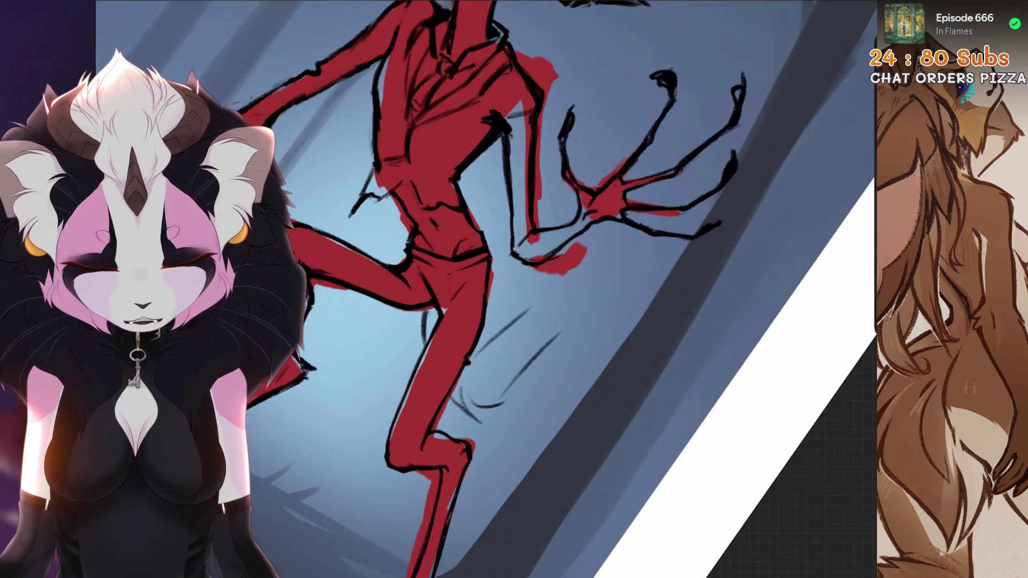
key("ctrl+z")
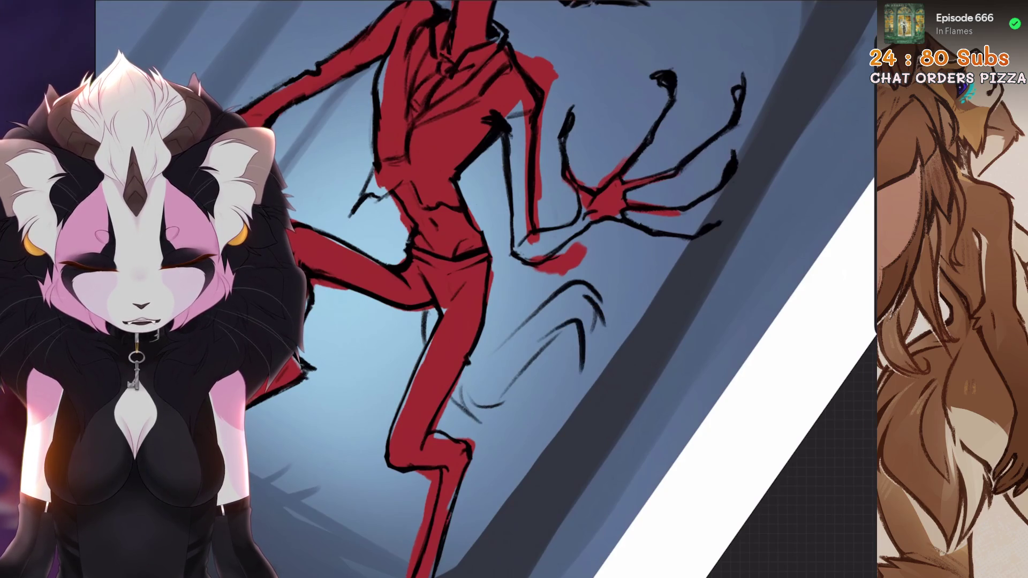
scroll(514, 289, "down", 5)
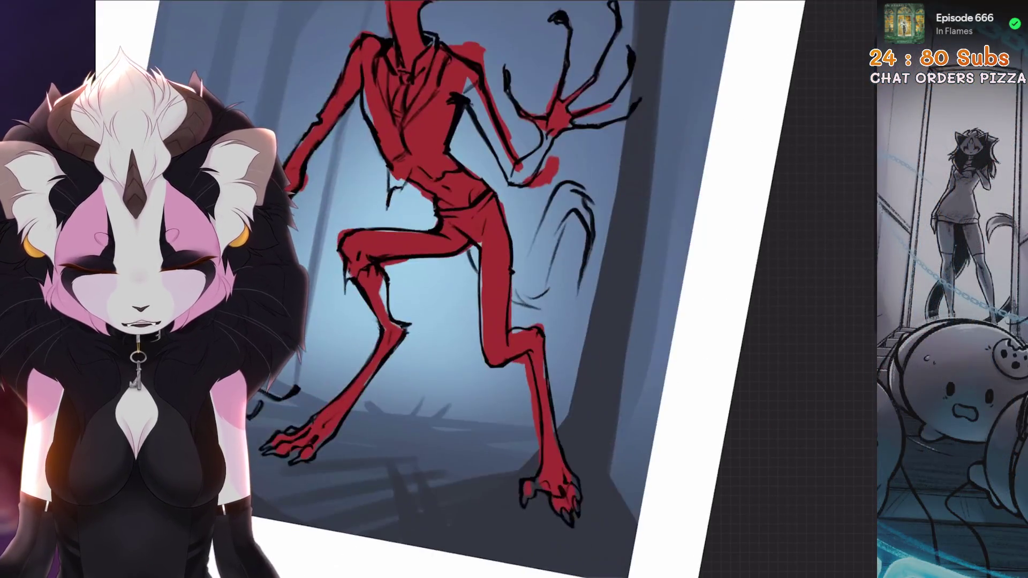
scroll(514, 289, "up", 5)
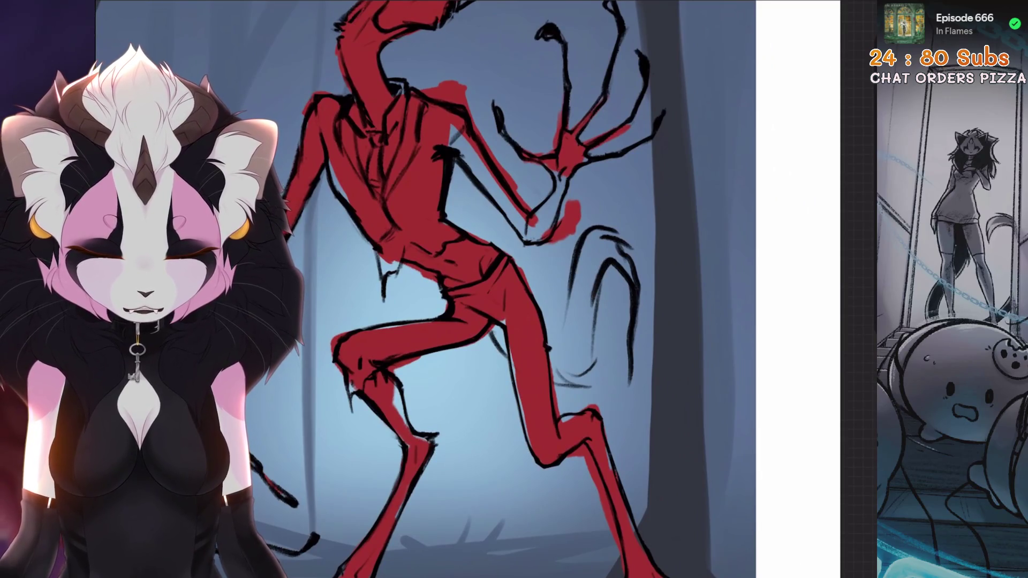
key("ctrl+z")
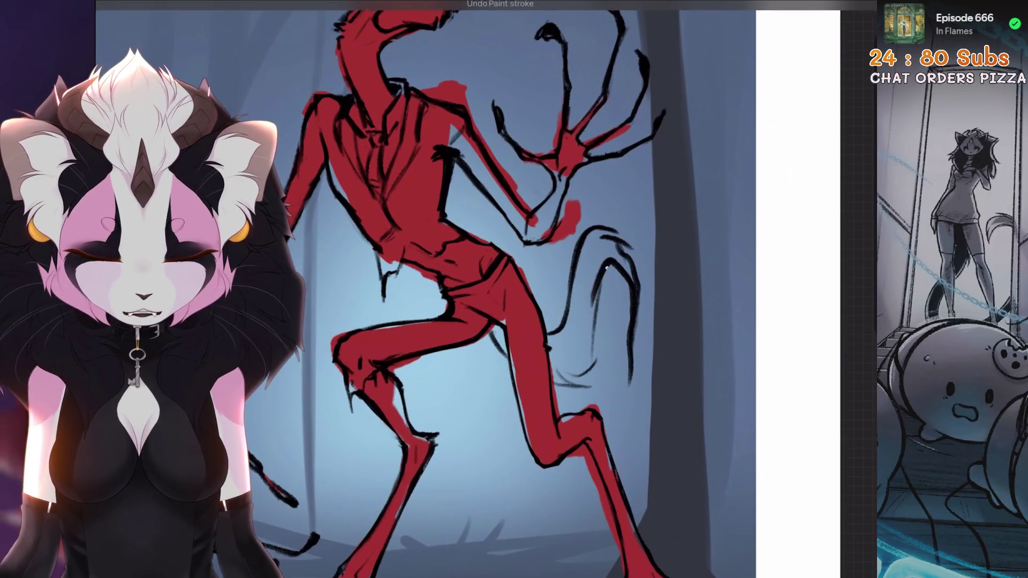
scroll(514, 290, "up", 5)
scroll(515, 290, "up", 3)
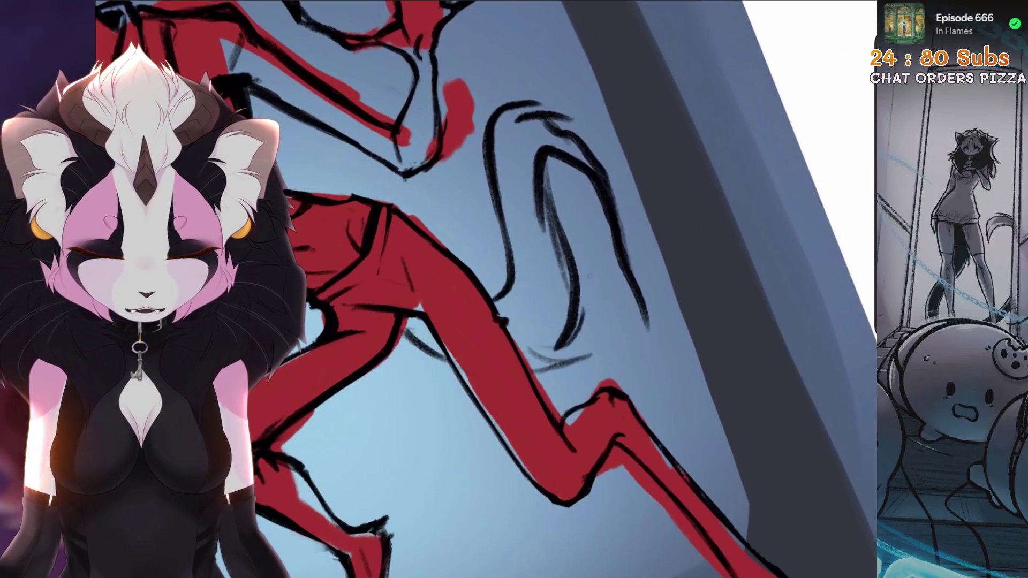
scroll(514, 290, "down", 4)
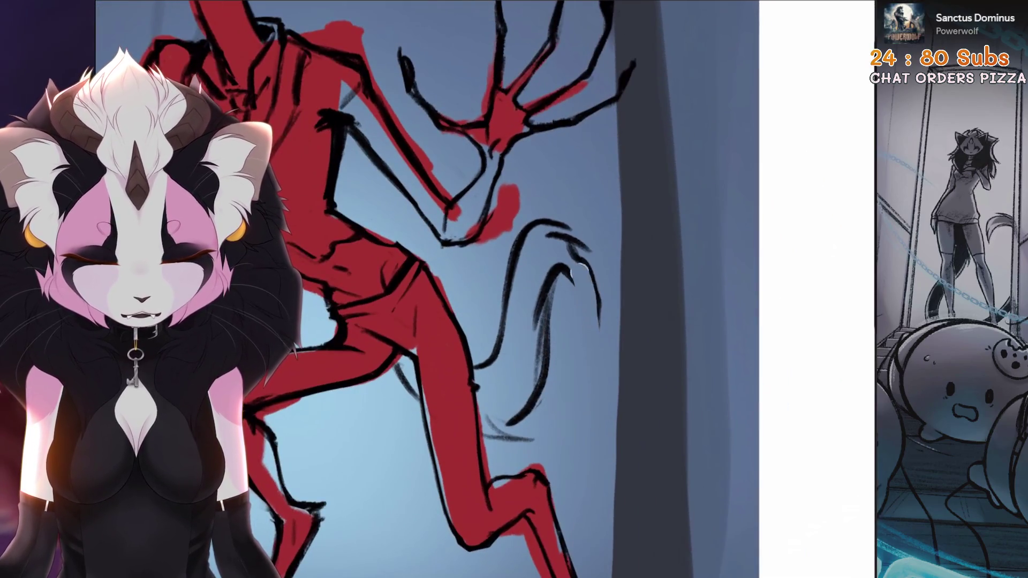
Redraw two black claw strokes on the hand until each sits right
left_click_drag(586, 273, 580, 426)
key("ctrl+z")
left_click_drag(595, 341, 580, 461)
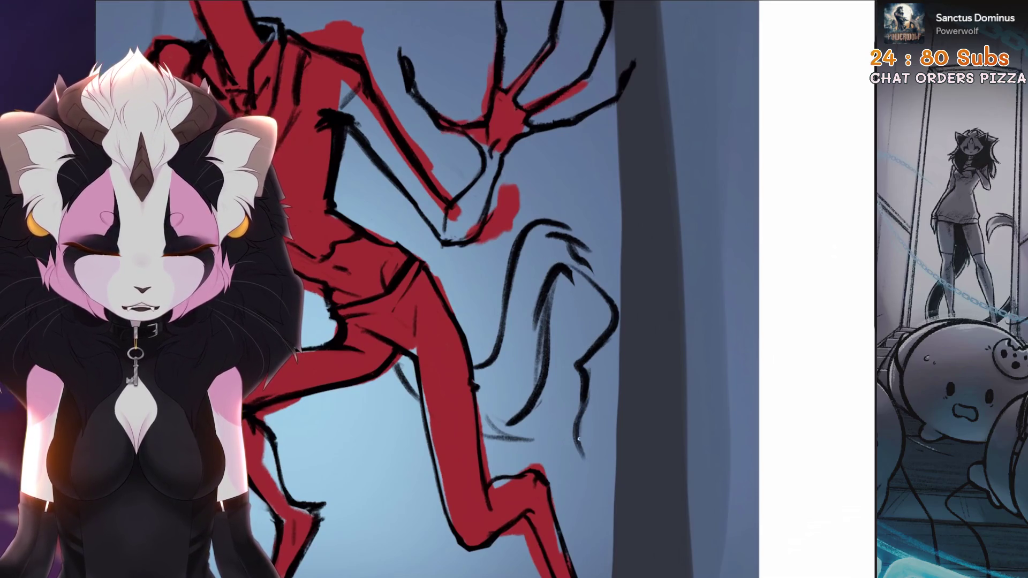
scroll(515, 289, "down", 3)
scroll(514, 290, "up", 3)
left_click_drag(546, 342, 562, 414)
key("ctrl+z")
left_click_drag(567, 358, 591, 405)
scroll(515, 289, "down", 3)
scroll(514, 289, "up", 2)
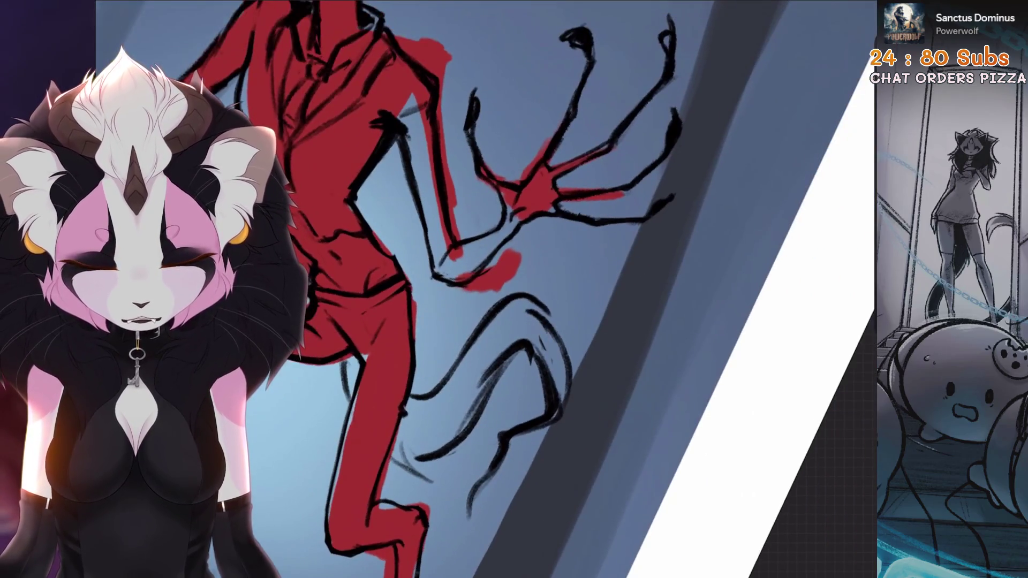
scroll(514, 290, "up", 2)
scroll(514, 289, "up", 3)
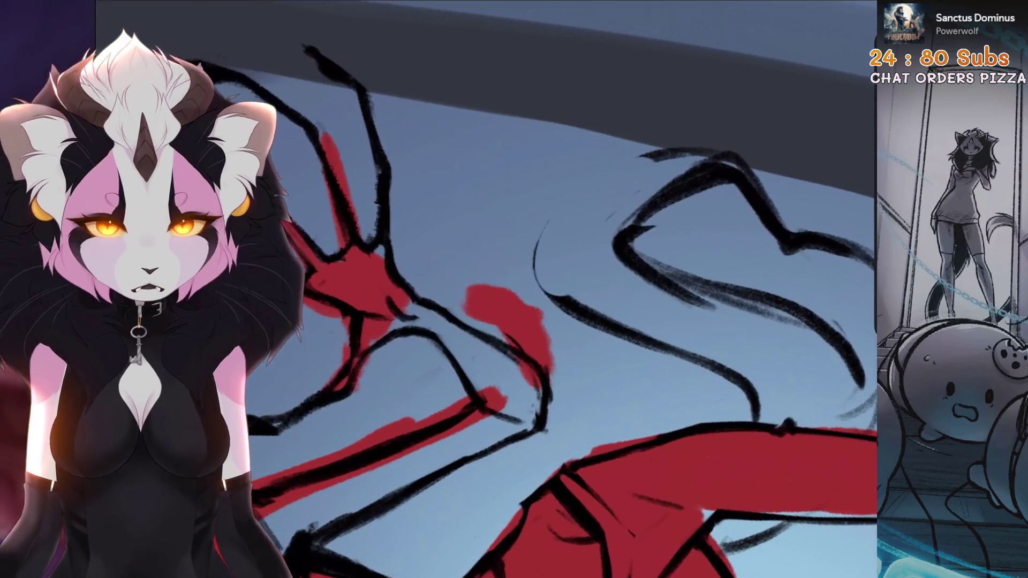
scroll(514, 290, "up", 3)
Sketch curved black lines for the tail behind the hip, discarding the last attempts
left_click_drag(715, 113, 562, 241)
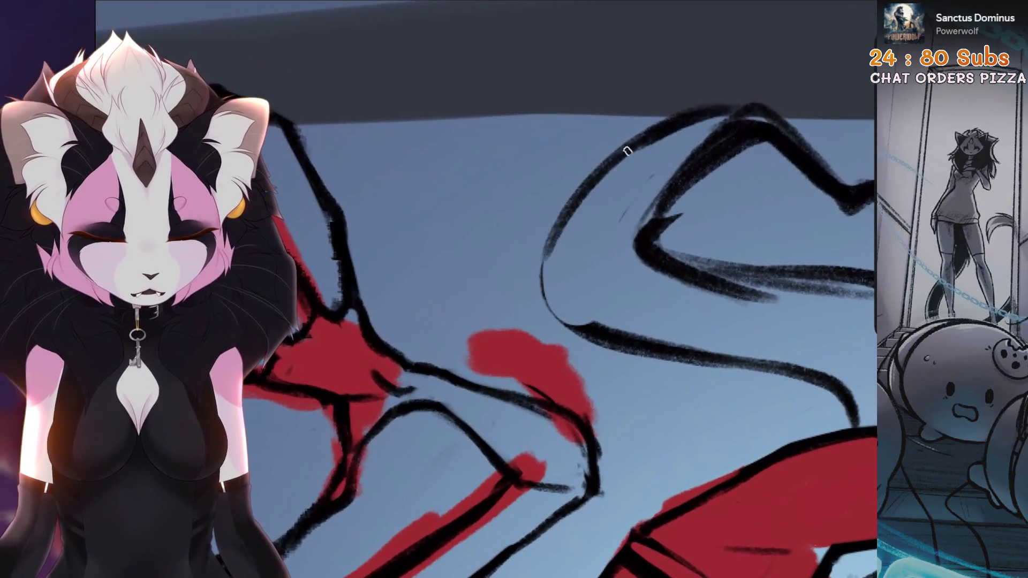
left_click_drag(595, 209, 530, 281)
scroll(515, 290, "down", 3)
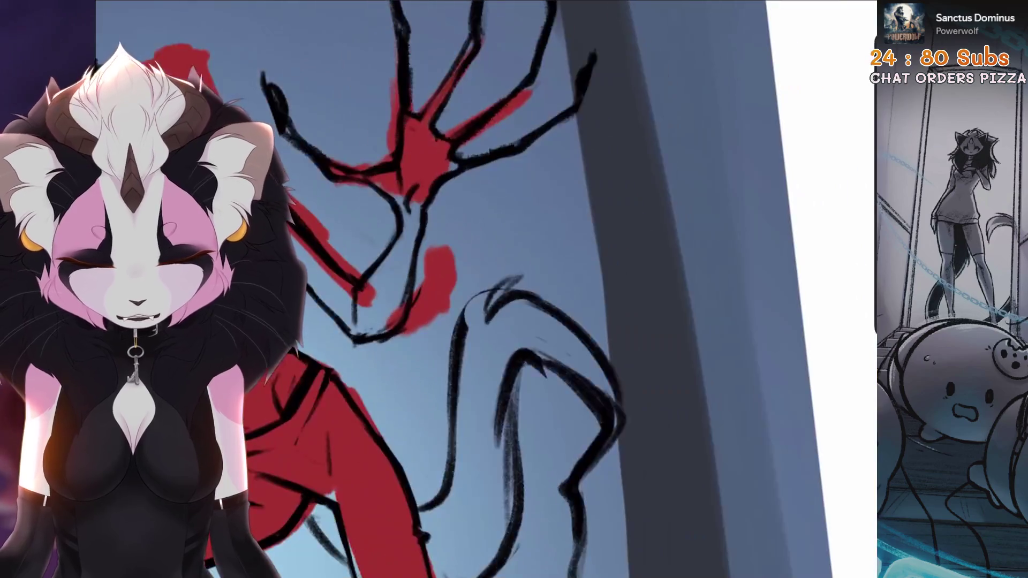
scroll(514, 289, "up", 3)
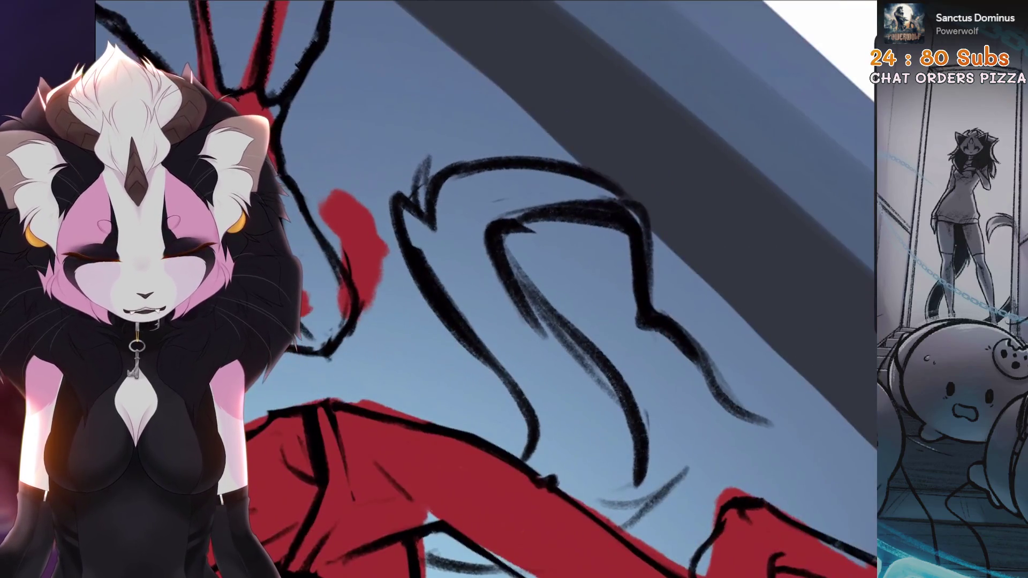
mouse_move(493, 301)
left_mouse_down()
mouse_move(562, 362)
mouse_move(401, 242)
mouse_move(562, 241)
left_mouse_up()
left_click_drag(498, 209, 642, 321)
scroll(514, 289, "up", 3)
key("ctrl+z")
key("ctrl+z")
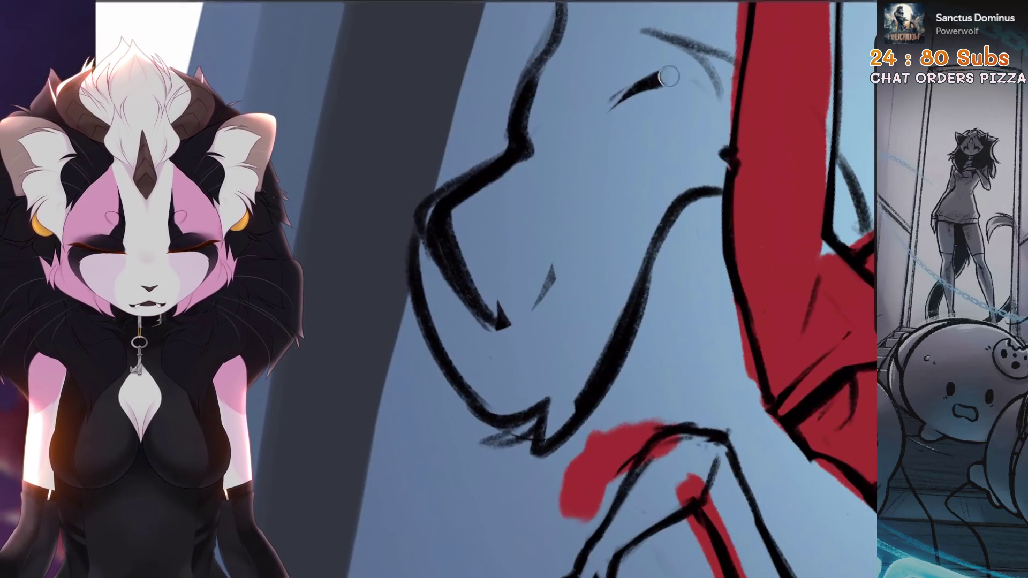
scroll(563, 242, "up", 2)
Retry the long tail stroke several times, undoing each version that looks wrong
left_click_drag(547, 136, 595, 297)
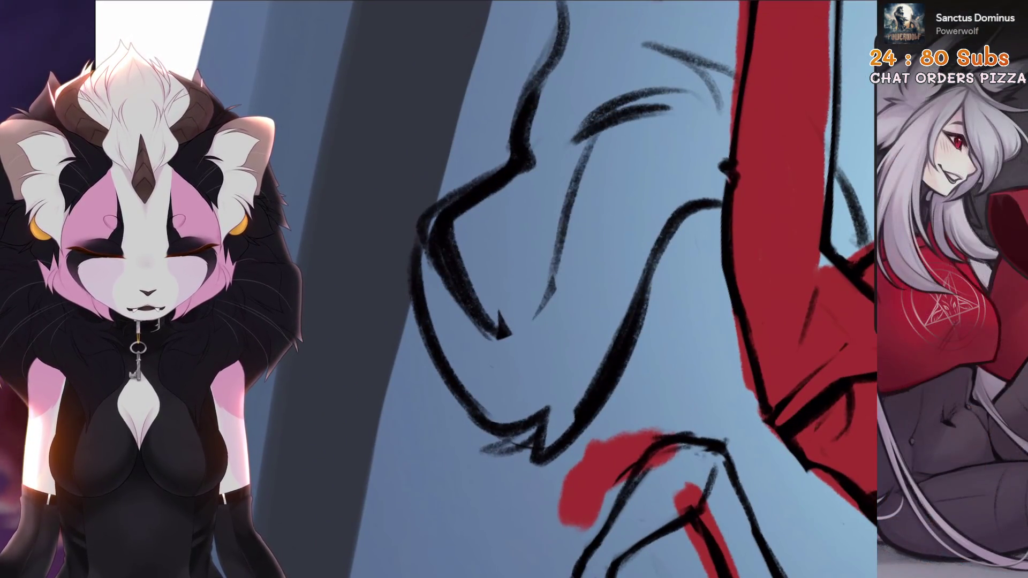
key("ctrl+z")
left_click_drag(531, 173, 583, 314)
key("ctrl+z")
left_click_drag(518, 213, 571, 338)
key("ctrl+z")
scroll(563, 281, "down", 4)
scroll(563, 281, "up", 2)
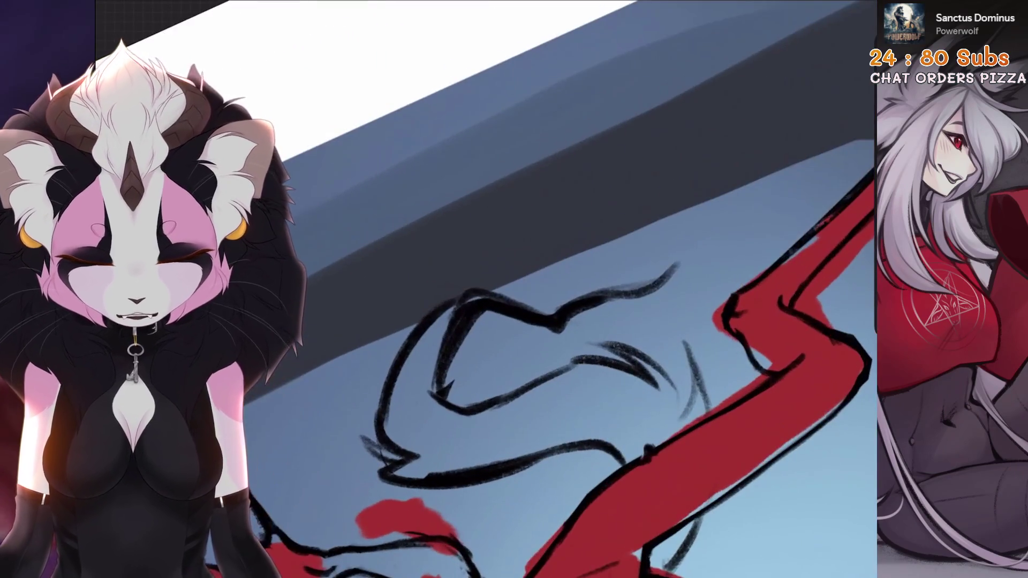
left_click_drag(438, 346, 450, 414)
key("ctrl+z")
scroll(563, 281, "down", 4)
scroll(562, 281, "down", 2)
scroll(562, 281, "down", 3)
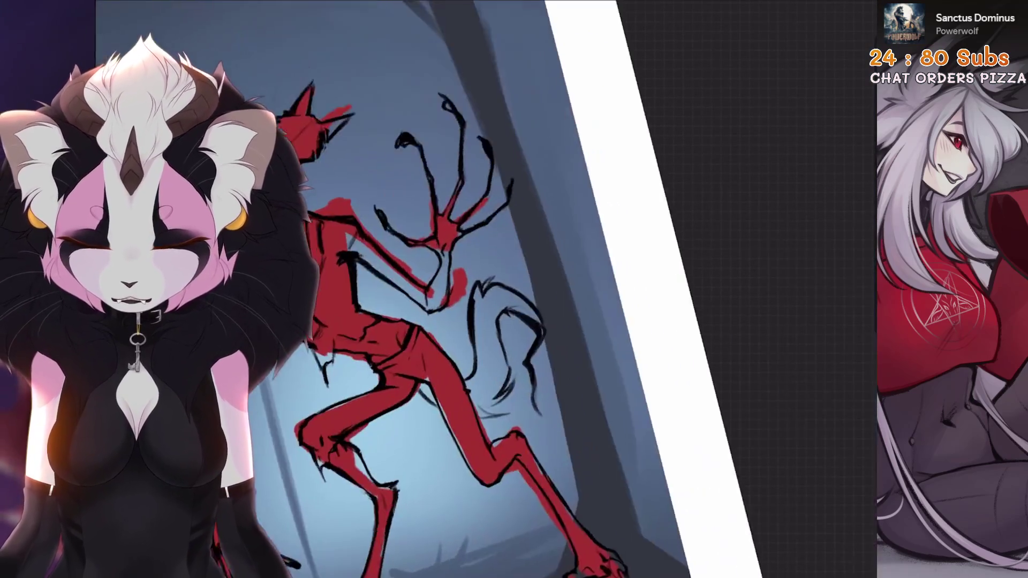
scroll(482, 241, "up", 3)
scroll(522, 241, "up", 2)
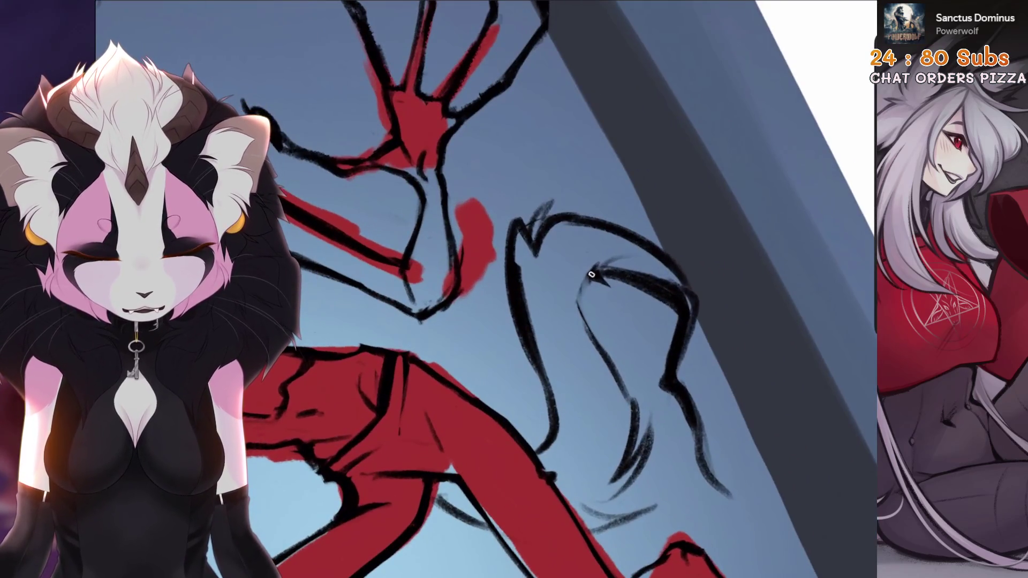
scroll(603, 362, "down", 3)
scroll(602, 322, "up", 3)
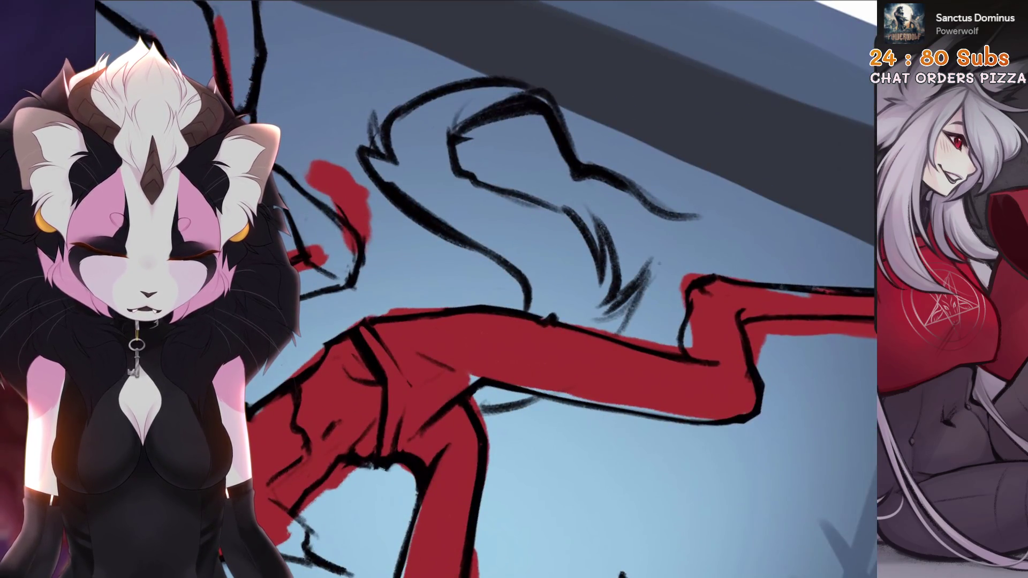
scroll(563, 281, "down", 3)
scroll(523, 241, "up", 3)
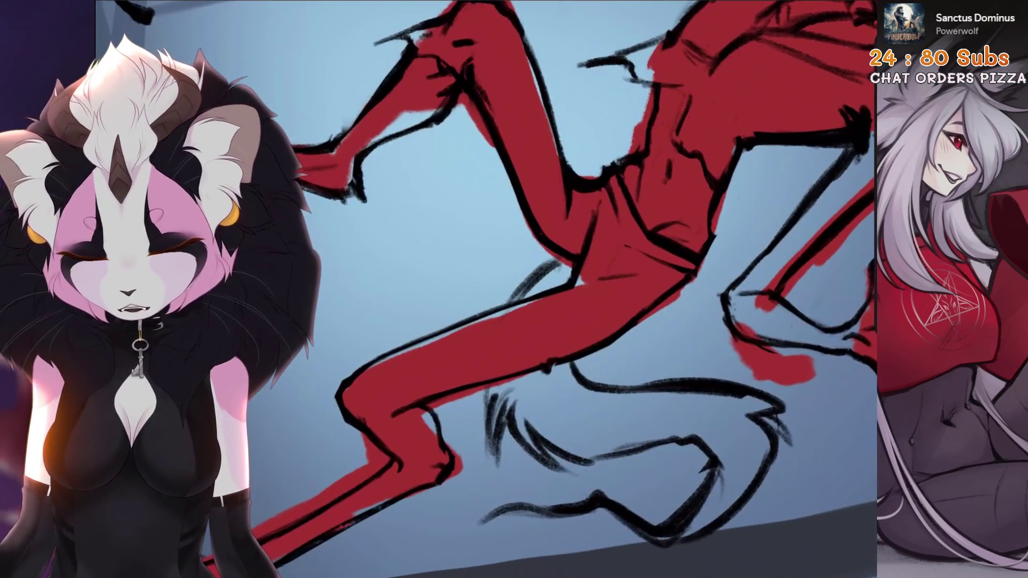
scroll(522, 281, "up", 2)
scroll(523, 322, "up", 3)
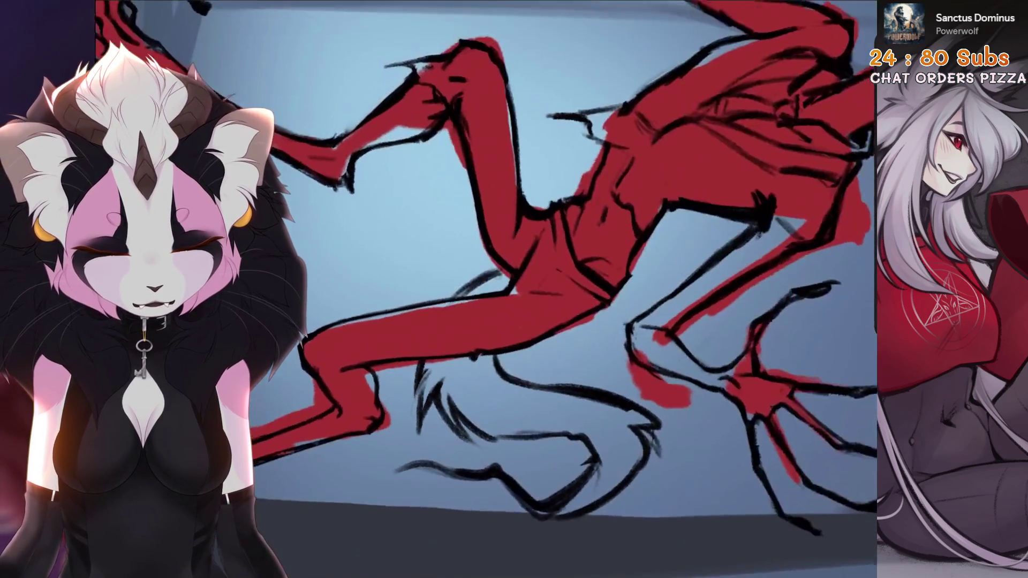
scroll(580, 412, "down", 3)
scroll(562, 322, "down", 3)
scroll(523, 282, "down", 2)
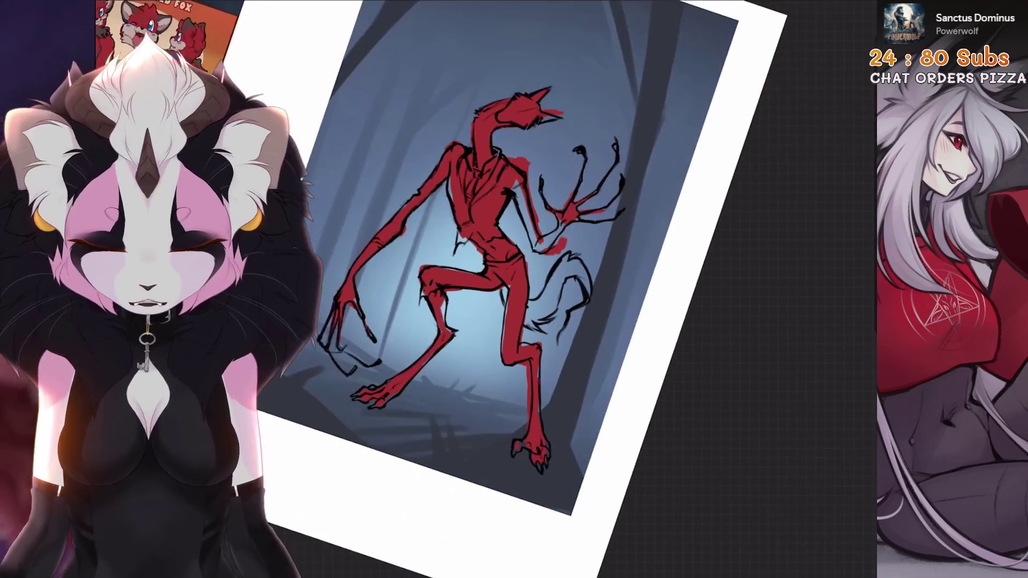
Trial-nudge the figure layers and undo it, then reveal hidden Layer 3 with the caption 'Have you finished your homework?'
key("ctrl+0")
scroll(611, 281, "up", 2)
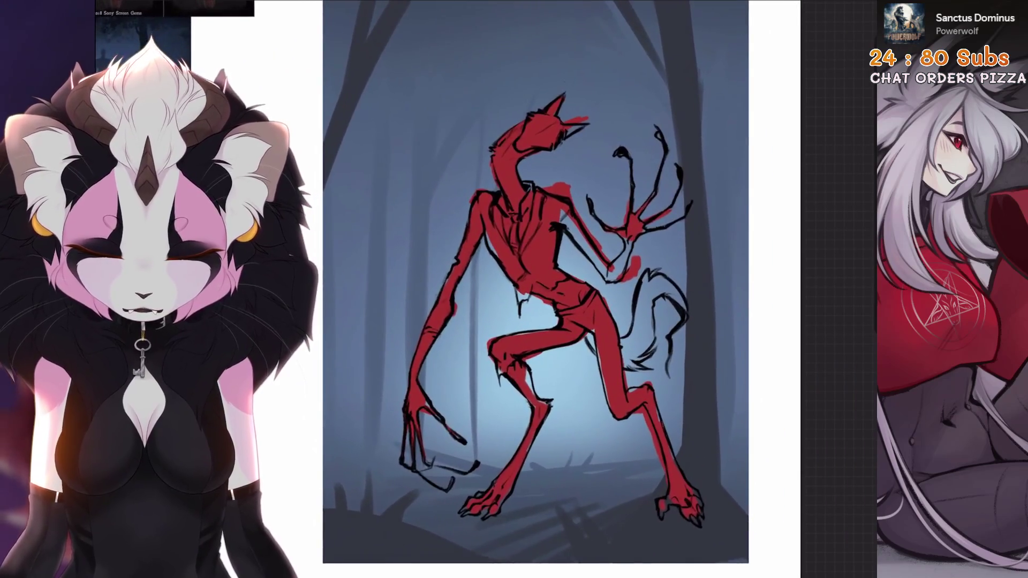
scroll(562, 282, "up", 2)
scroll(522, 241, "up", 2)
scroll(522, 281, "down", 2)
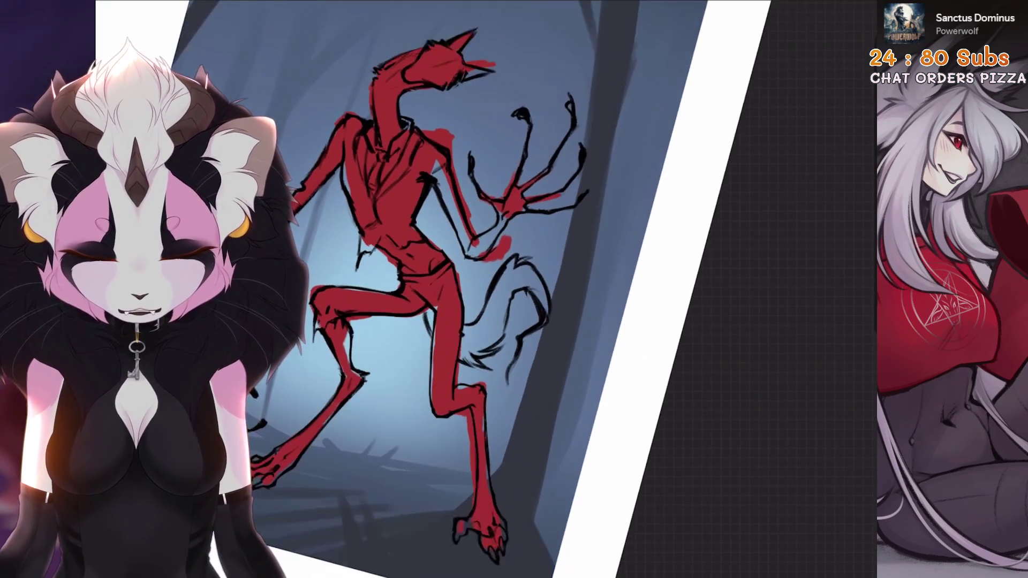
scroll(522, 281, "down", 2)
scroll(522, 281, "down", 2)
key("l")
left_click(754, 149)
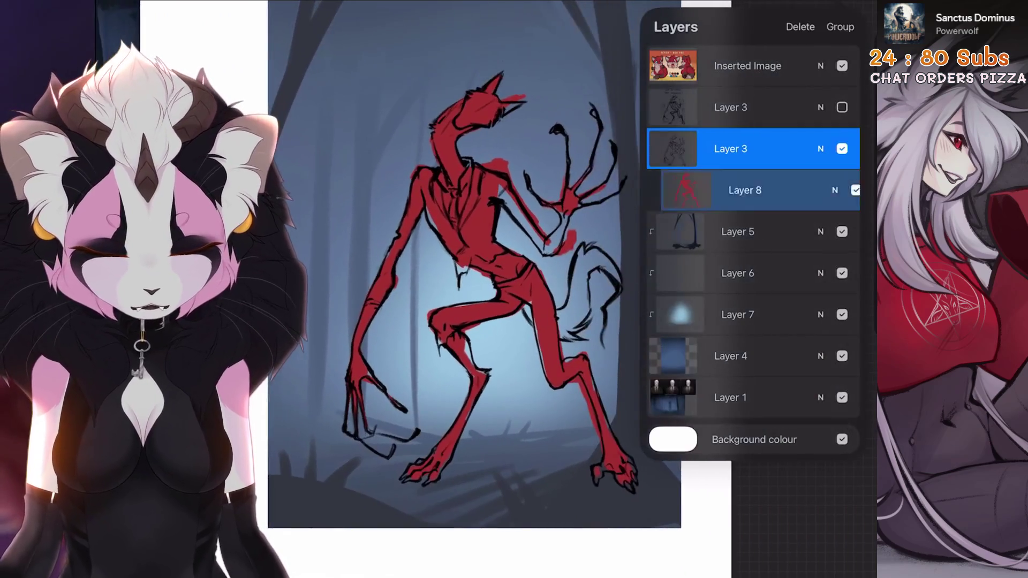
key("v")
left_click_drag(462, 241, 458, 241)
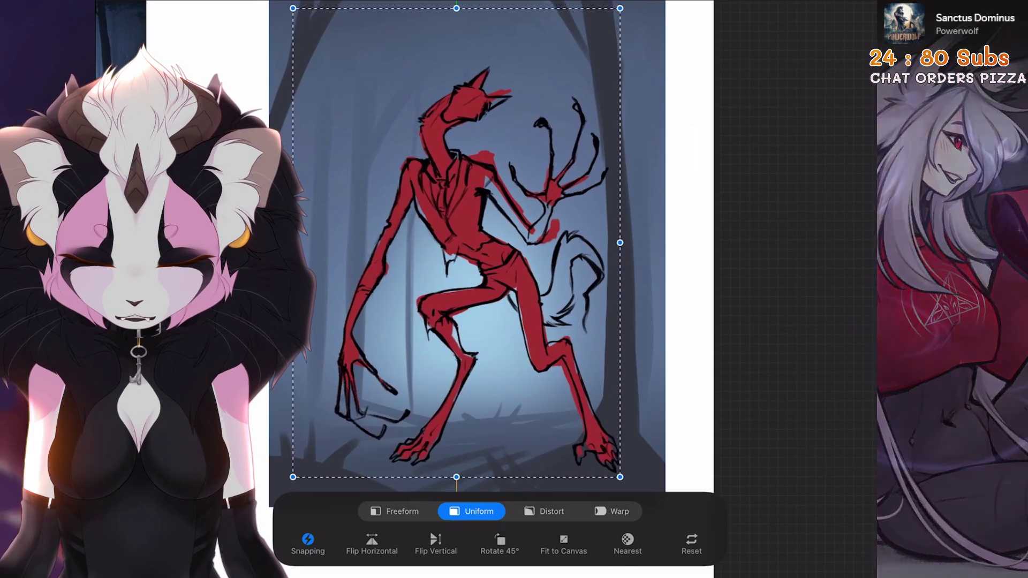
key("Escape")
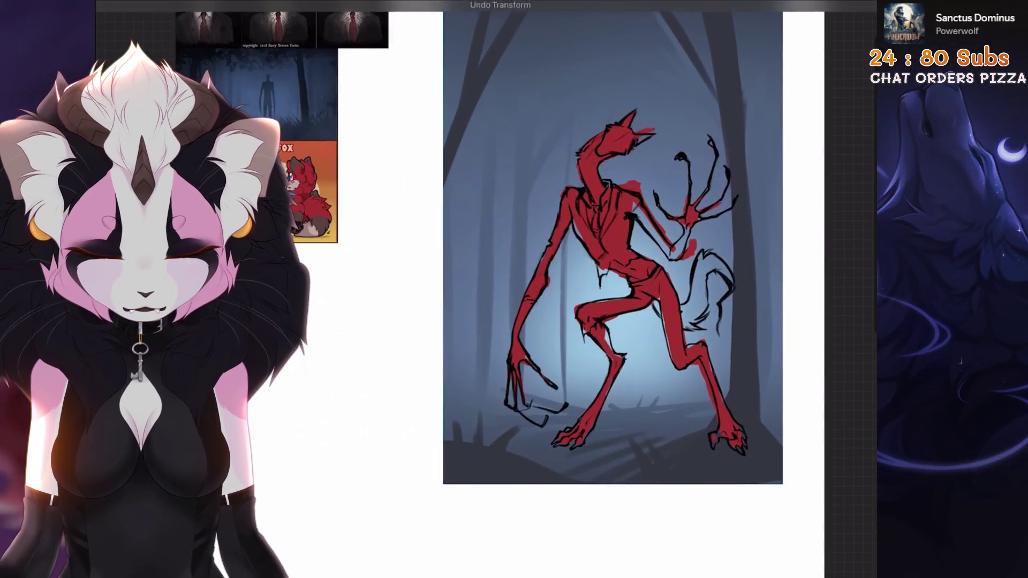
key("l")
left_click(843, 107)
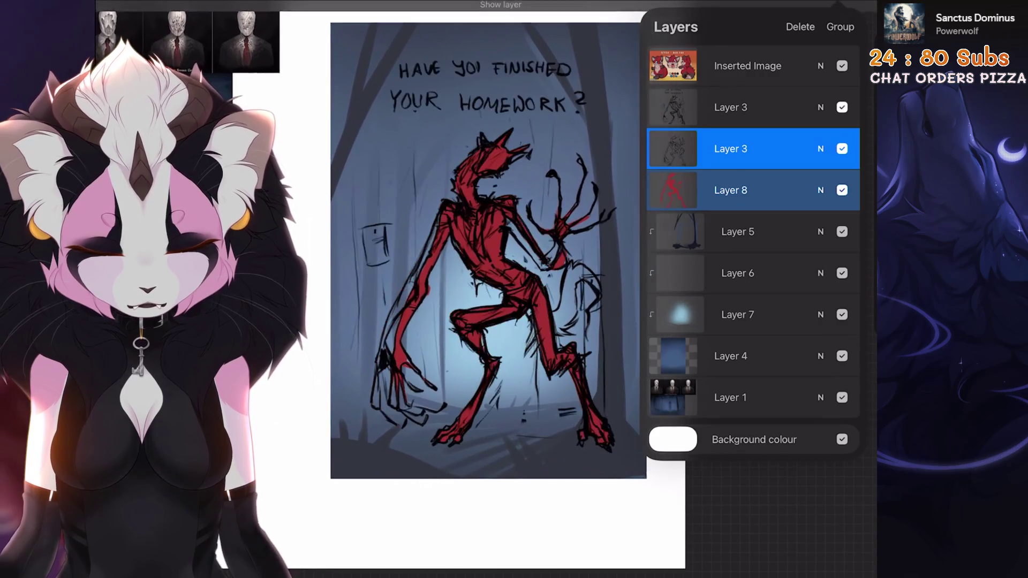
Freehand-select the handwritten caption and cut it onto its own layer
left_click(753, 107)
left_click_drag(803, 107, 707, 107)
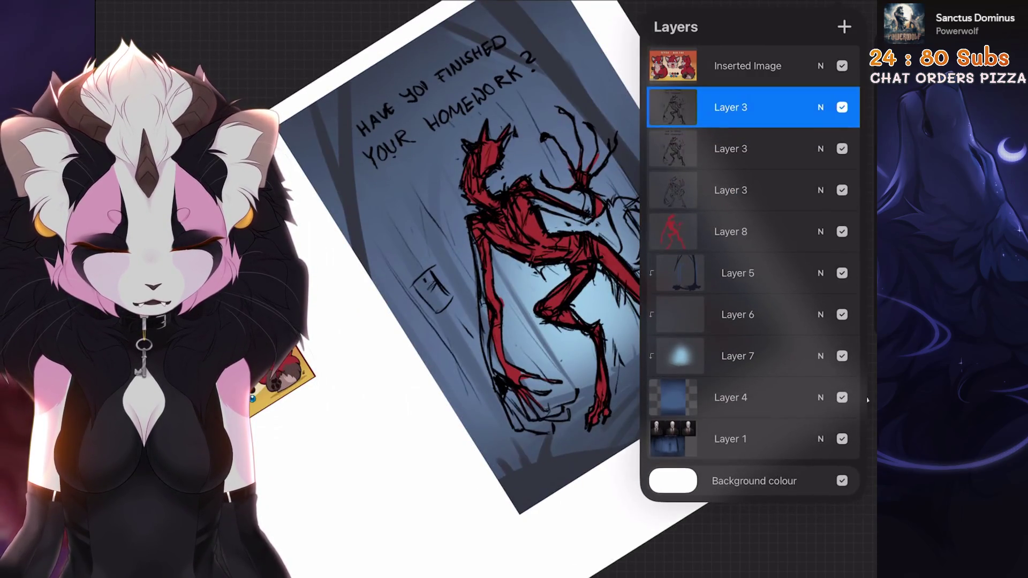
left_click(450, 281)
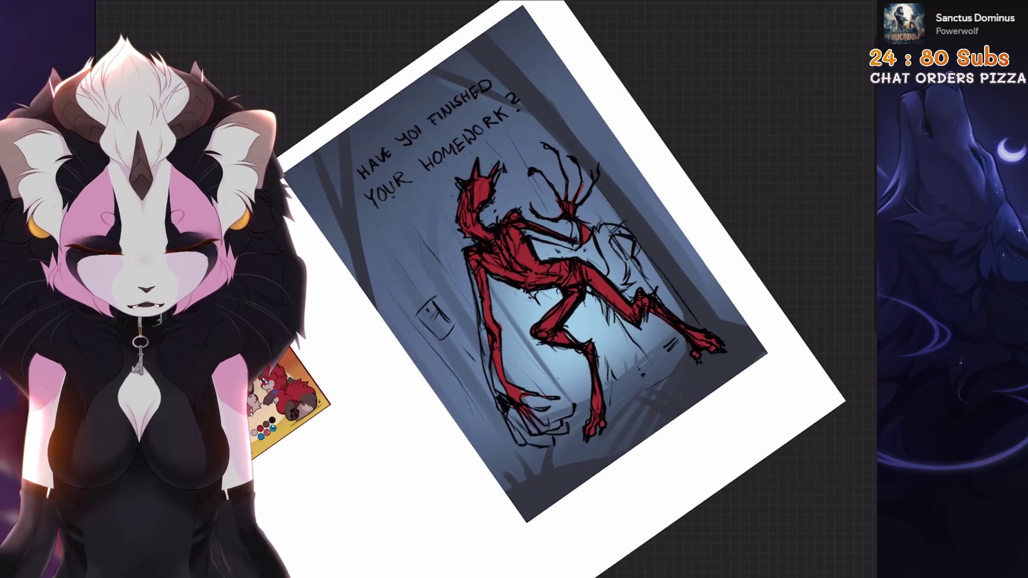
key("s")
left_click(368, 225)
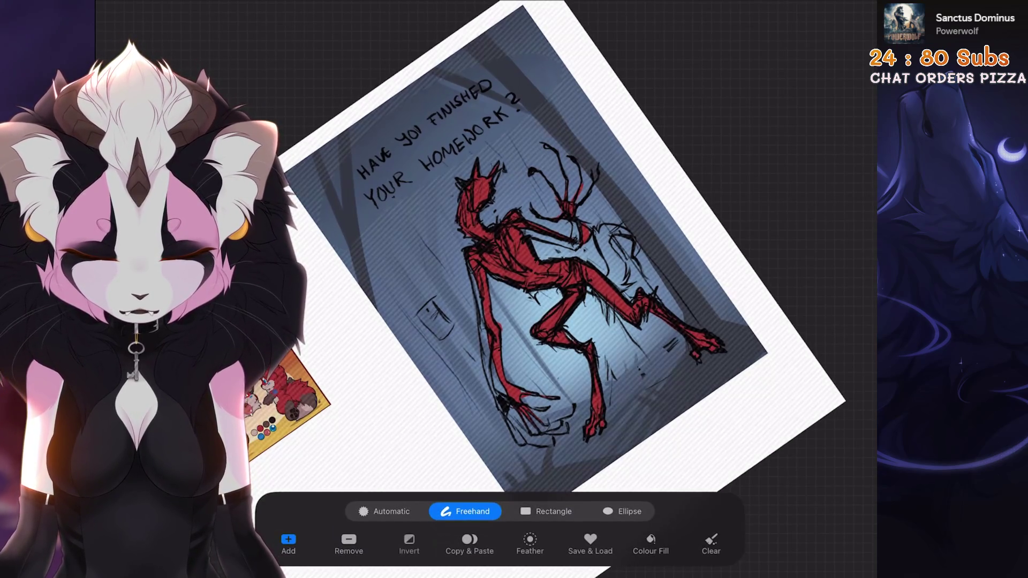
left_click(469, 543)
left_click(618, 173)
left_click(812, 27)
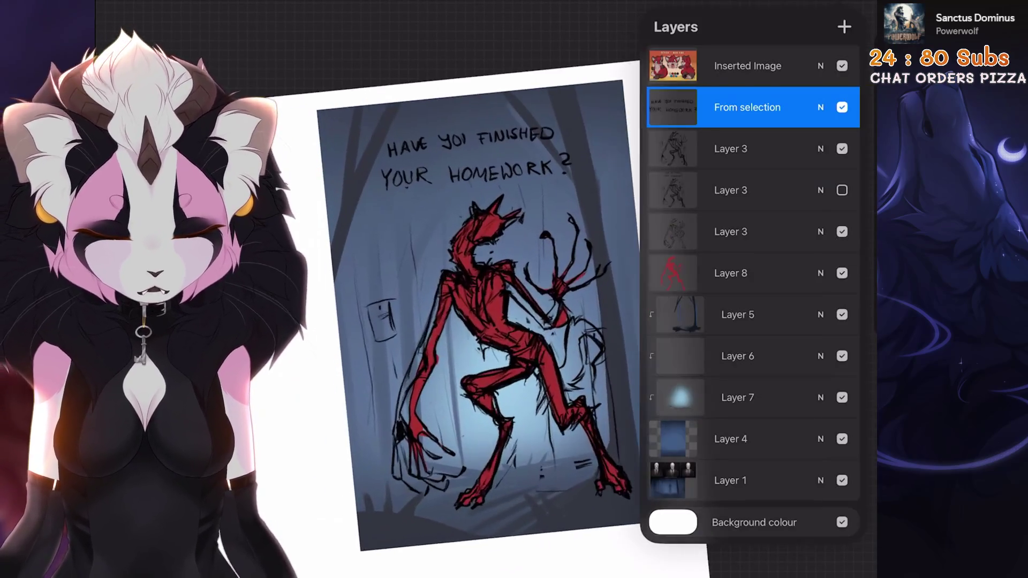
Hide the top sketch layer and the red fill on Layer 8, leaving bare black linework on a Layer 3
left_click(843, 148)
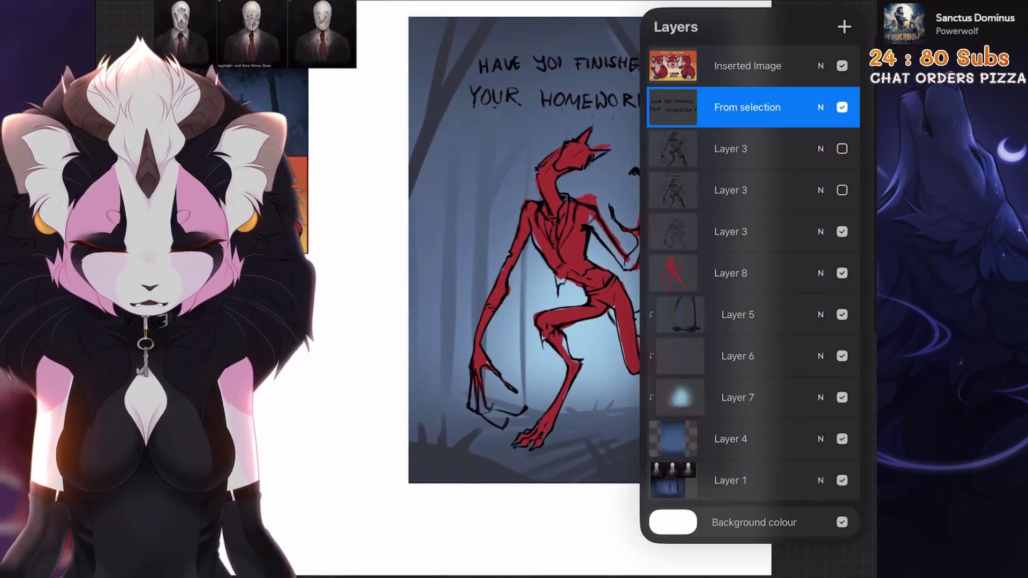
left_click(731, 149)
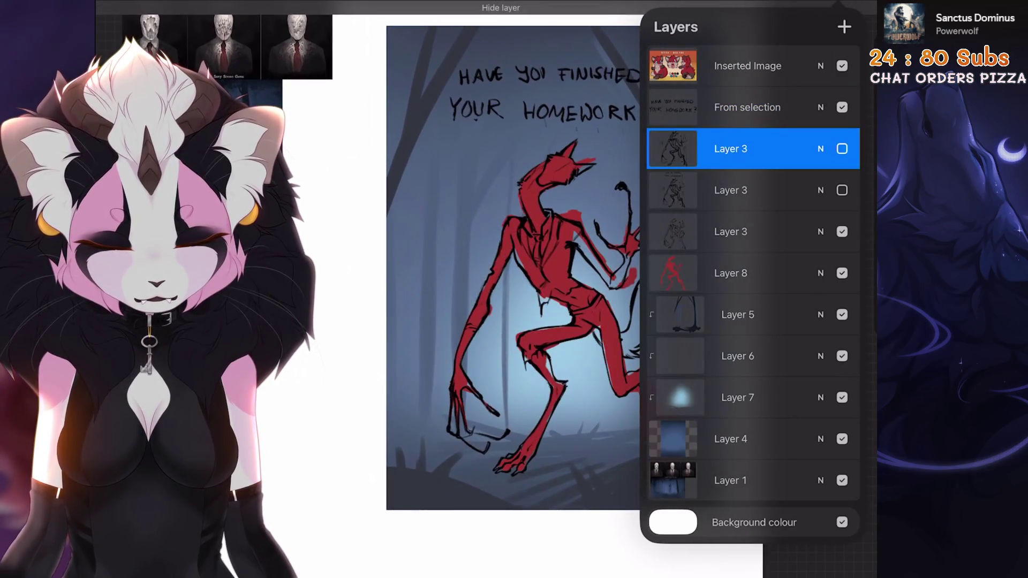
left_click(732, 190)
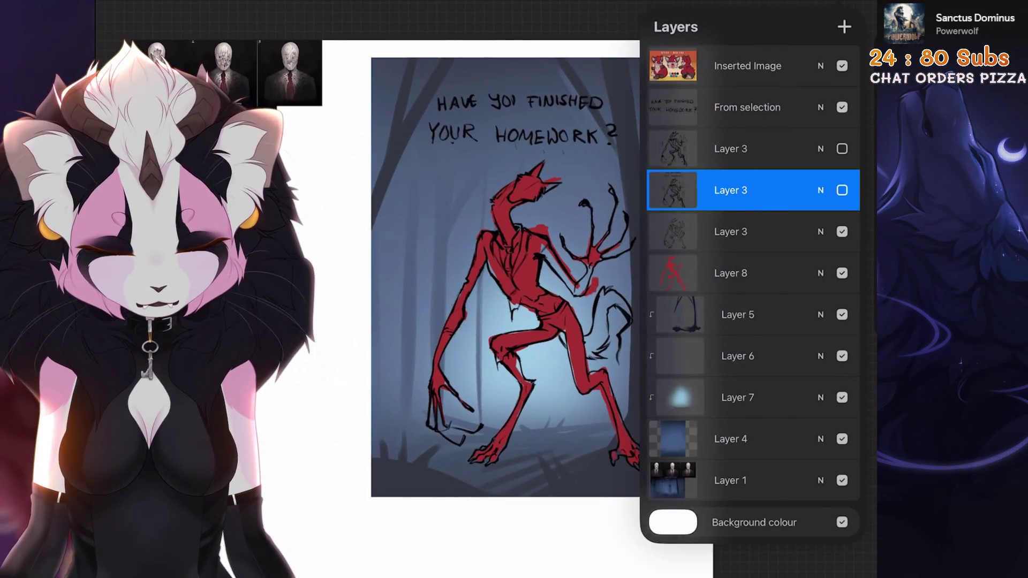
left_click(731, 148)
left_click(731, 231)
left_click(841, 232)
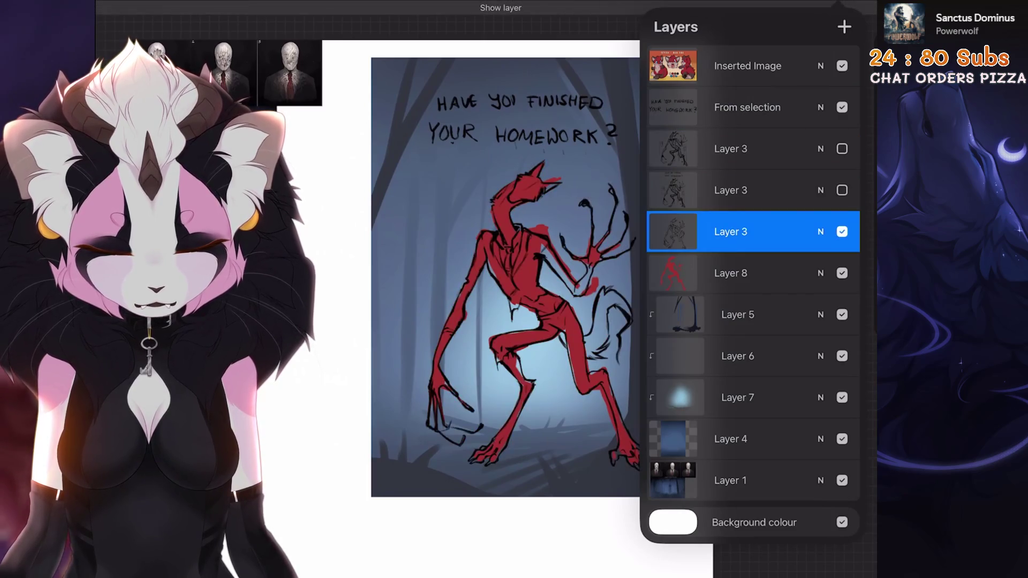
left_click(731, 273)
left_click(842, 273)
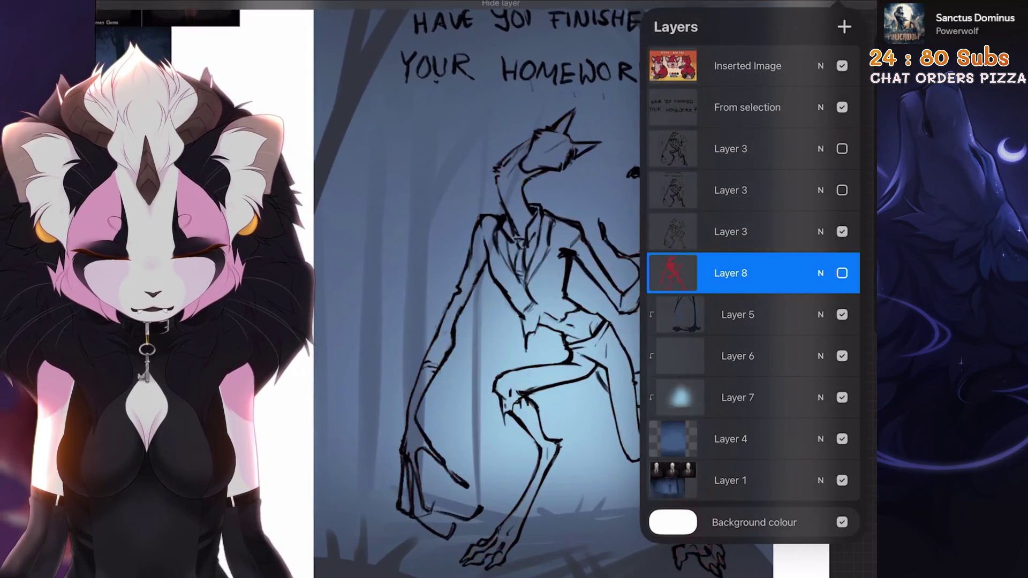
left_click(731, 232)
left_click(731, 191)
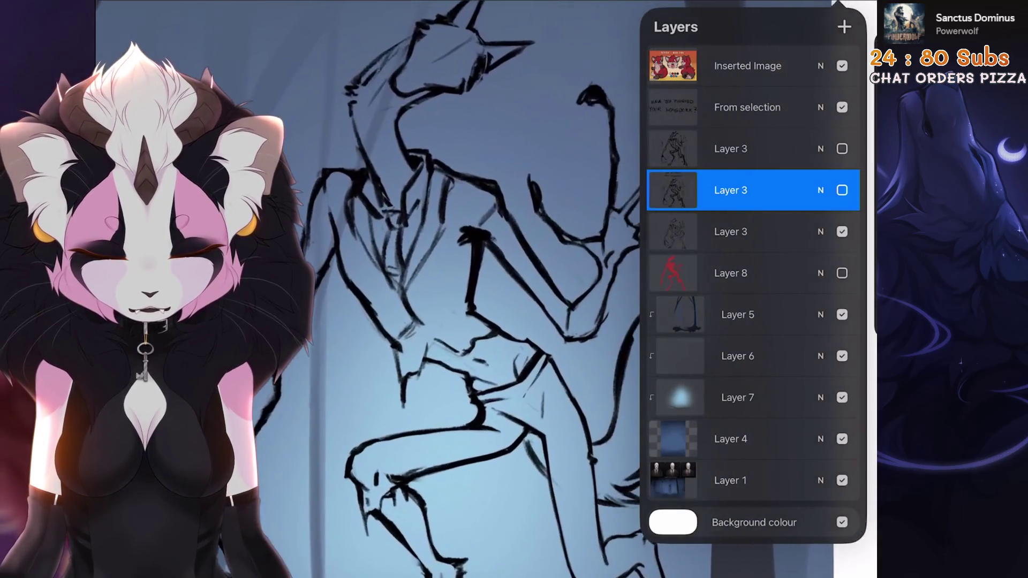
left_click(731, 231)
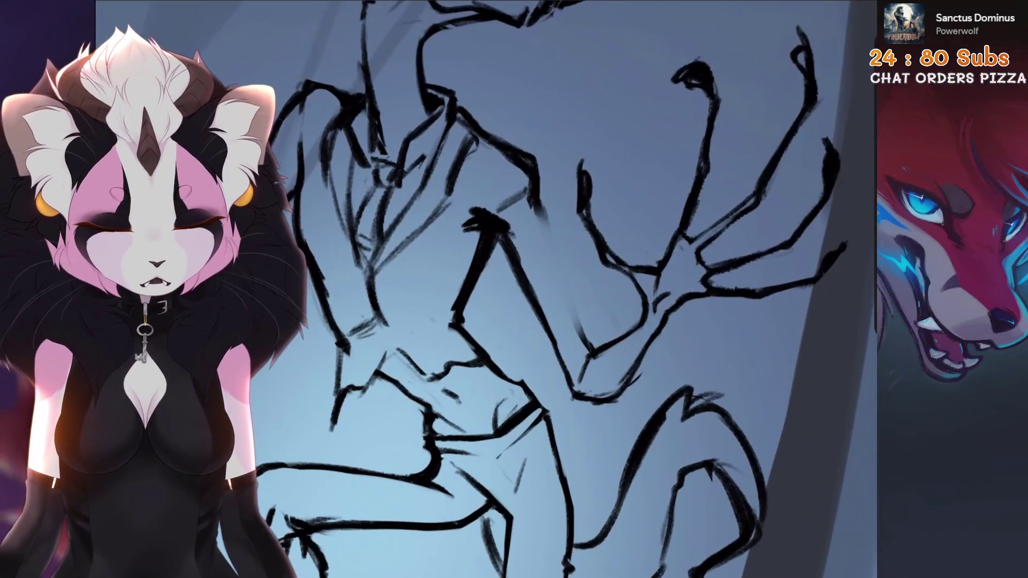
Sketch the neck line, discard rejected attempts with undo/redo, and redraw it as a diagonal stroke
left_click_drag(554, 216, 572, 309)
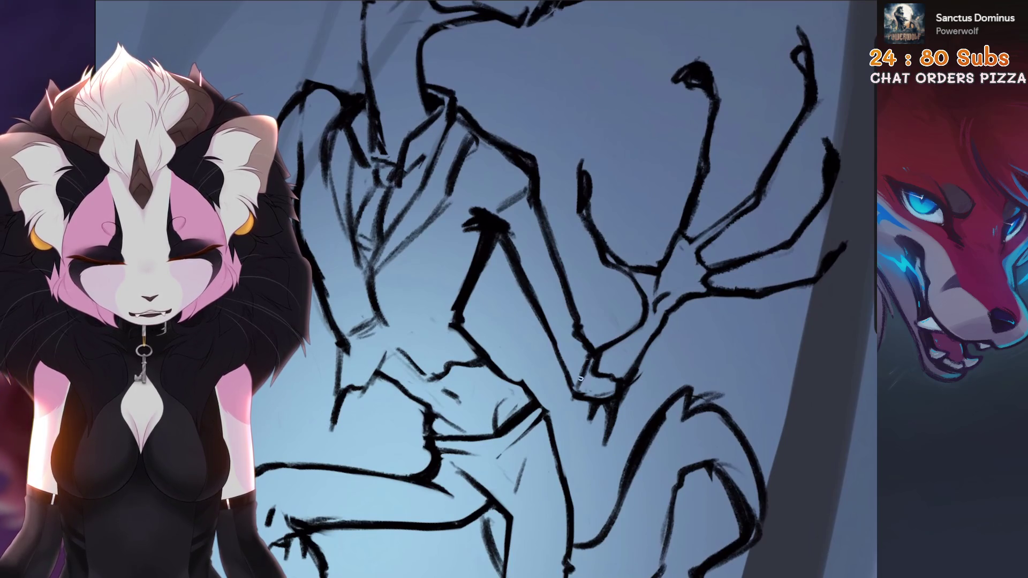
scroll(574, 359, "down", 3)
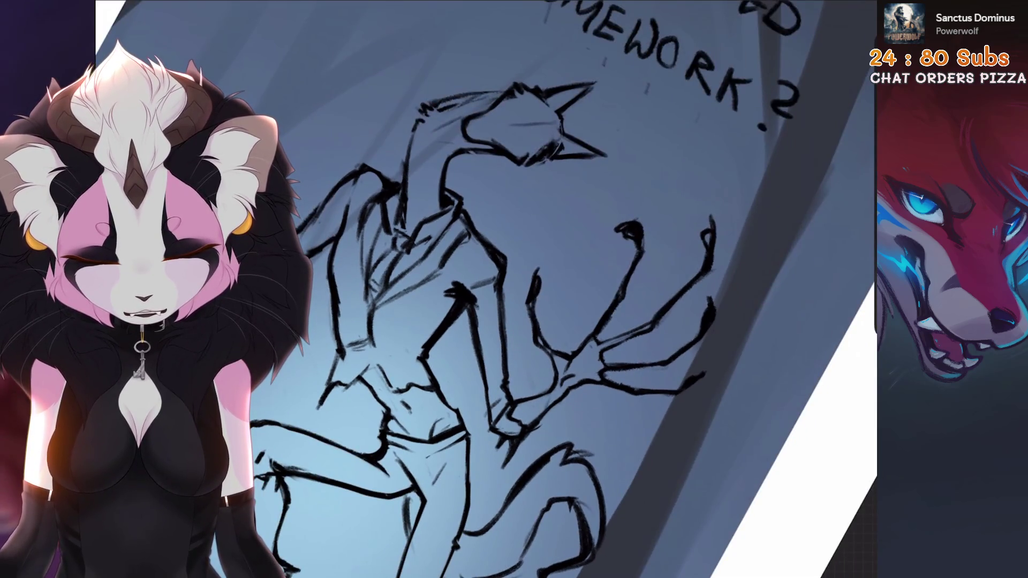
scroll(570, 393, "up", 3)
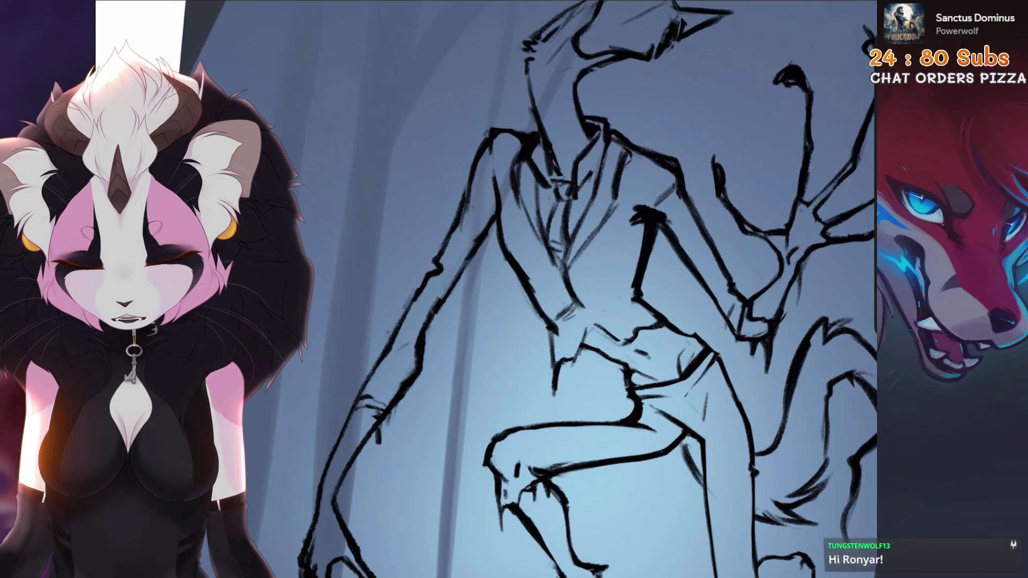
scroll(573, 359, "down", 3)
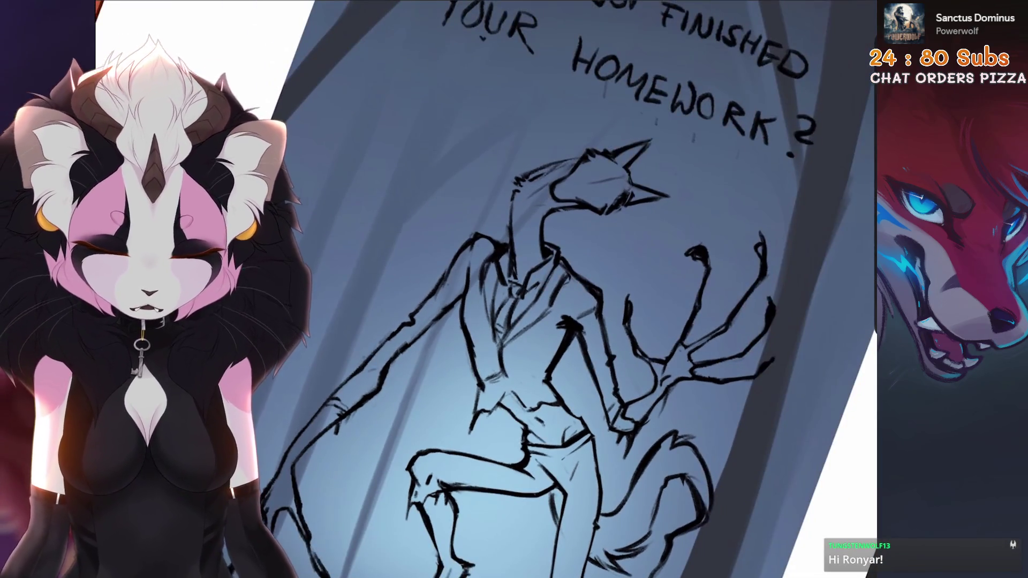
scroll(573, 321, "up", 4)
scroll(574, 322, "up", 2)
scroll(573, 322, "up", 1)
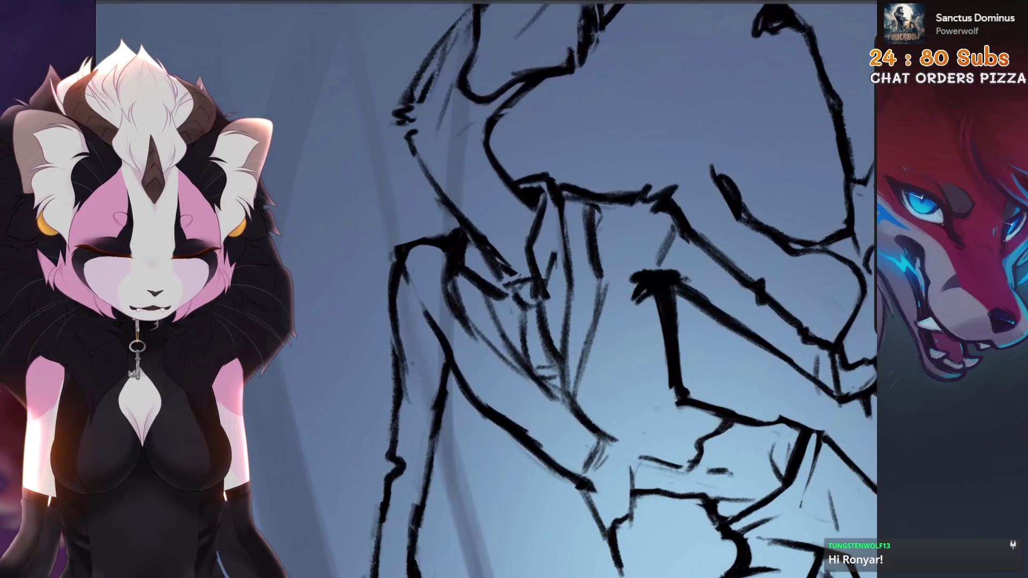
scroll(574, 321, "down", 6)
scroll(762, 116, "up", 8)
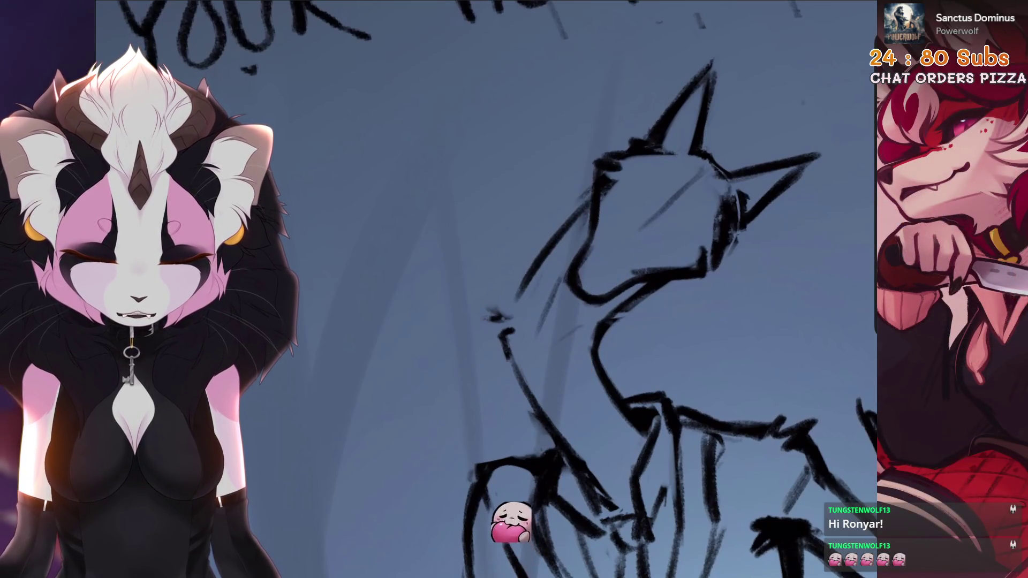
key("ctrl+shift+z")
key("ctrl+z")
left_click_drag(591, 194, 523, 261)
scroll(485, 247, "up", 3)
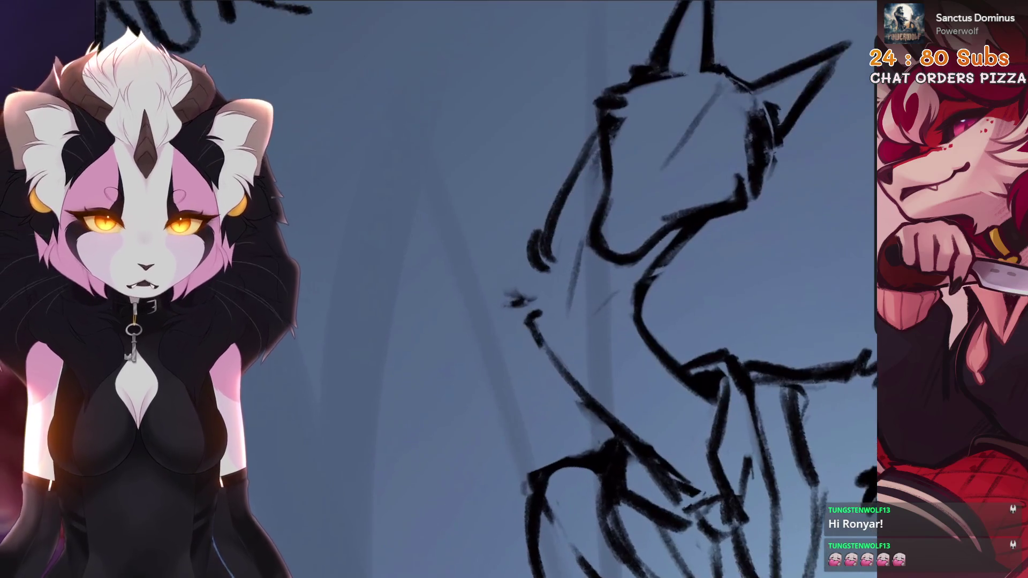
scroll(485, 247, "down", 2)
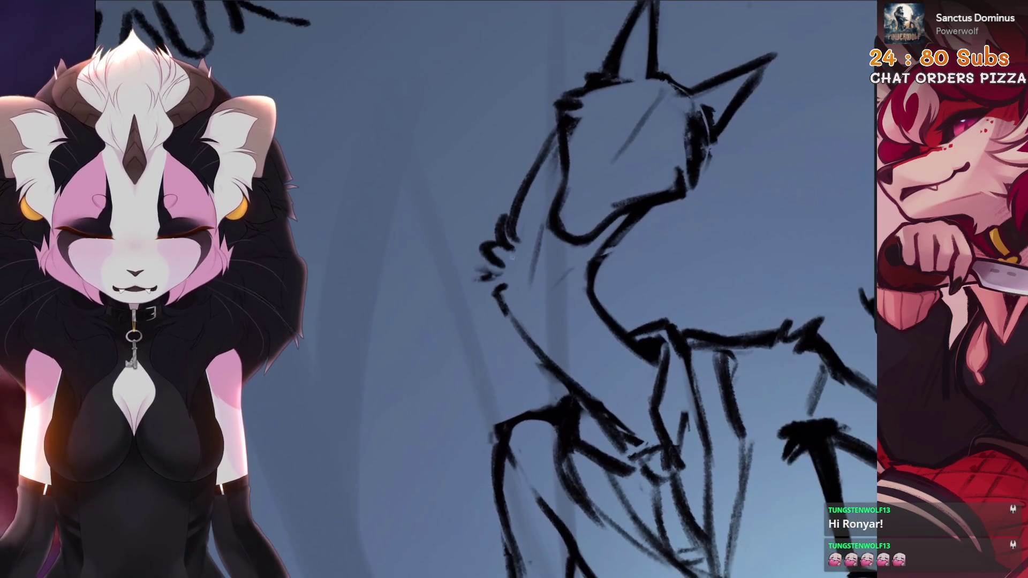
key("ctrl+z")
left_click_drag(556, 136, 517, 210)
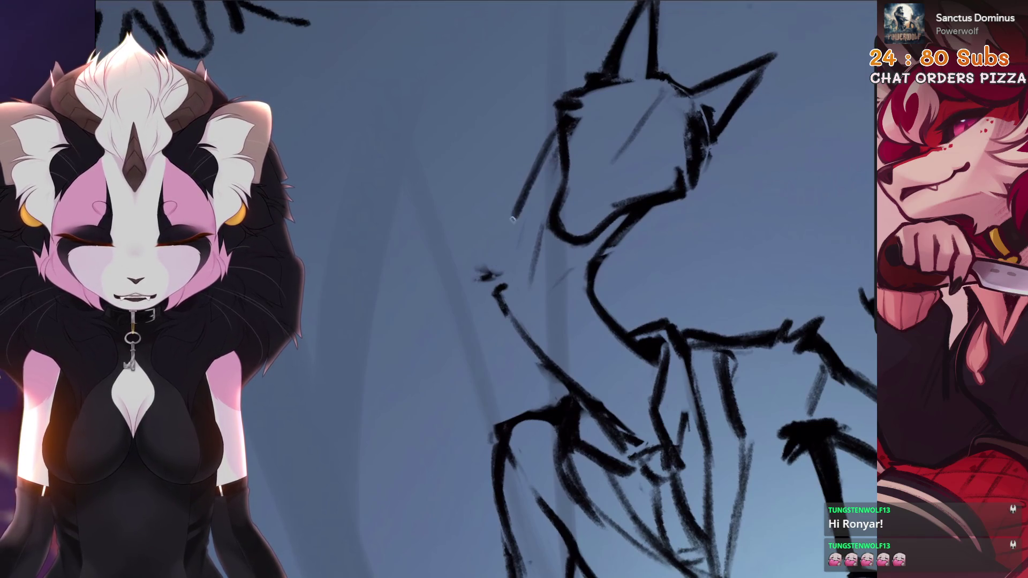
scroll(562, 289, "down", 4)
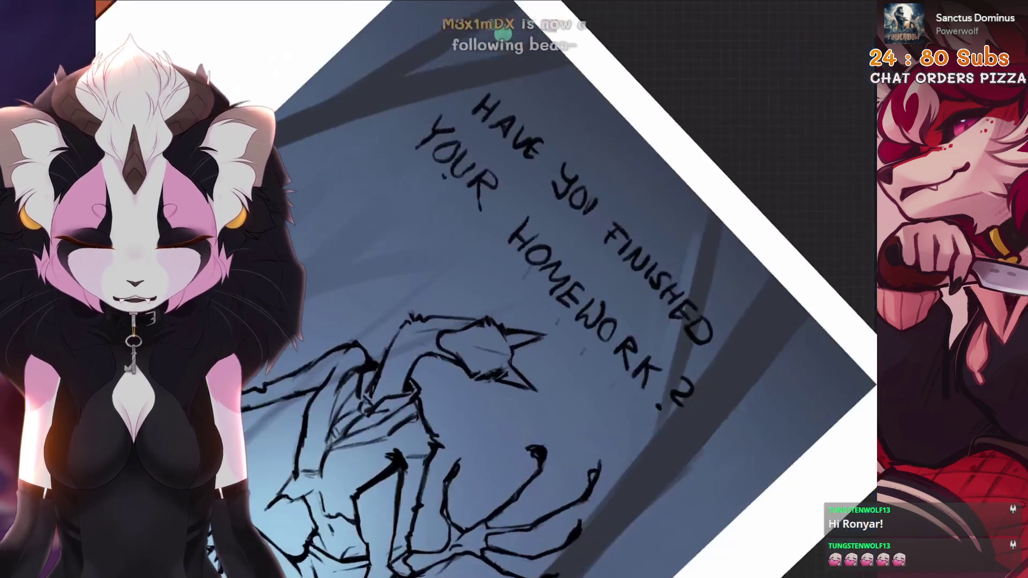
scroll(563, 290, "up", 3)
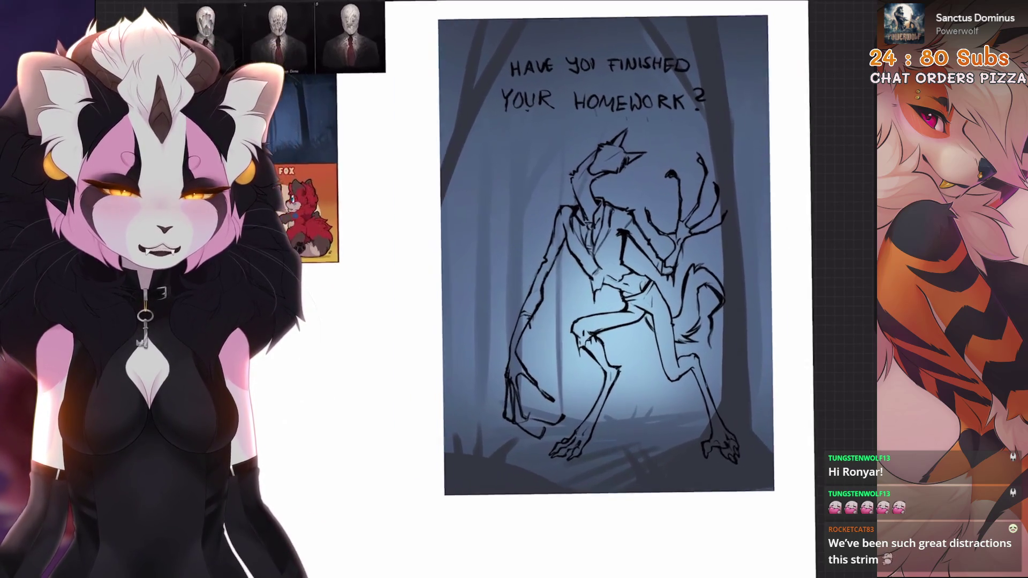
scroll(563, 282, "up", 3)
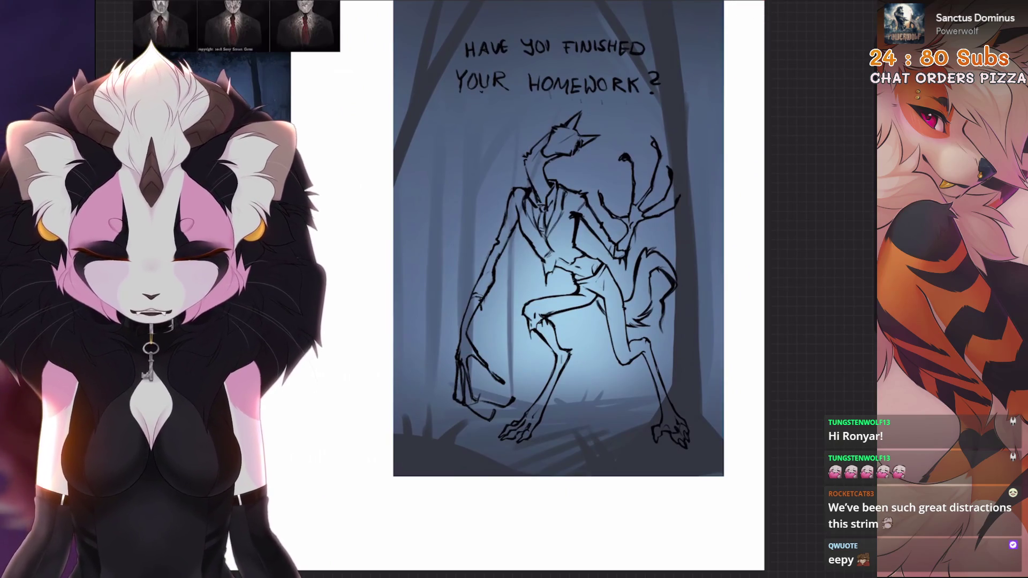
scroll(563, 281, "up", 5)
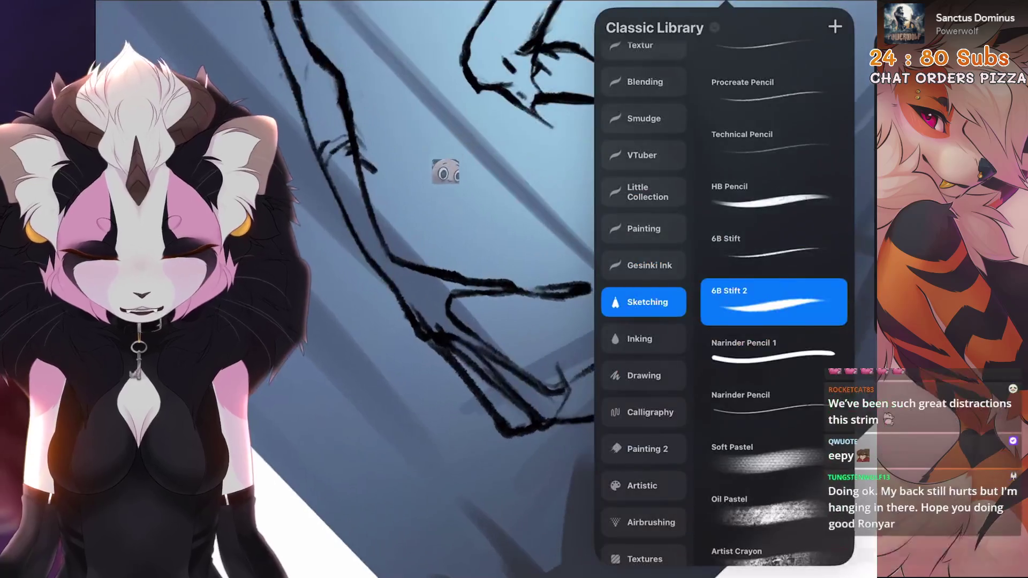
scroll(630, 372, "down", 6)
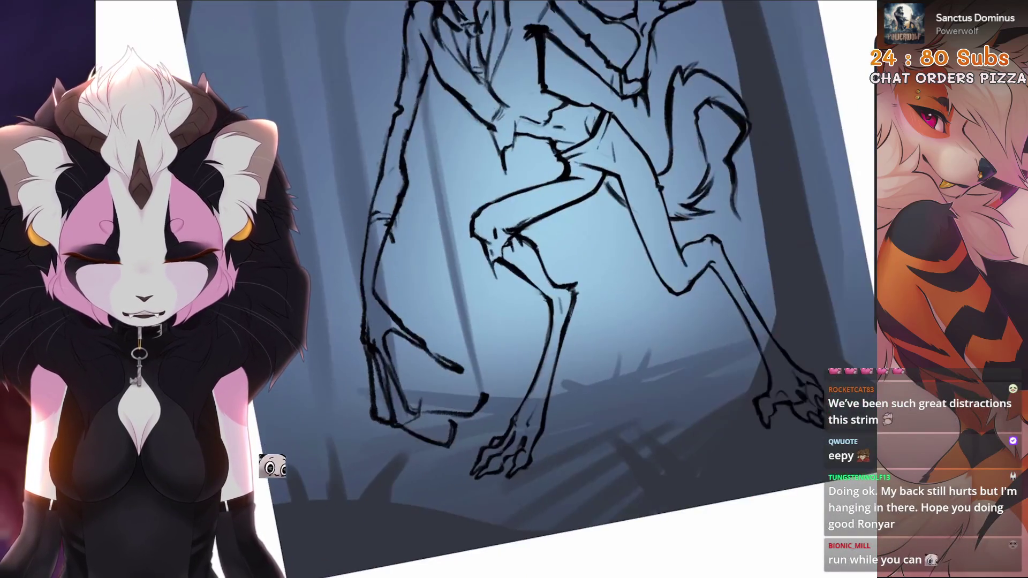
scroll(563, 281, "down", 3)
scroll(563, 281, "up", 5)
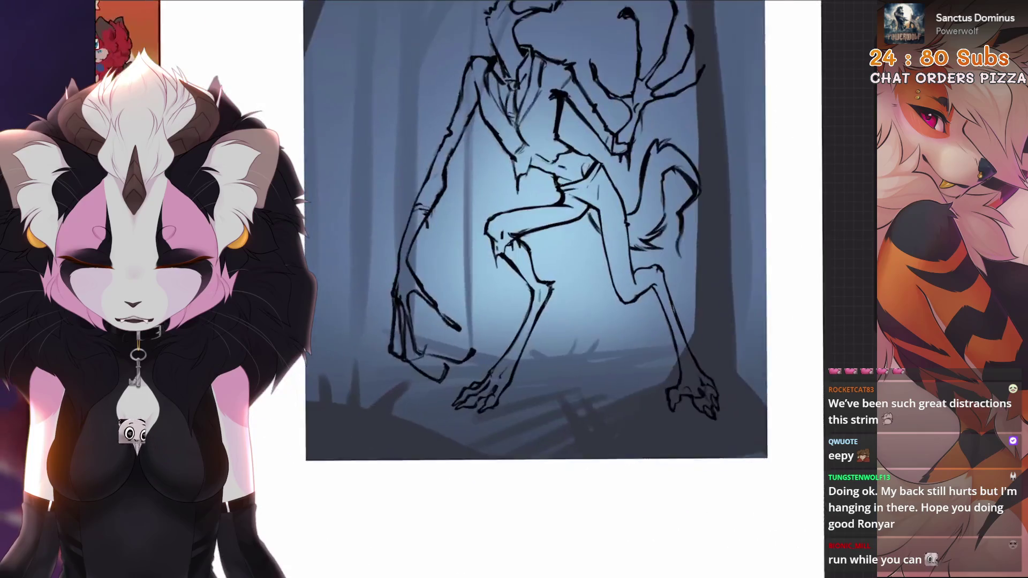
scroll(562, 281, "up", 4)
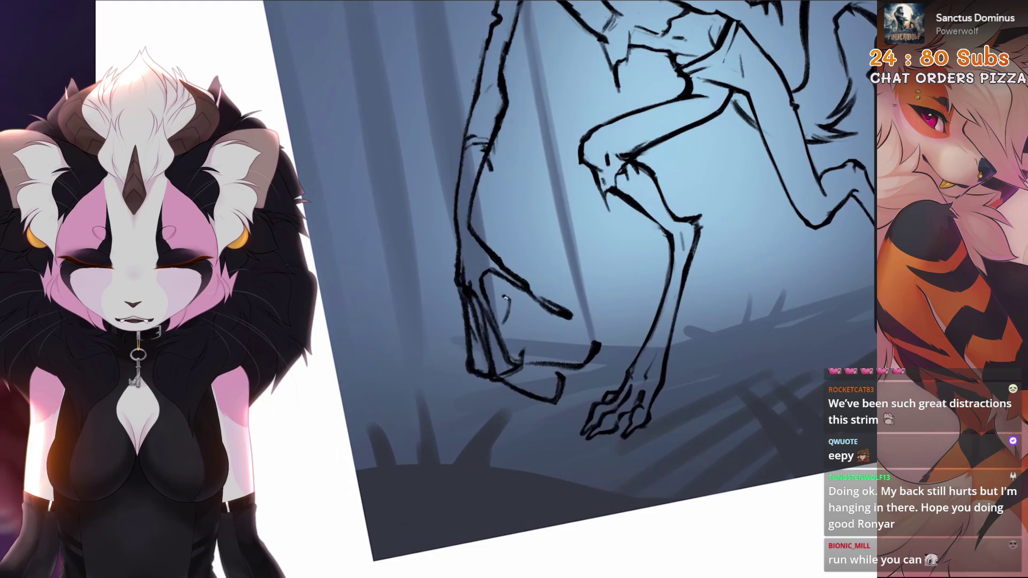
scroll(562, 282, "down", 5)
scroll(563, 281, "up", 5)
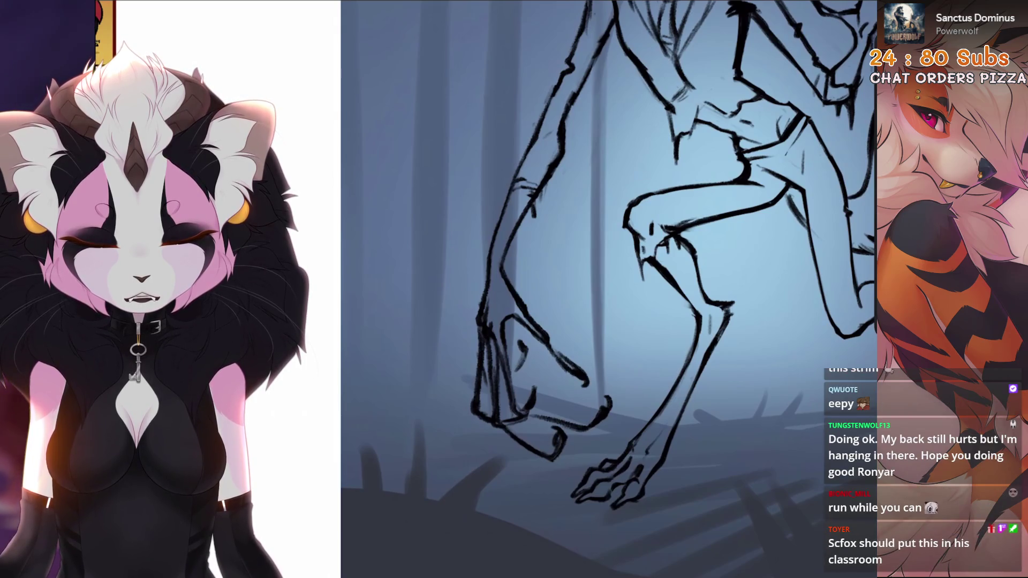
scroll(580, 380, "down", 5)
scroll(562, 322, "up", 5)
Undo the two latest sketch strokes and begin a freehand selection around the jaw
key("ctrl+z")
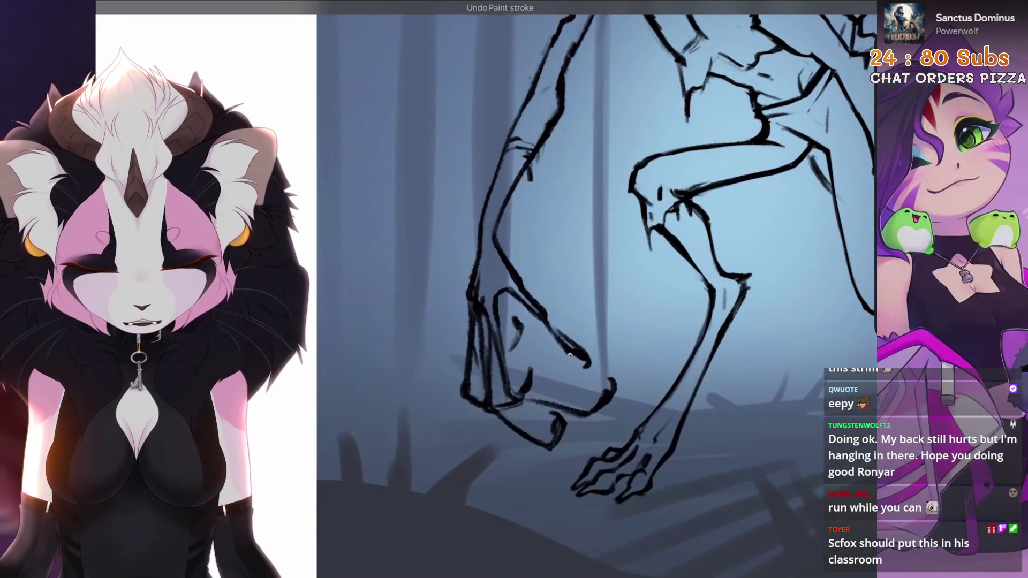
scroll(587, 360, "down", 5)
scroll(522, 289, "up", 3)
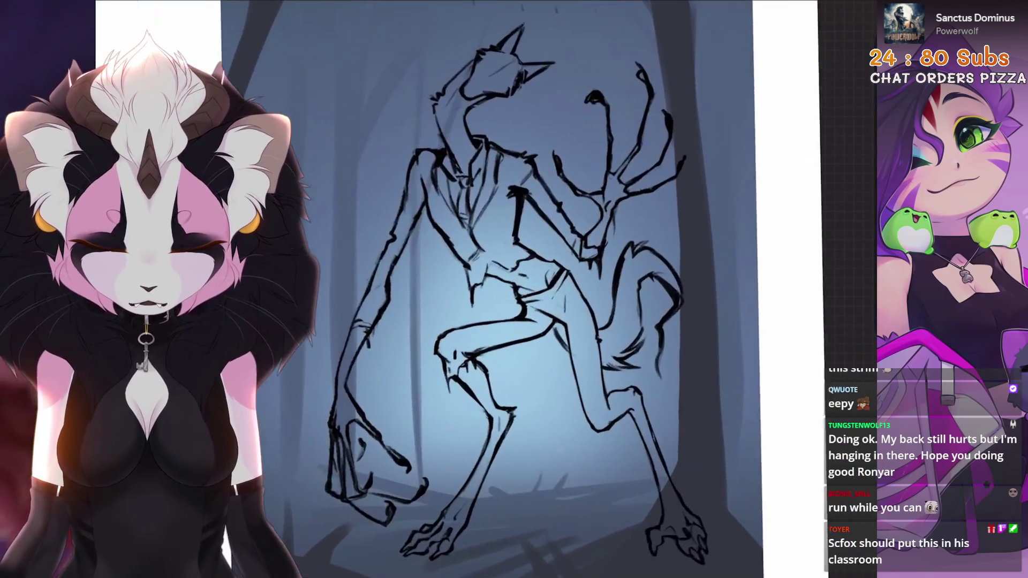
key("ctrl+z")
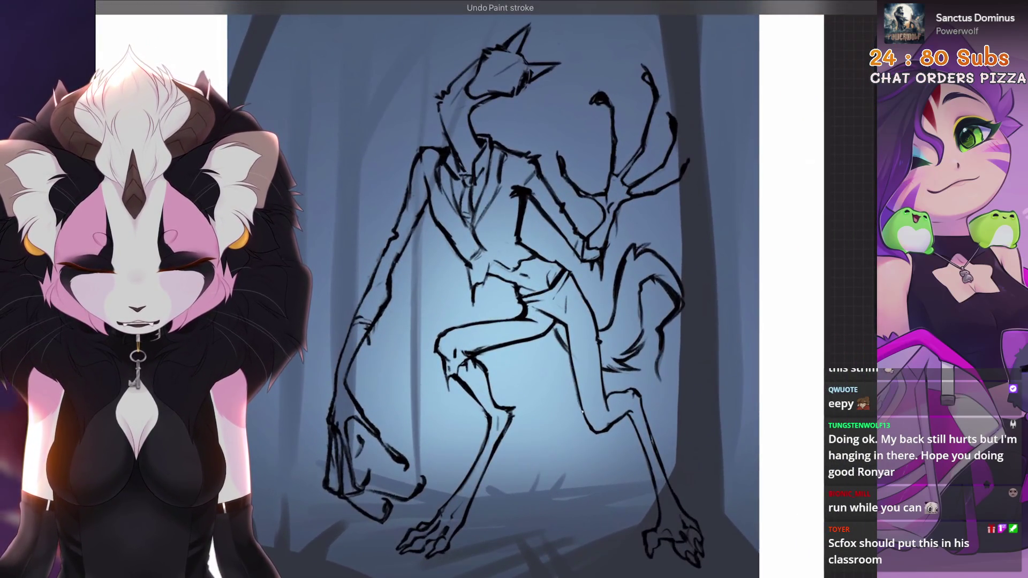
scroll(522, 241, "up", 4)
scroll(523, 290, "down", 5)
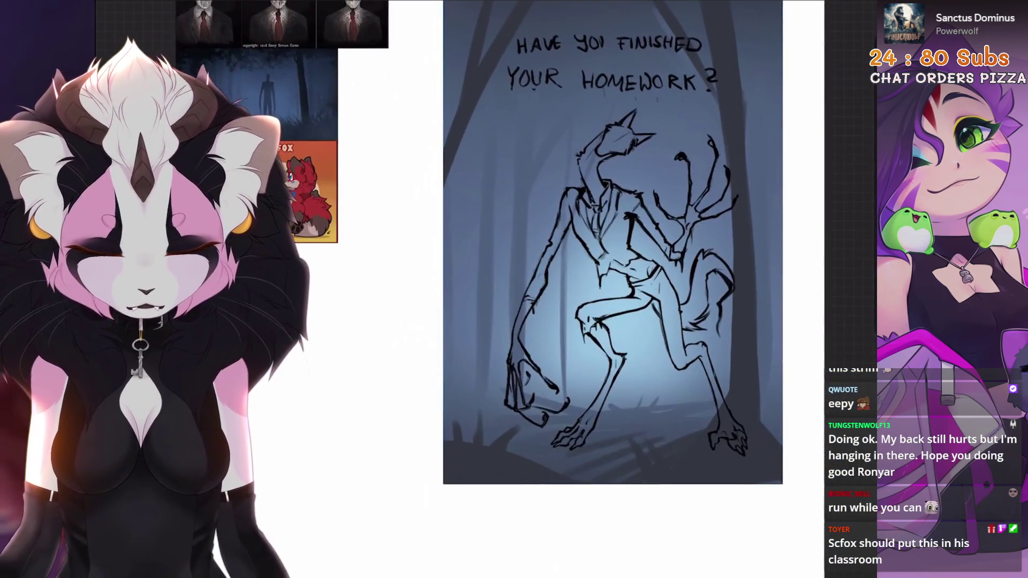
scroll(610, 201, "up", 6)
key("s")
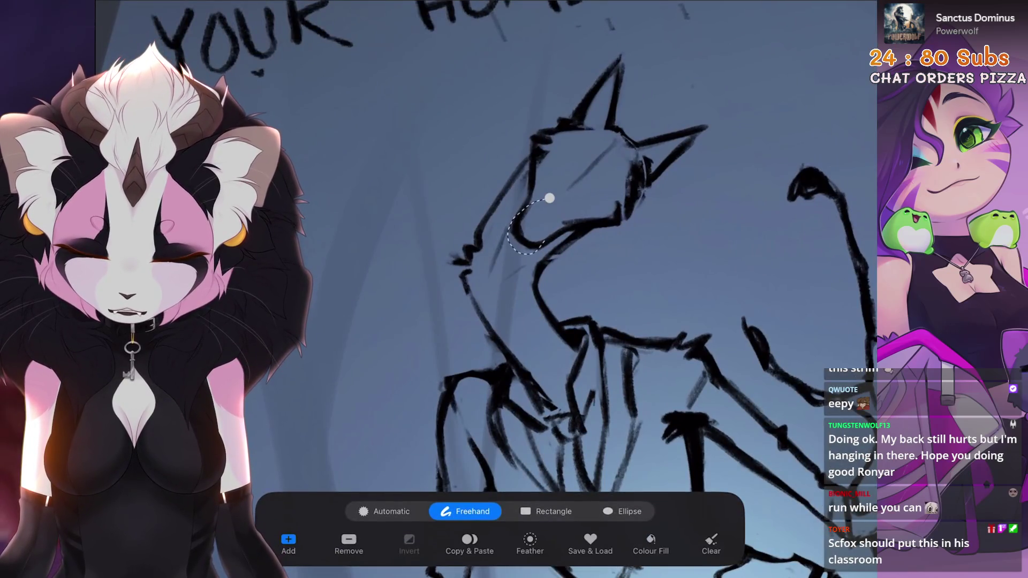
Nudge the selected jaw stroke slightly left with Transform and commit it
key("v")
left_click_drag(531, 233, 506, 245)
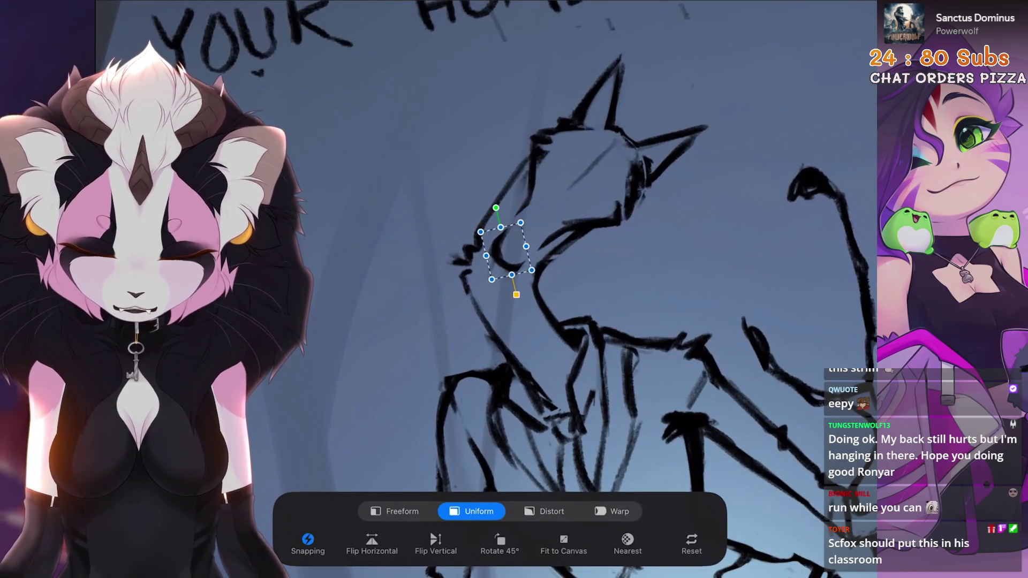
left_click(683, 241)
scroll(610, 241, "up", 3)
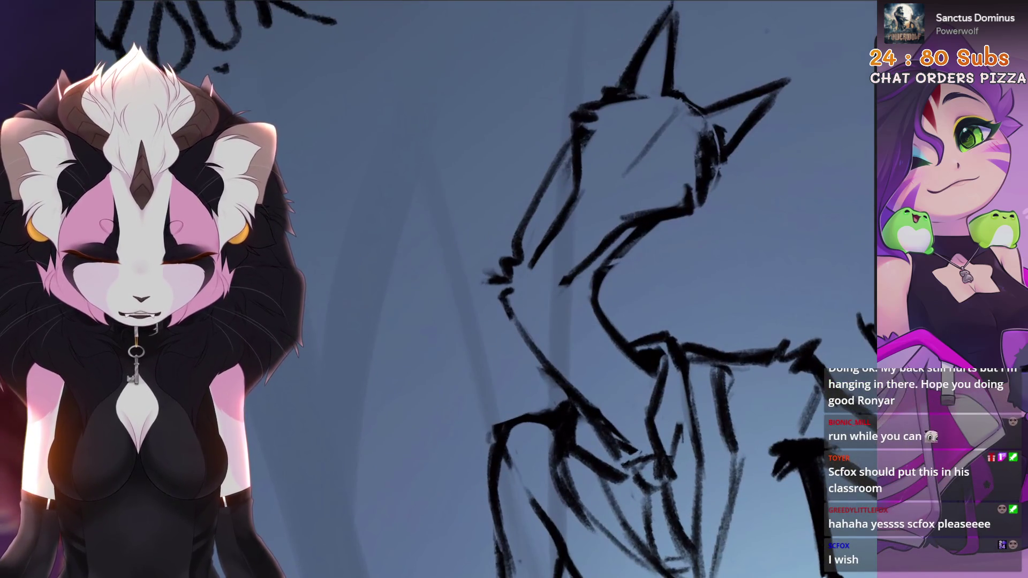
Remove a stray stroke, check the sketch mirrored horizontally, then start selecting the head
key("ctrl+z")
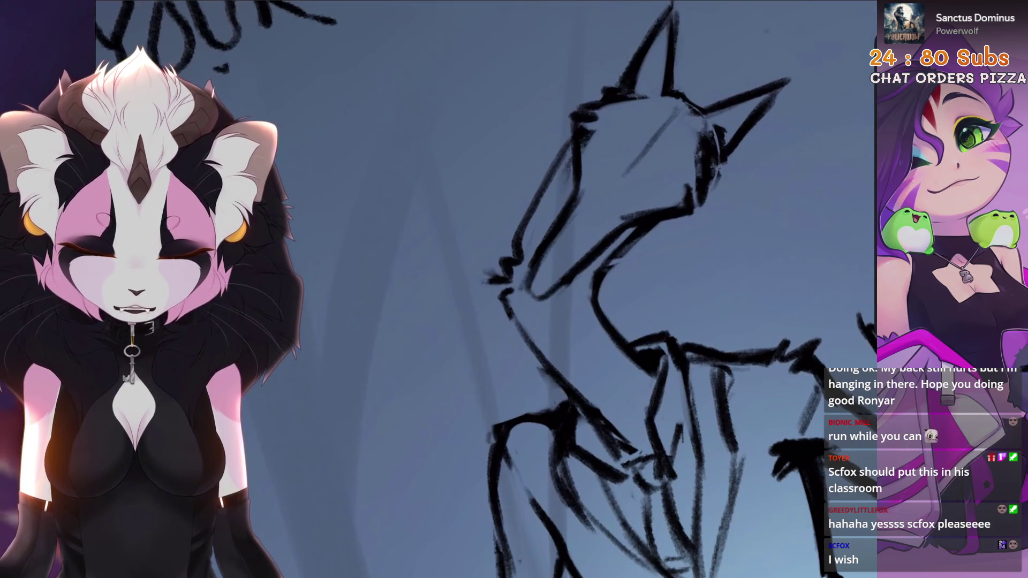
scroll(611, 289, "down", 3)
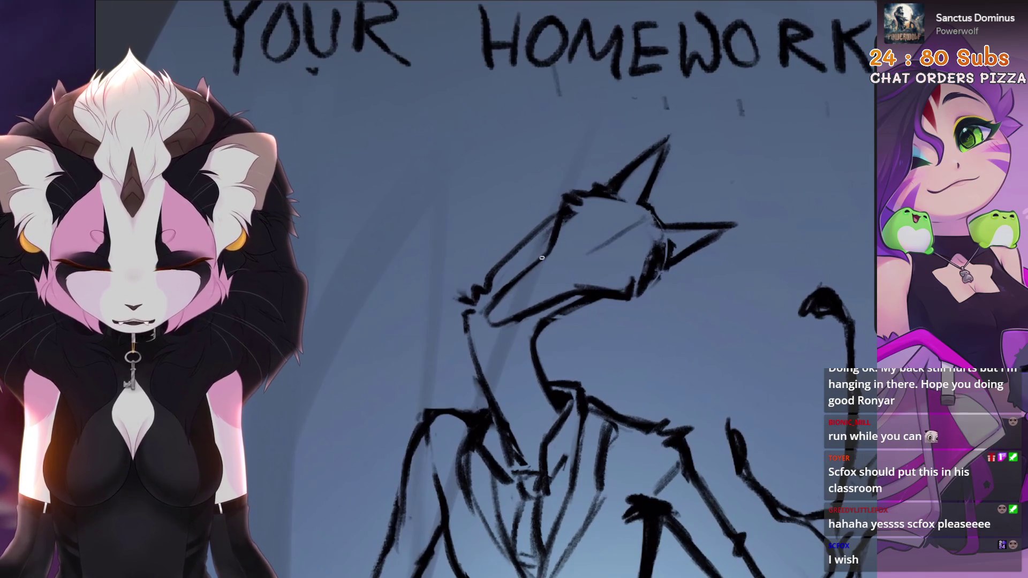
scroll(529, 267, "up", 3)
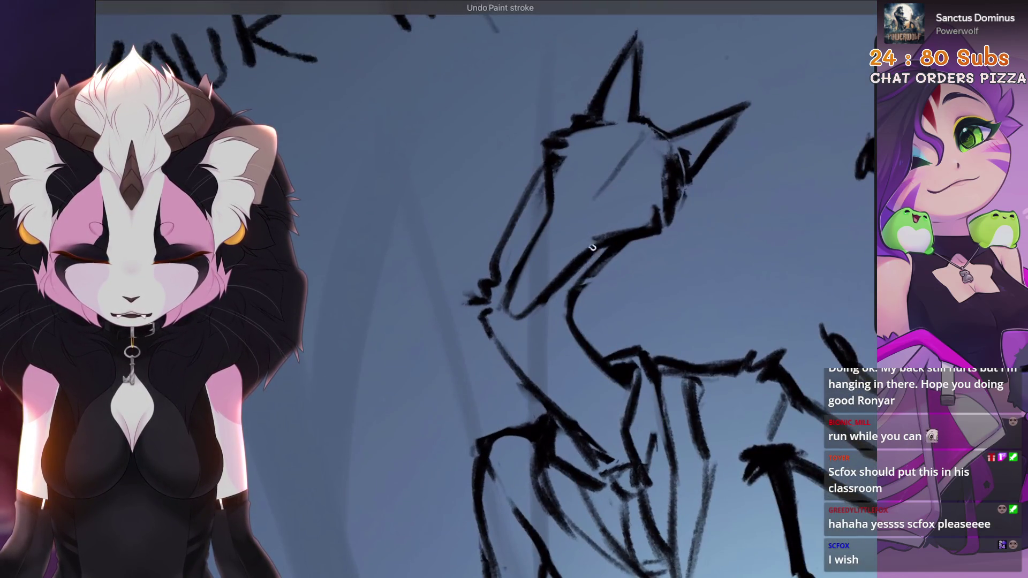
scroll(611, 290, "down", 1)
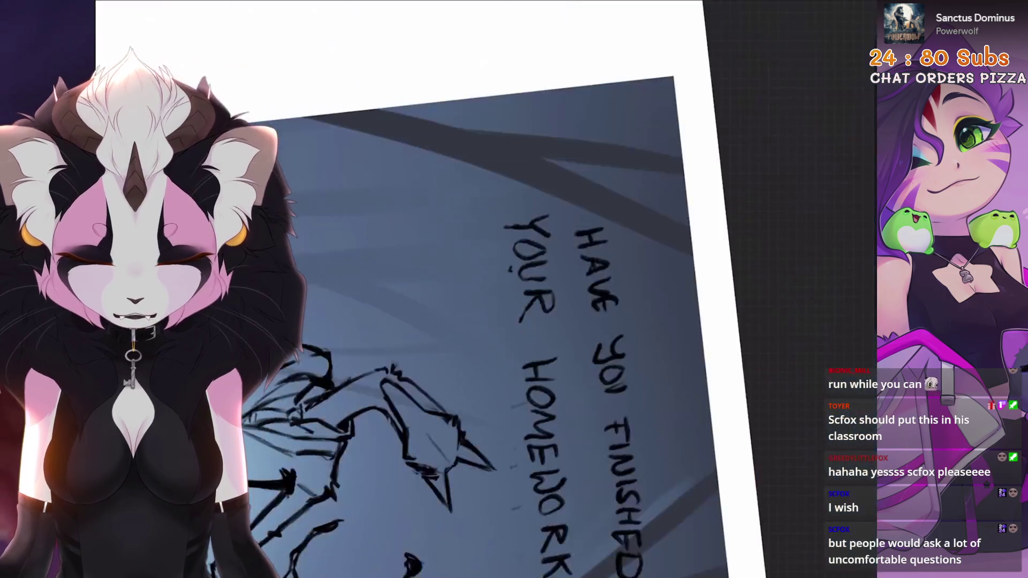
key("h")
scroll(482, 241, "up", 3)
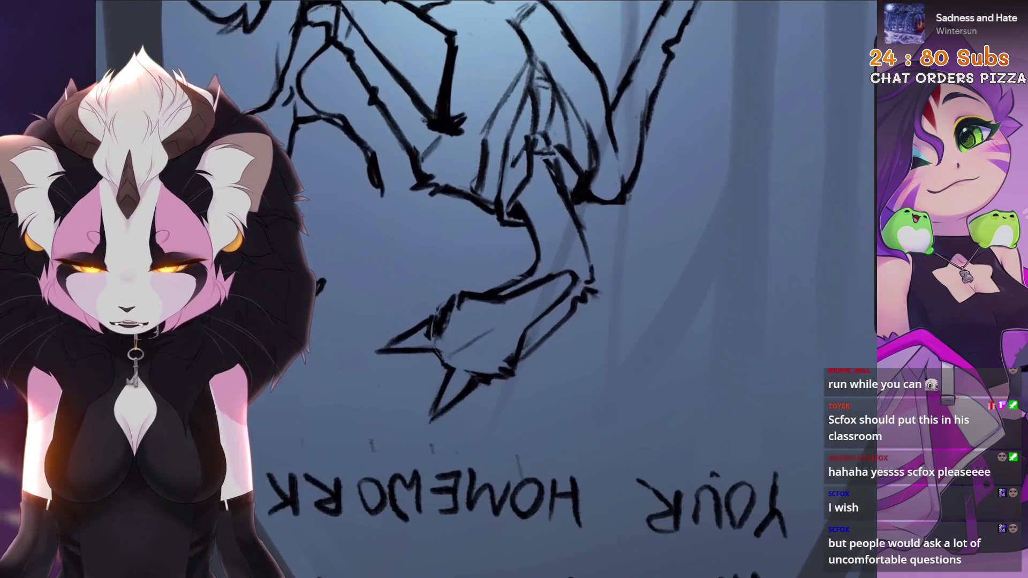
key("s")
scroll(610, 289, "up", 1)
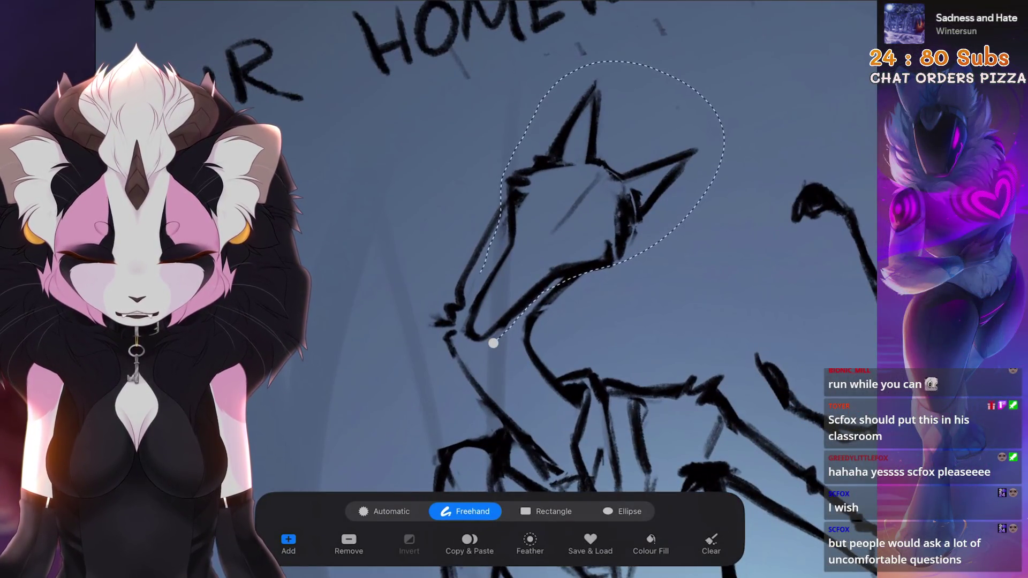
Reposition and tilt the selected head with Transform and commit the change
key("v")
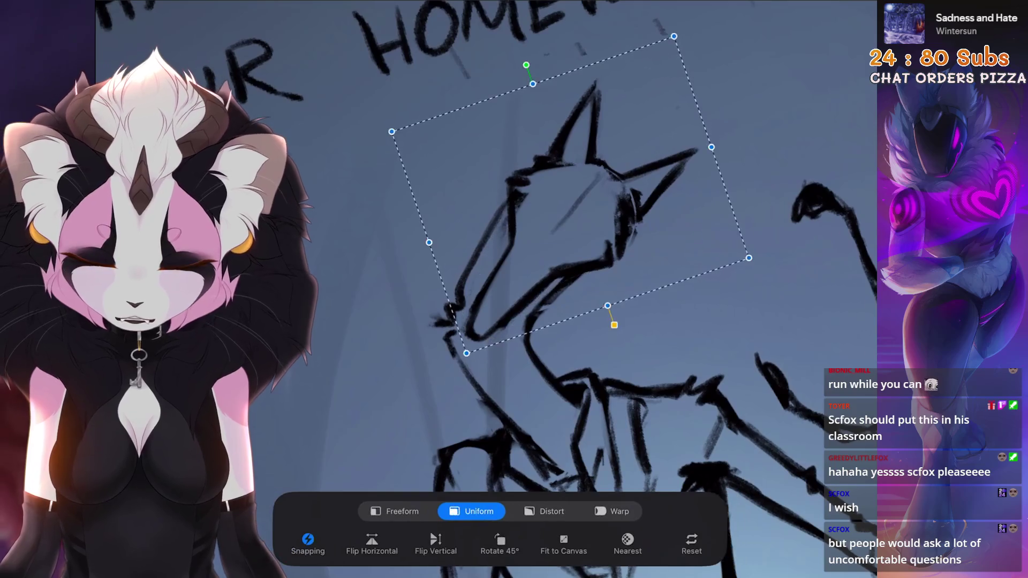
left_click_drag(594, 185, 579, 202)
left_click(787, 241)
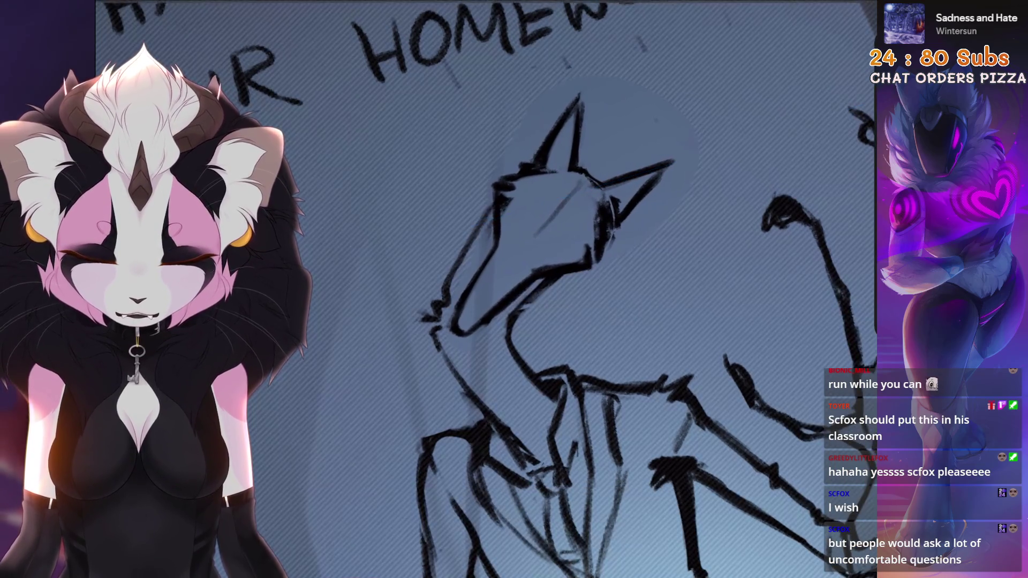
scroll(514, 289, "down", 3)
scroll(515, 289, "down", 2)
scroll(514, 289, "up", 3)
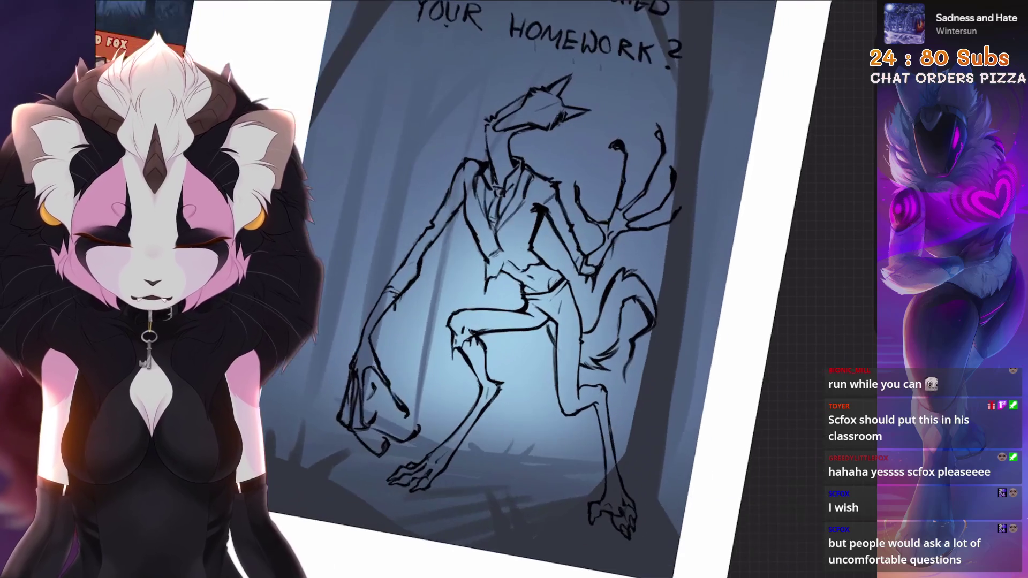
Undo the last paint and erase strokes, rotating the canvas to inspect the head
key("ctrl+z")
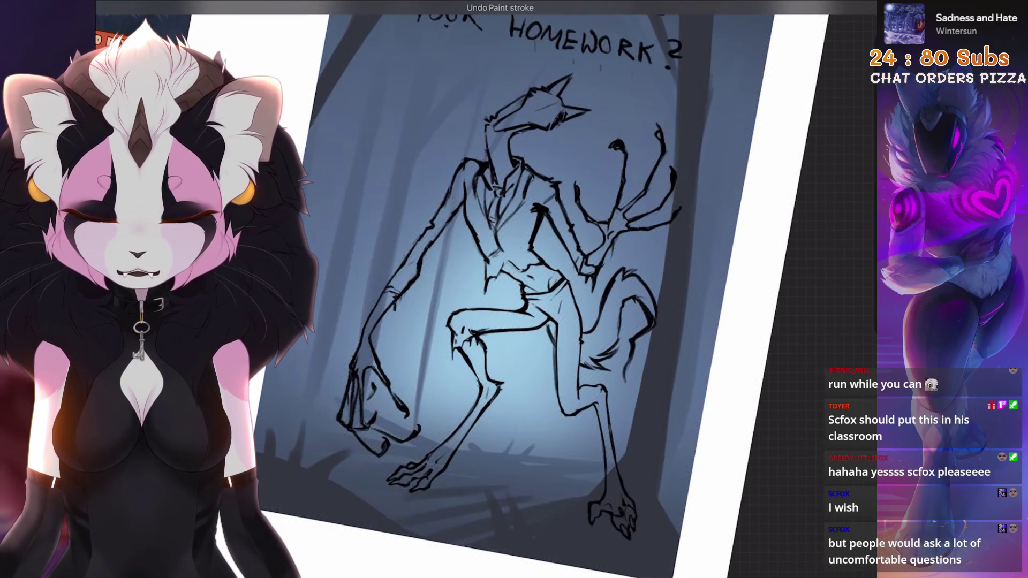
key("ctrl+z")
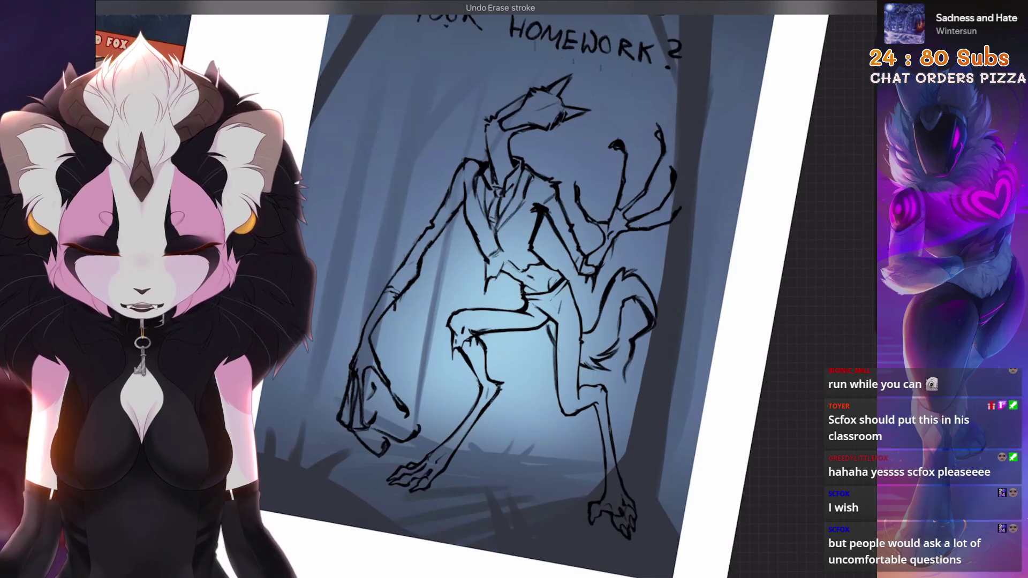
scroll(563, 241, "up", 4)
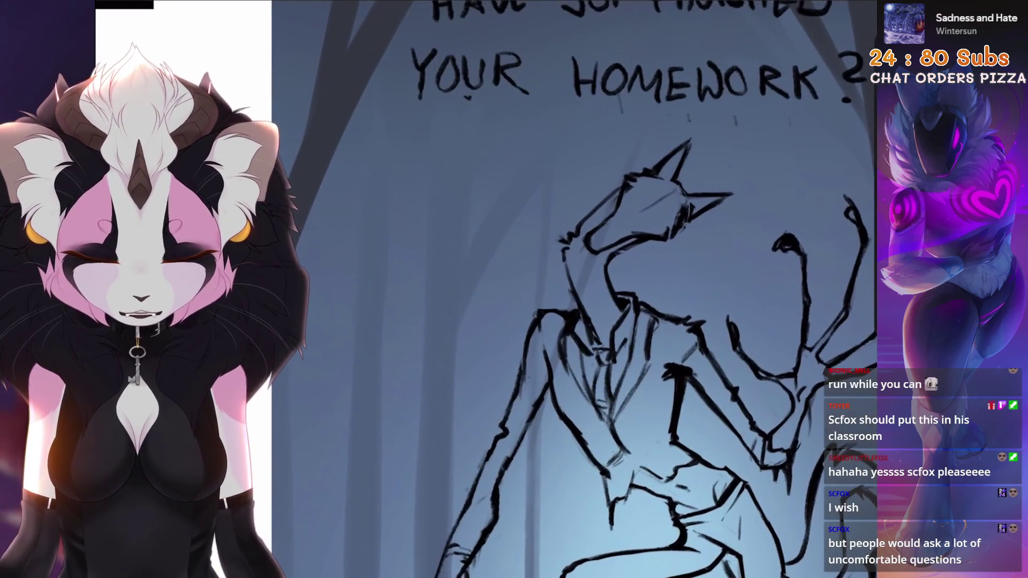
scroll(563, 241, "up", 2)
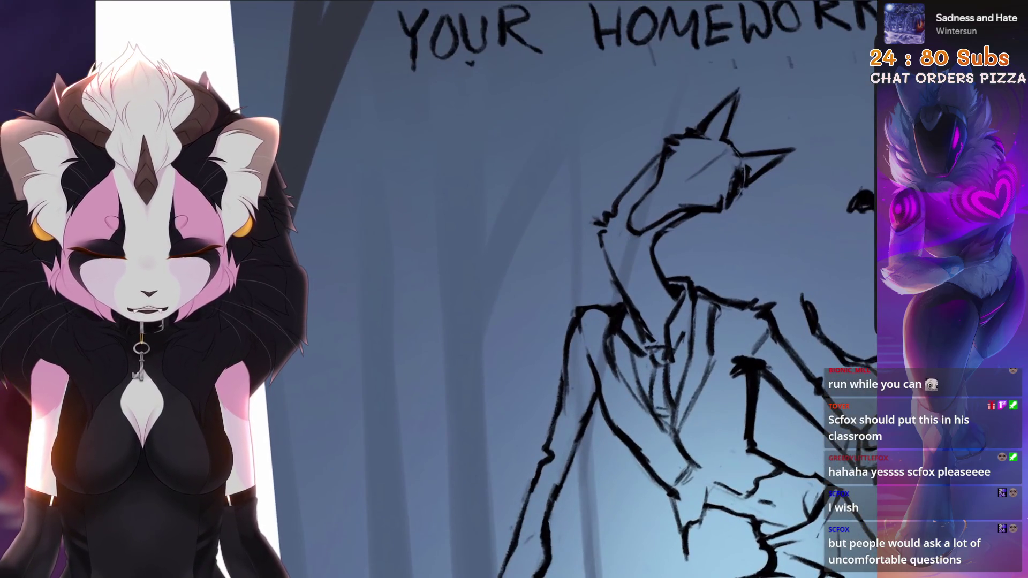
scroll(562, 241, "down", 4)
scroll(563, 242, "up", 4)
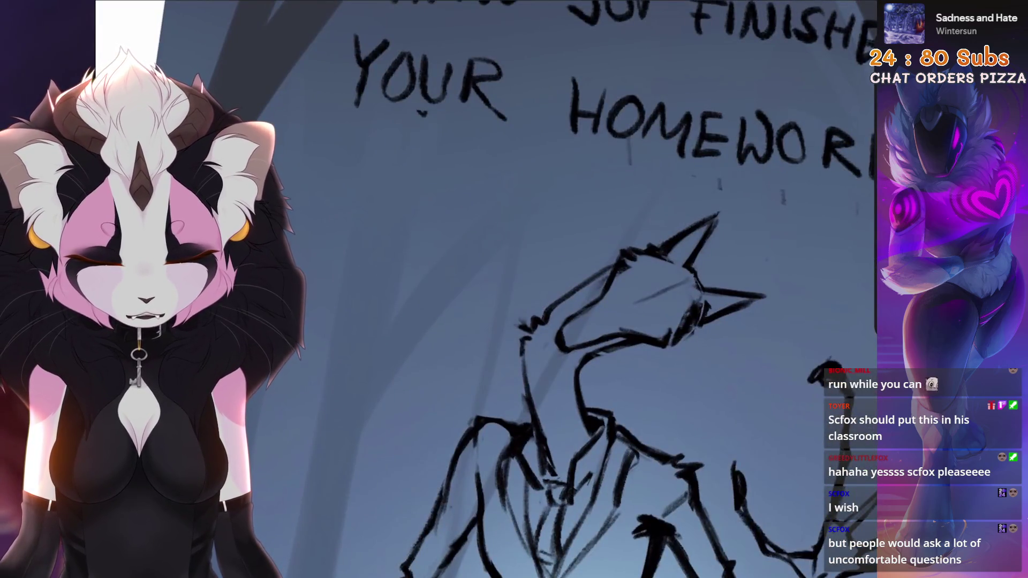
scroll(562, 241, "down", 2)
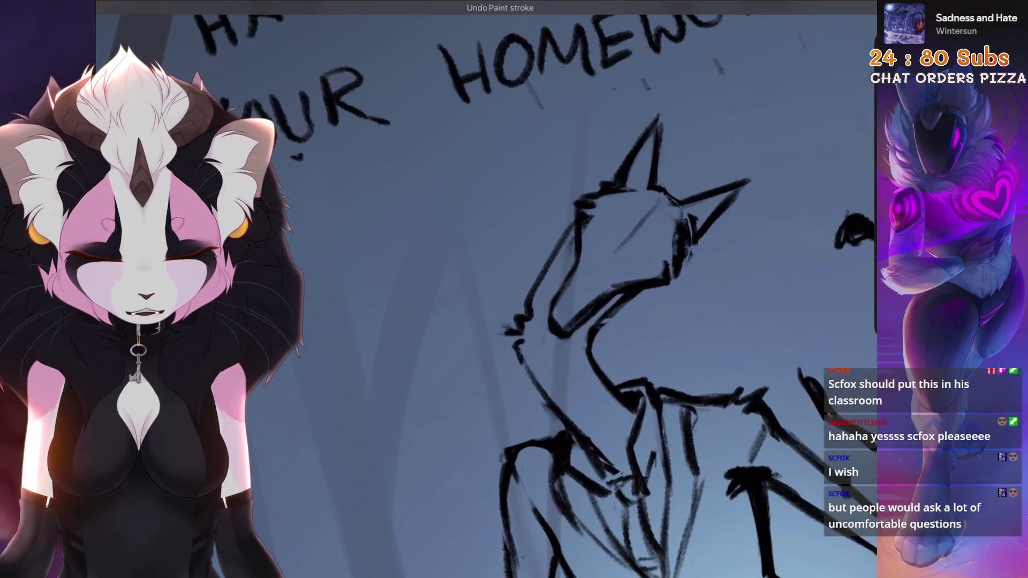
scroll(562, 241, "down", 2)
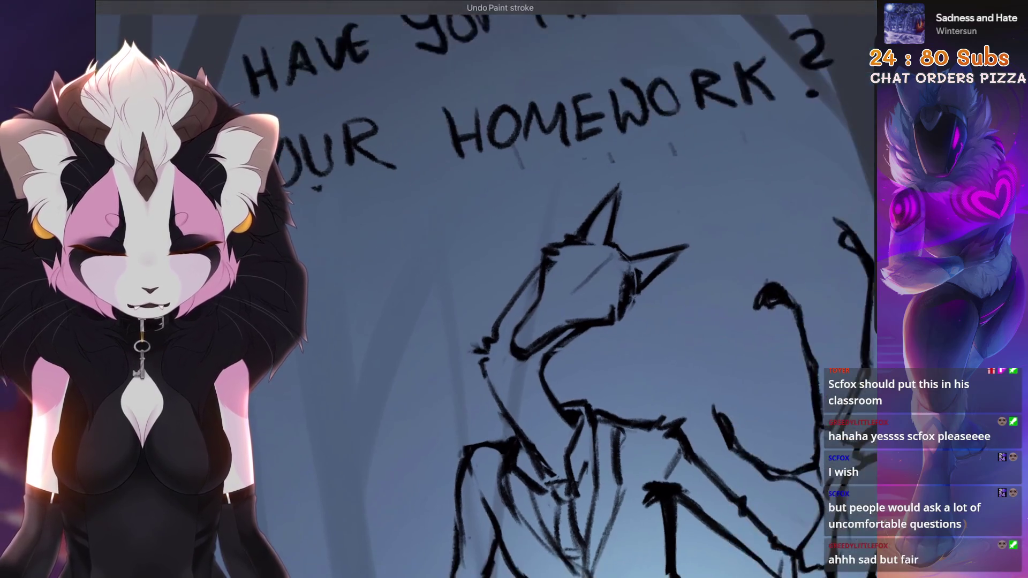
scroll(562, 242, "up", 2)
scroll(562, 241, "down", 3)
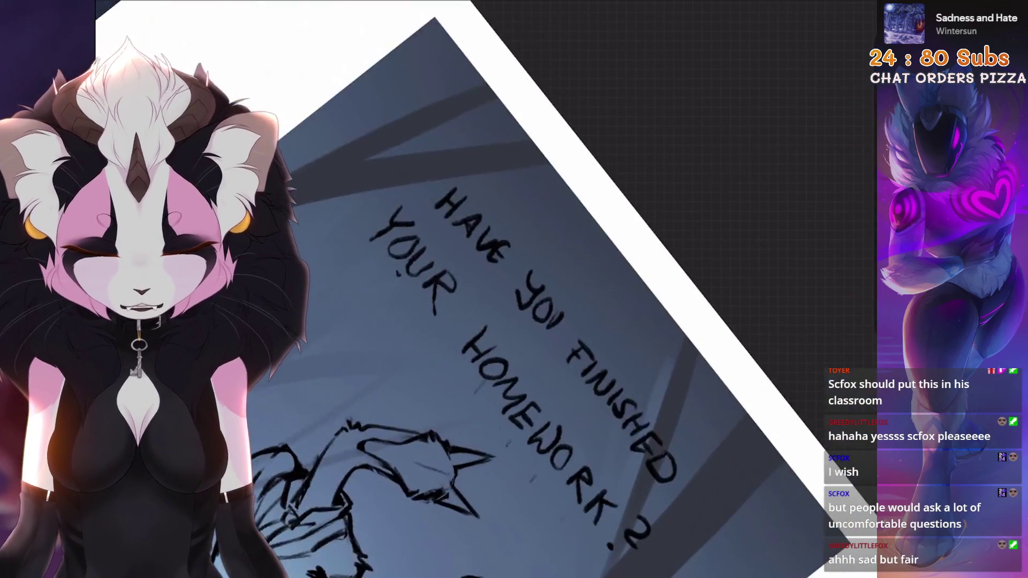
left_click_drag(563, 242, 523, 322)
scroll(522, 281, "up", 4)
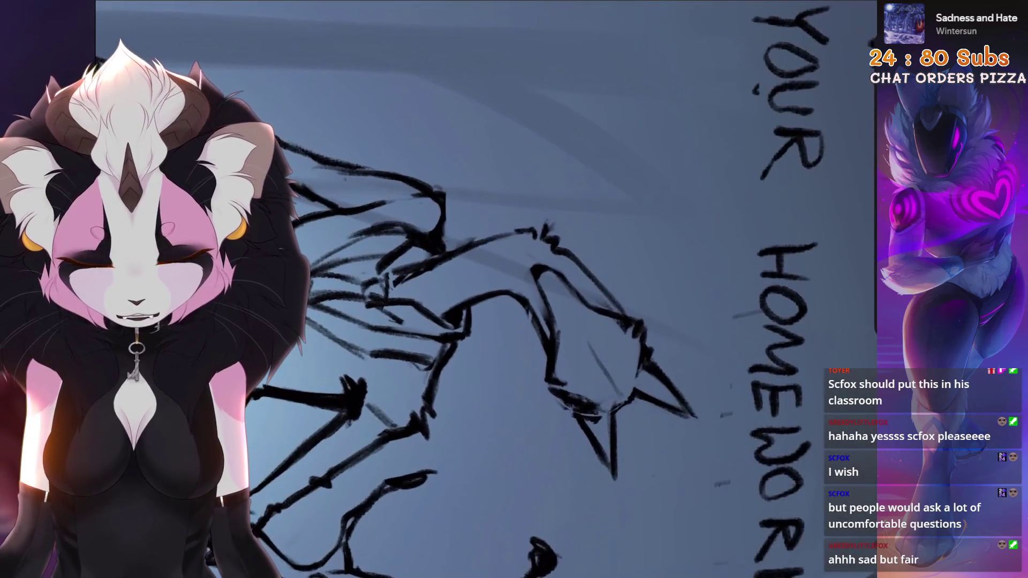
scroll(563, 281, "down", 3)
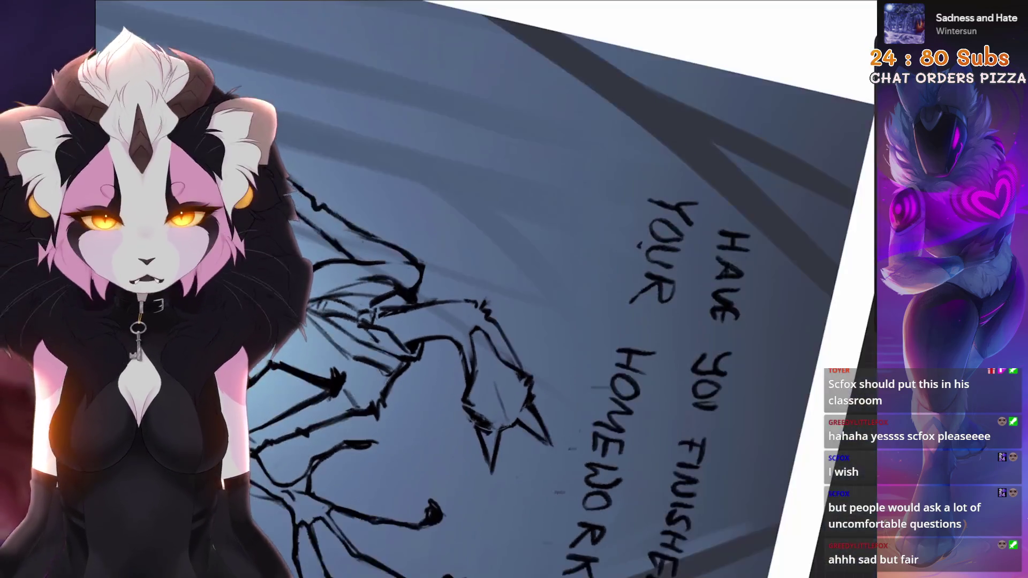
left_click_drag(563, 282, 522, 362)
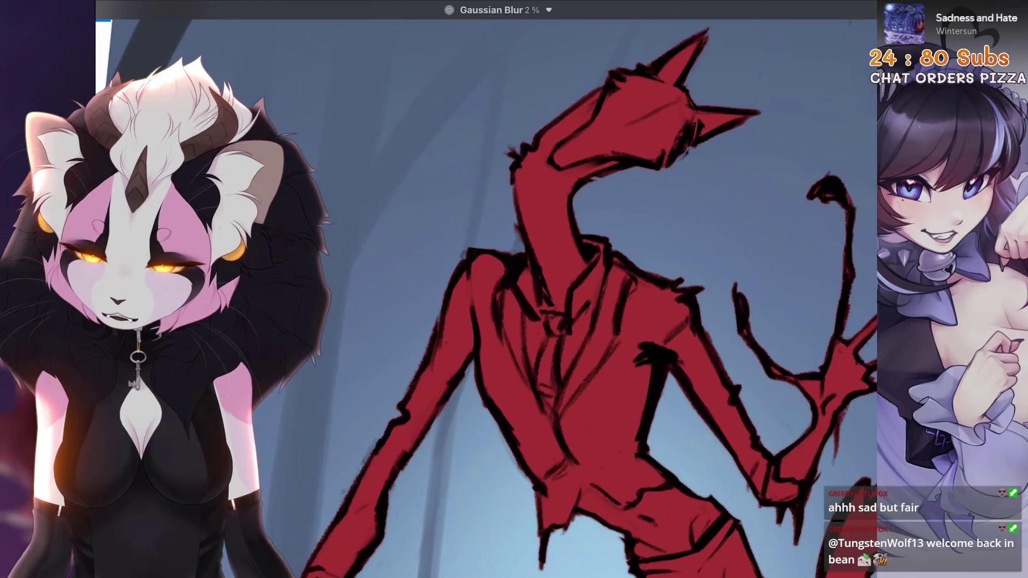
Automatic-select the background around the figure to refill the body red
left_click(450, 120)
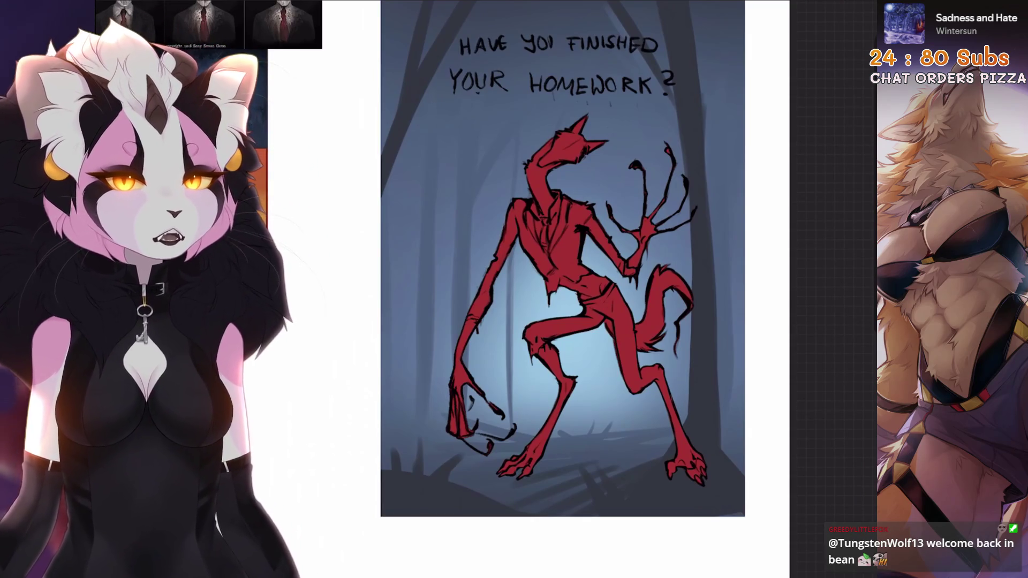
scroll(563, 290, "down", 2)
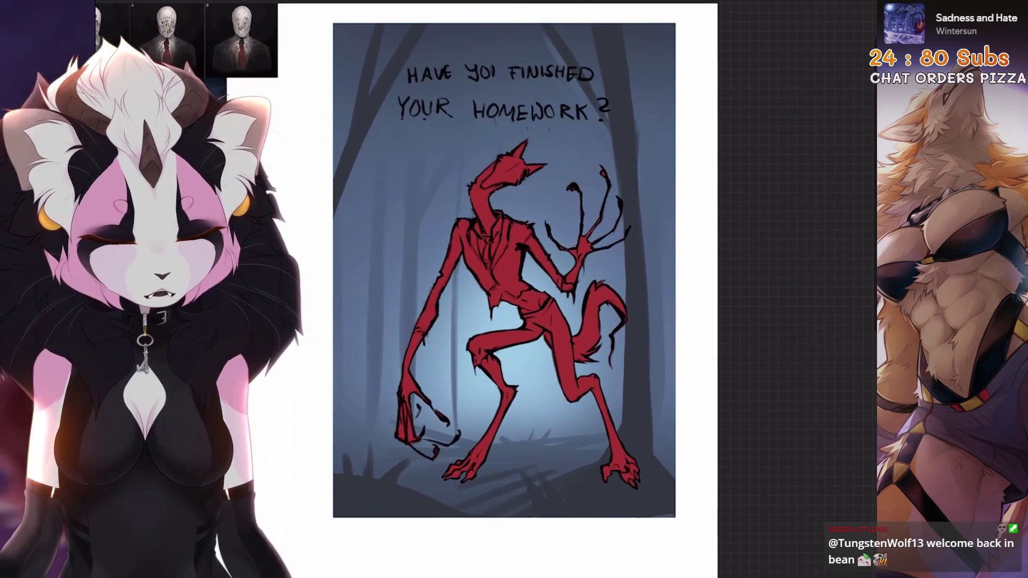
Add Layer 13 clipped to the red body and brush a pale colour onto the tail tip
key("l")
left_click(844, 27)
left_click(754, 273)
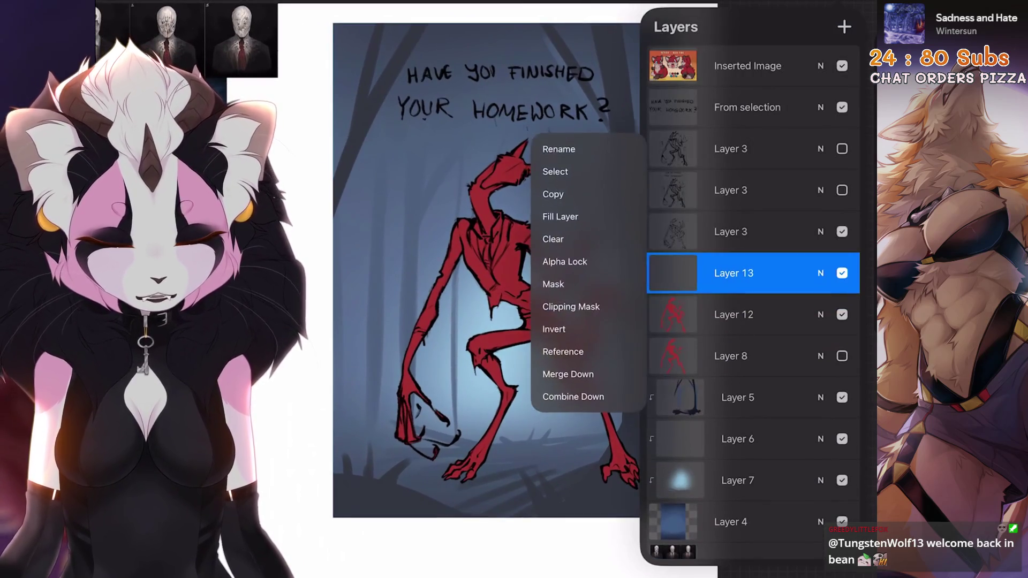
left_click(530, 299)
scroll(482, 289, "up", 3)
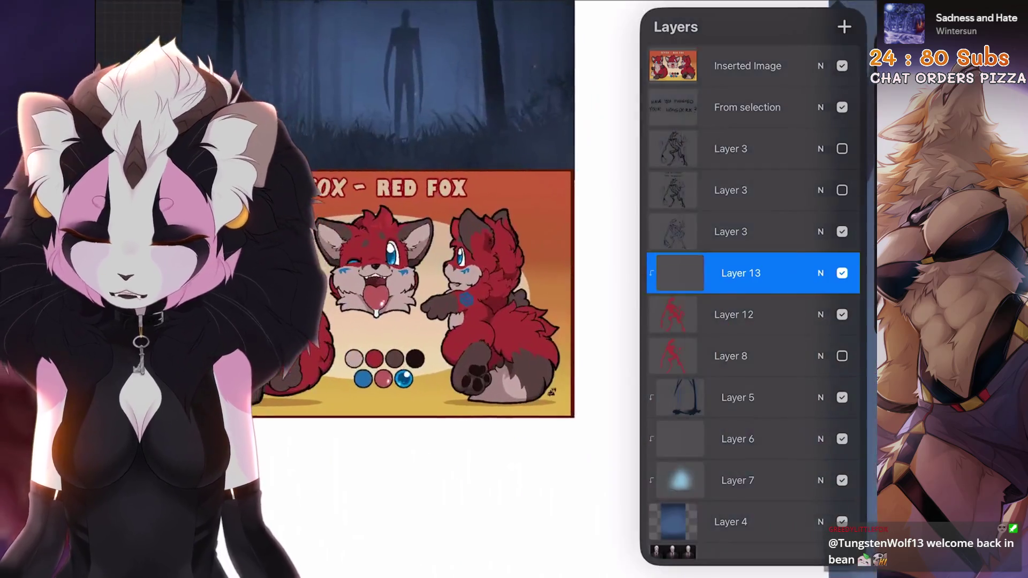
scroll(437, 438, "up", 5)
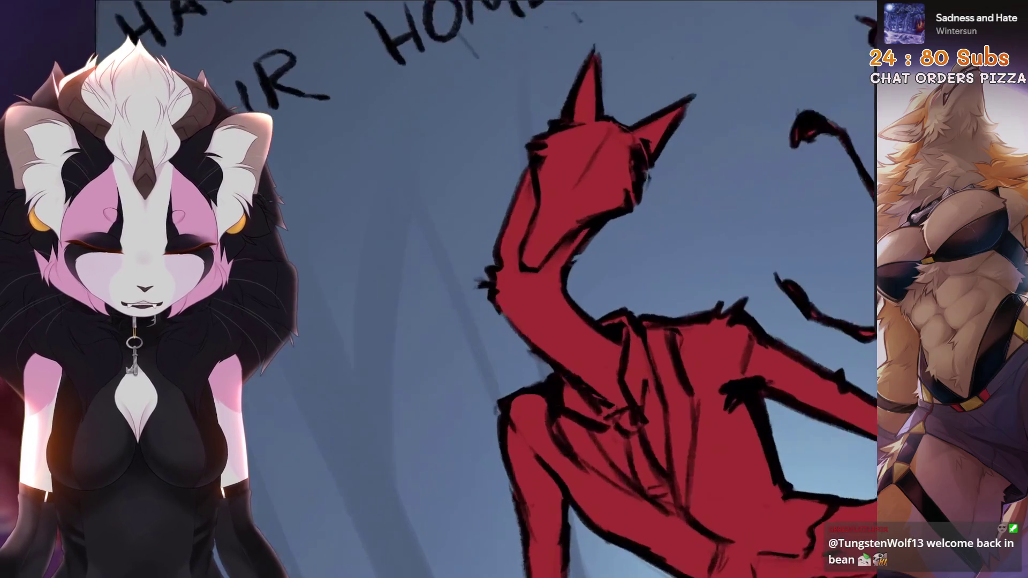
scroll(611, 289, "up", 4)
left_click_drag(562, 313, 610, 257)
scroll(611, 290, "down", 6)
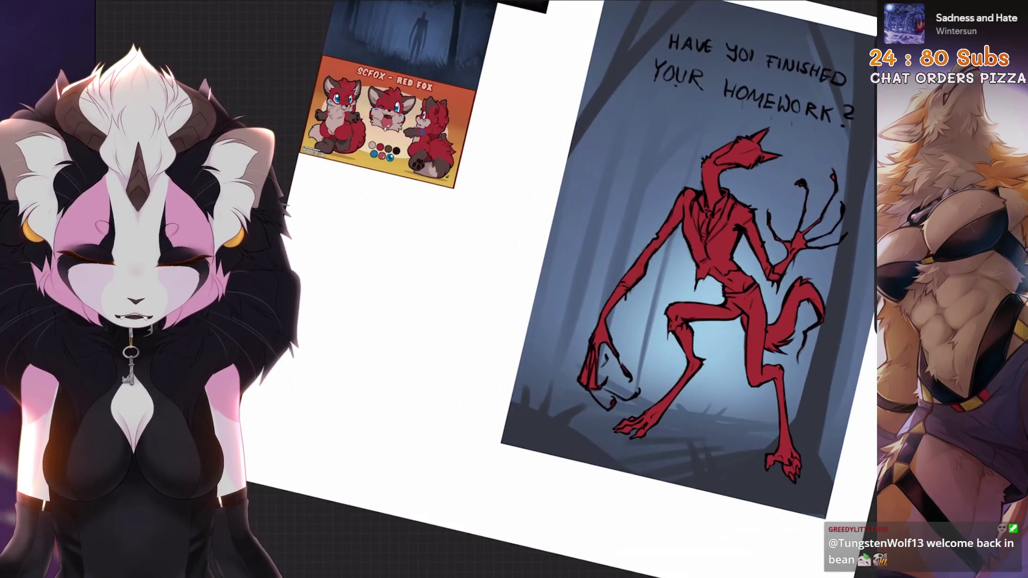
scroll(611, 290, "up", 3)
scroll(715, 185, "up", 8)
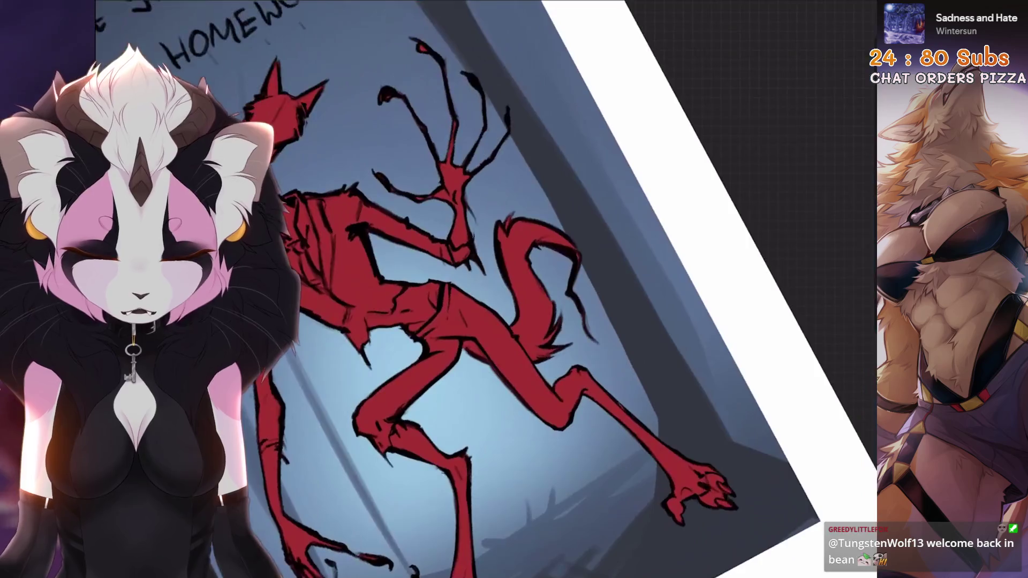
left_click_drag(498, 305, 581, 253)
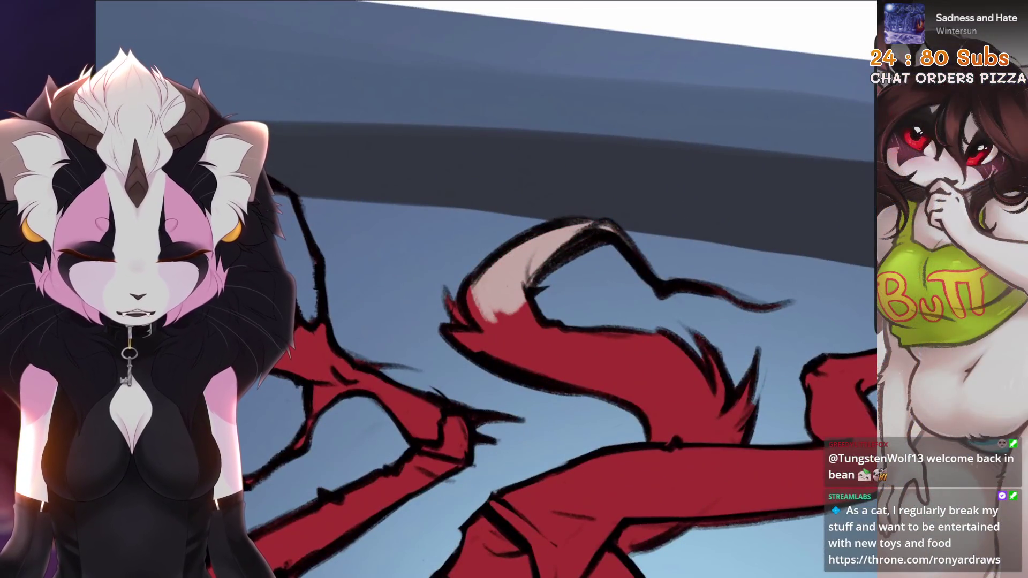
scroll(461, 291, "down", 4)
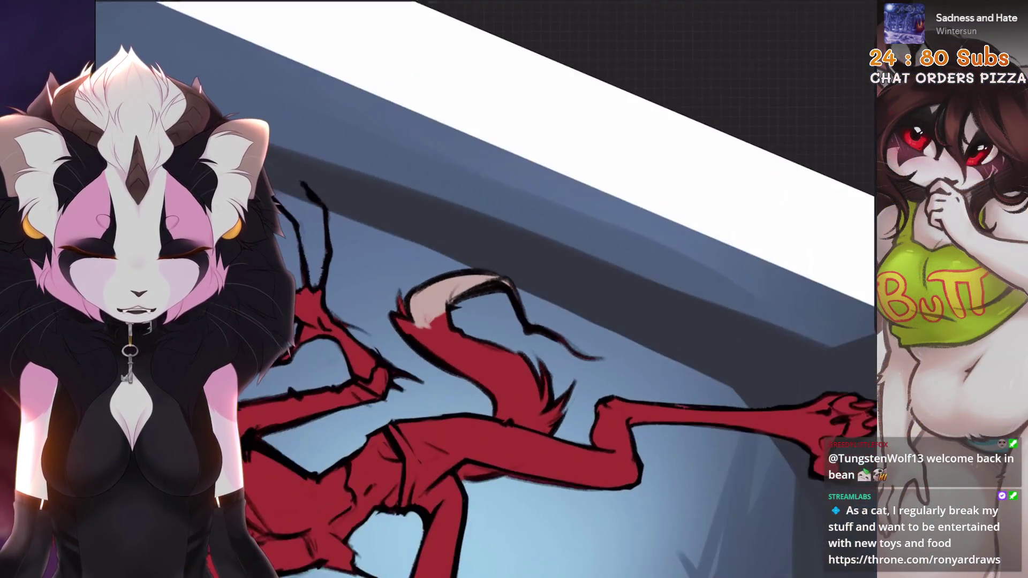
scroll(462, 292, "down", 5)
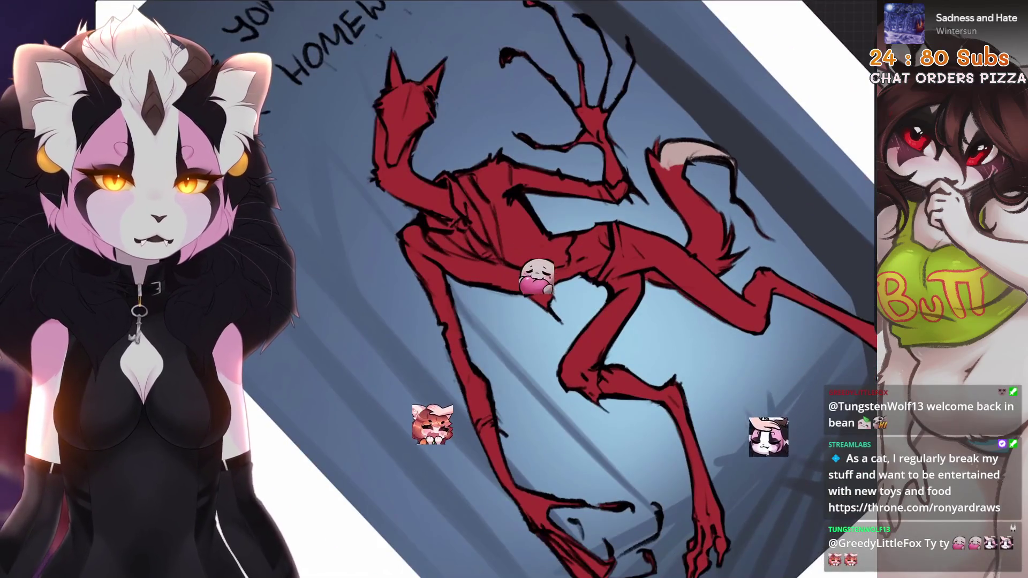
scroll(563, 290, "down", 4)
scroll(563, 290, "down", 4)
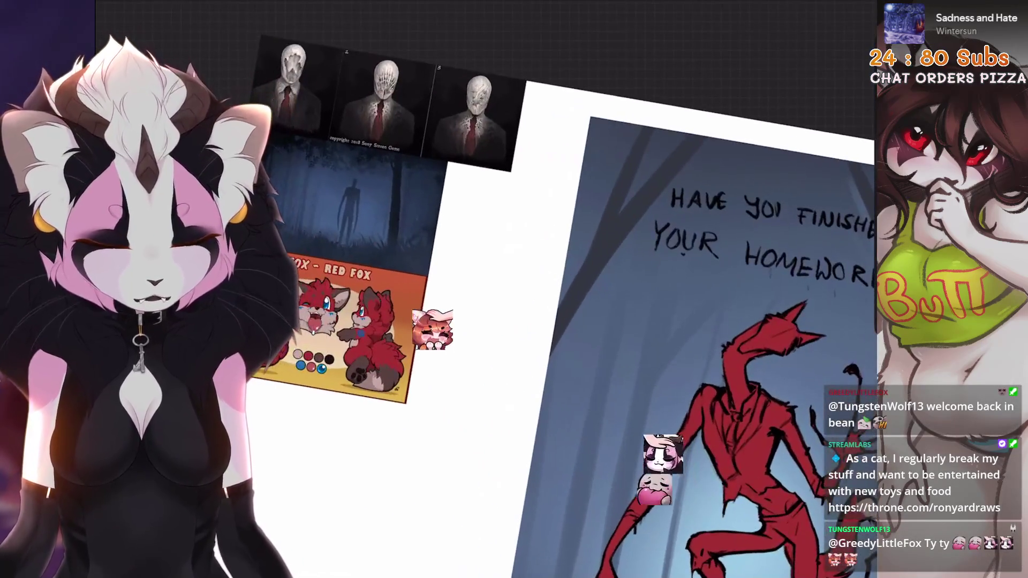
scroll(562, 289, "up", 4)
scroll(563, 290, "up", 4)
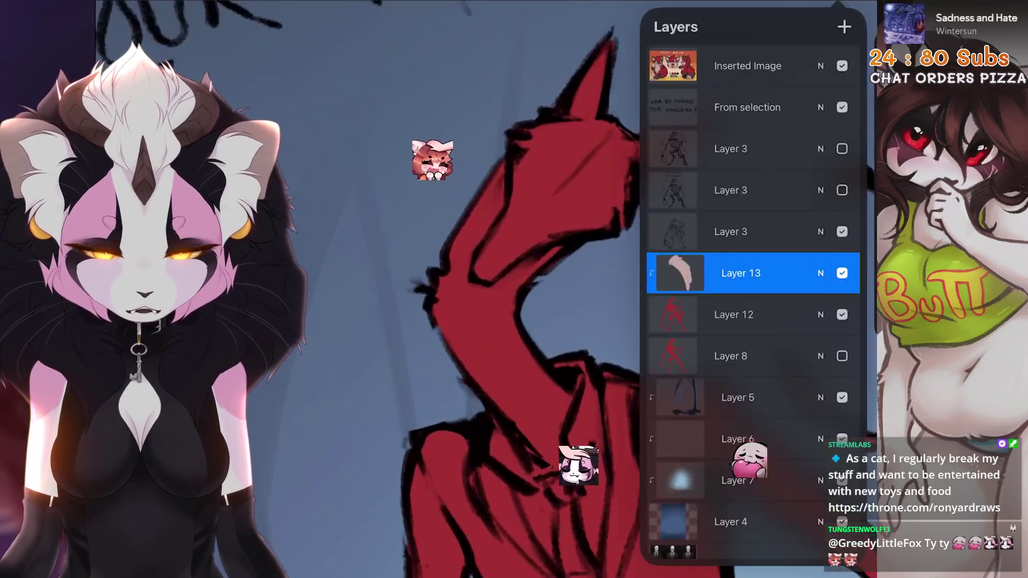
Switch to a Layer 3 sketch layer and toggle its visibility for linework
left_click(755, 149)
left_click(755, 232)
left_click(842, 232)
left_click(522, 289)
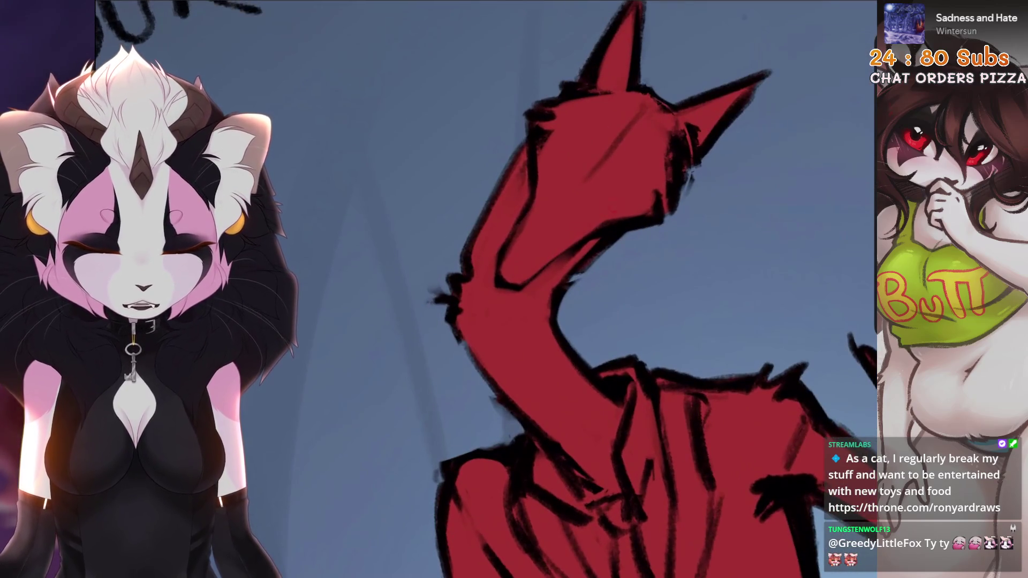
scroll(522, 289, "down", 3)
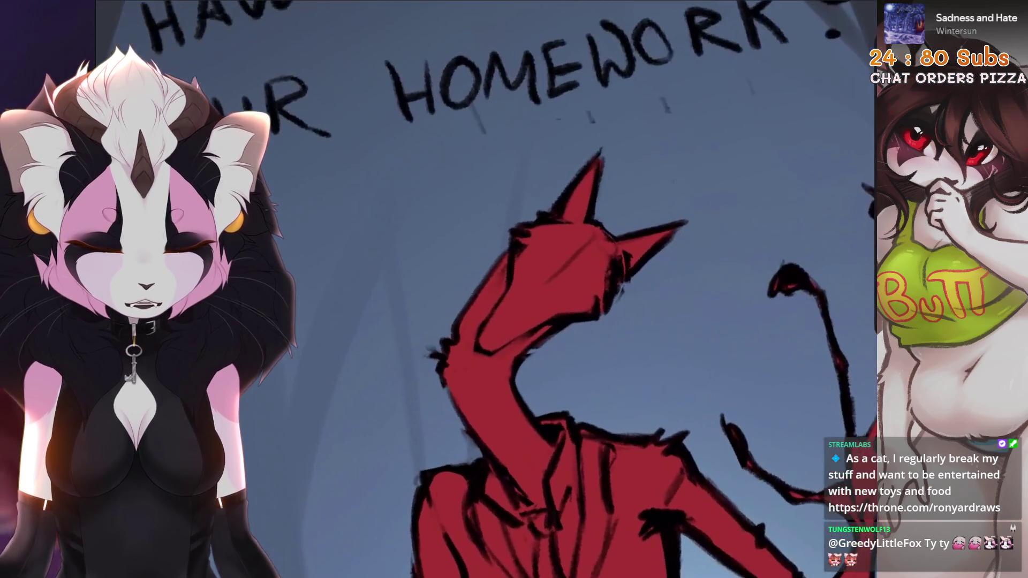
scroll(522, 289, "down", 2)
scroll(522, 289, "up", 3)
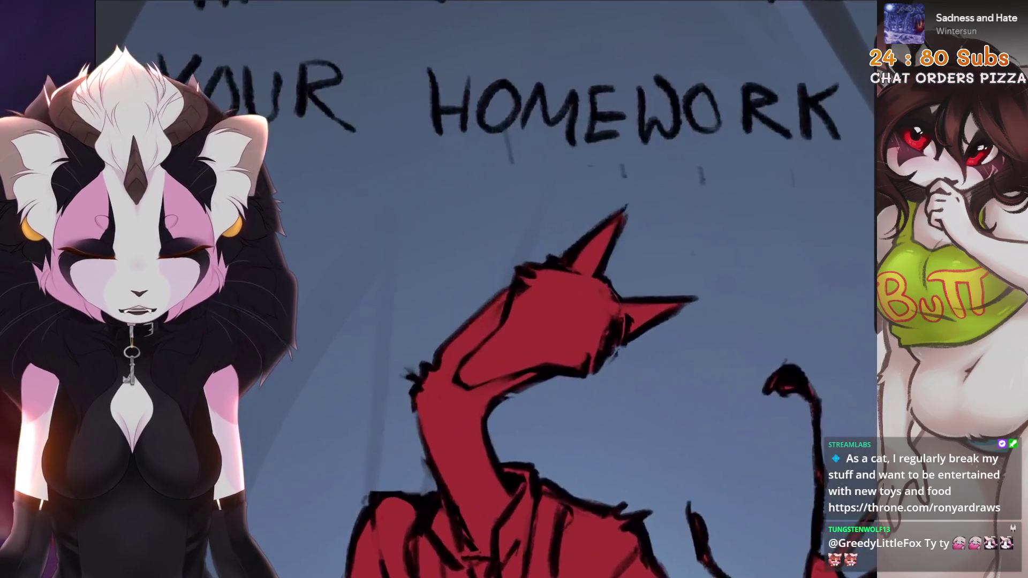
scroll(522, 289, "up", 2)
scroll(523, 289, "down", 3)
scroll(522, 290, "up", 3)
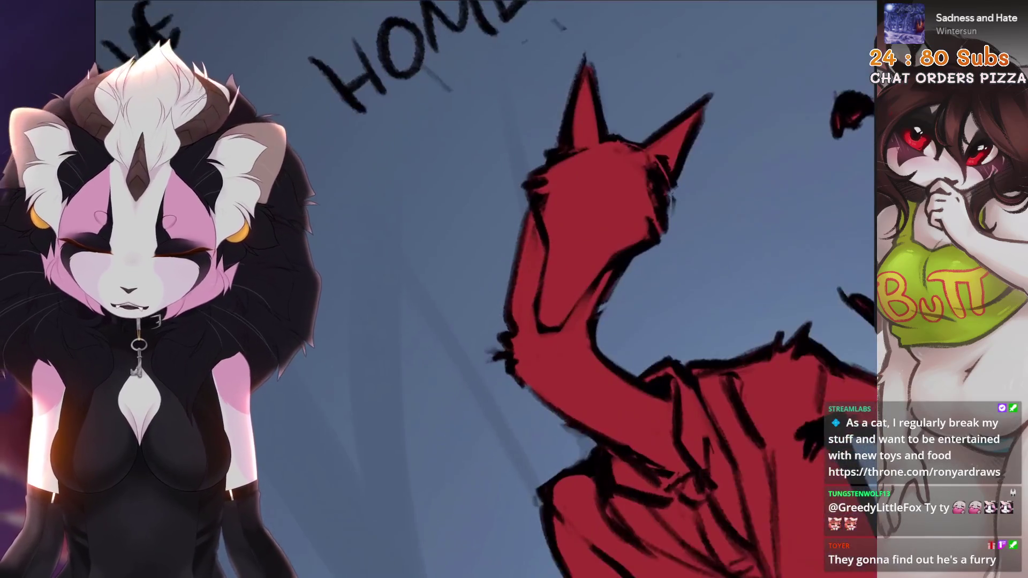
Set the Drawing Guide to Symmetry via Actions > Canvas, then dismiss the editor
left_click(162, 54)
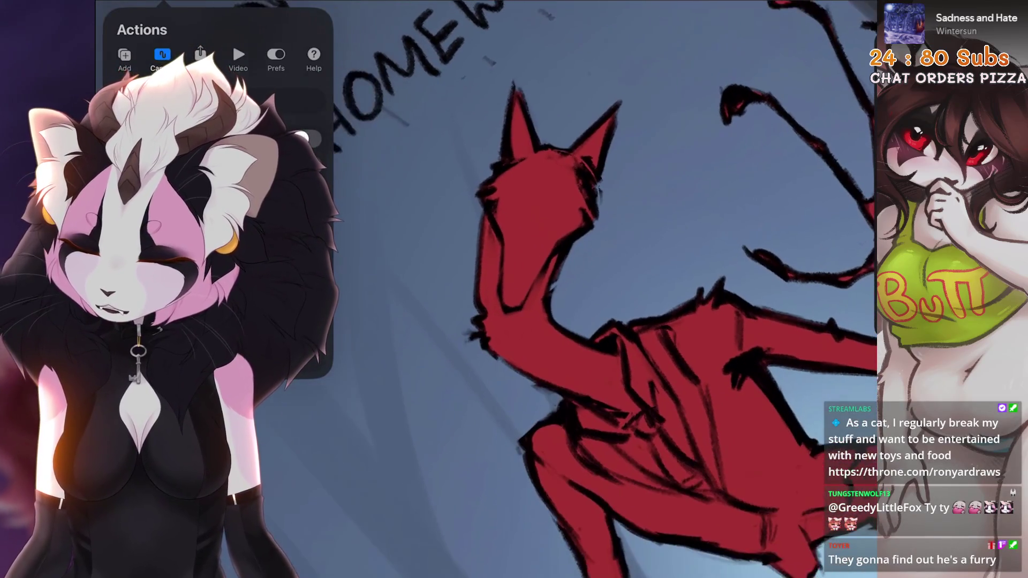
left_click(305, 139)
left_click(537, 505)
left_click(620, 505)
scroll(562, 257, "up", 3)
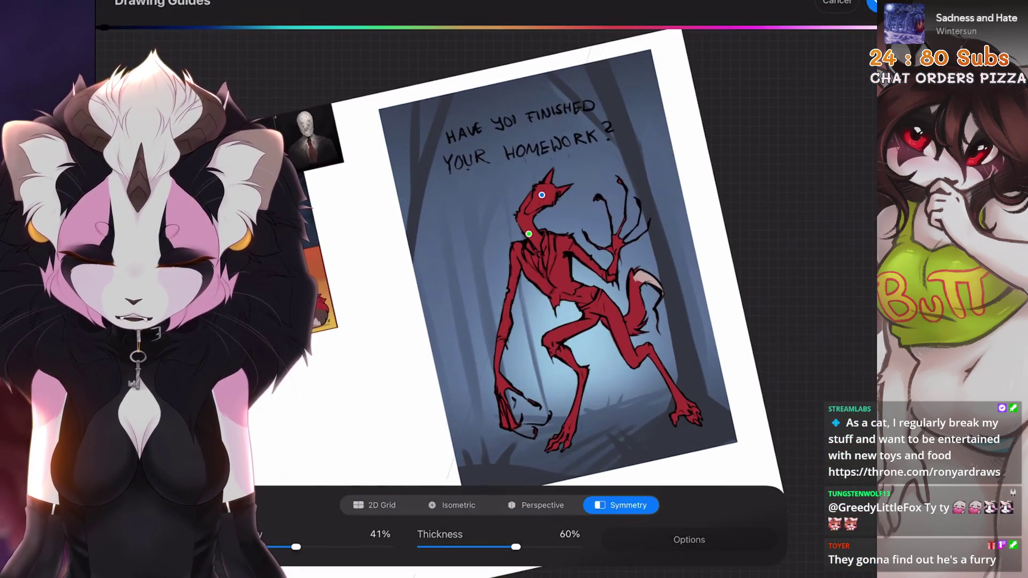
scroll(563, 258, "up", 5)
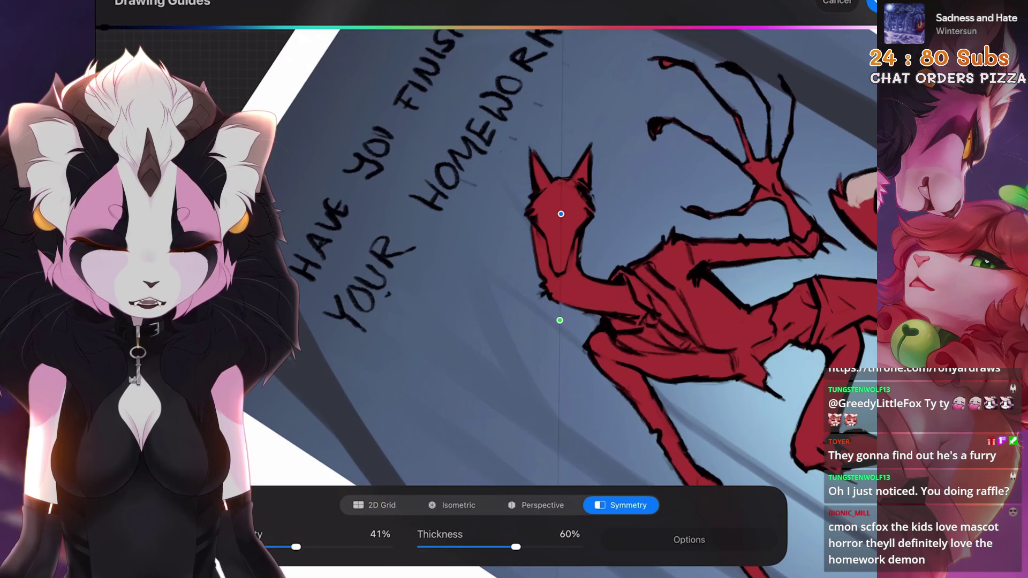
key("Escape")
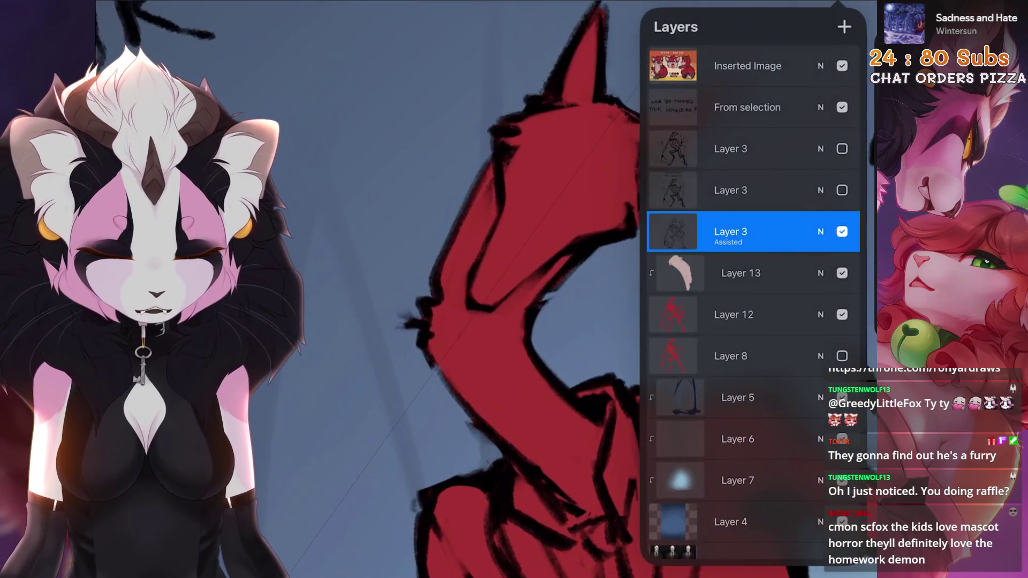
Choose the Sketching > 6B Stift 2 brush from the Brush Library
left_click(482, 241)
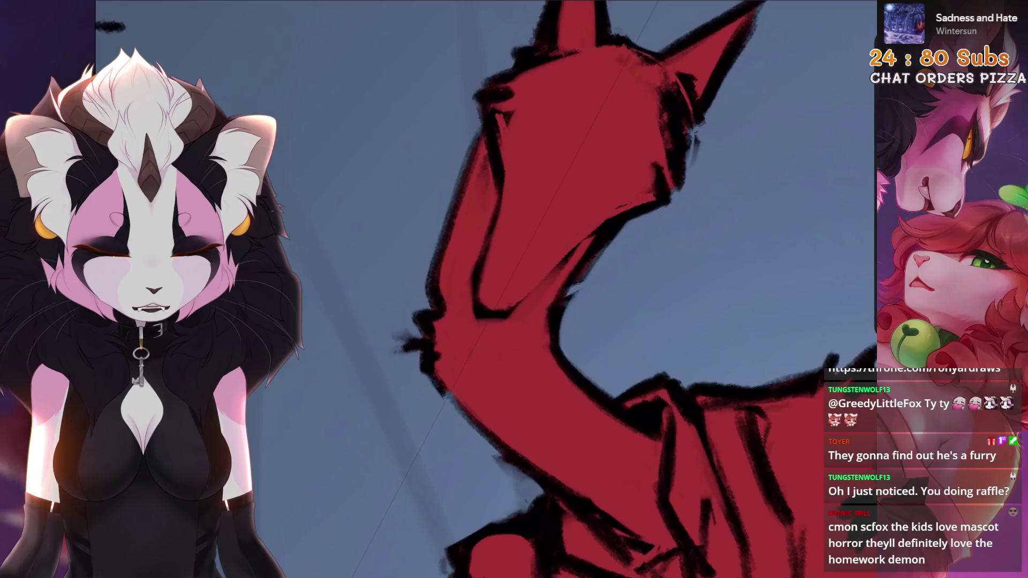
scroll(563, 242, "down", 3)
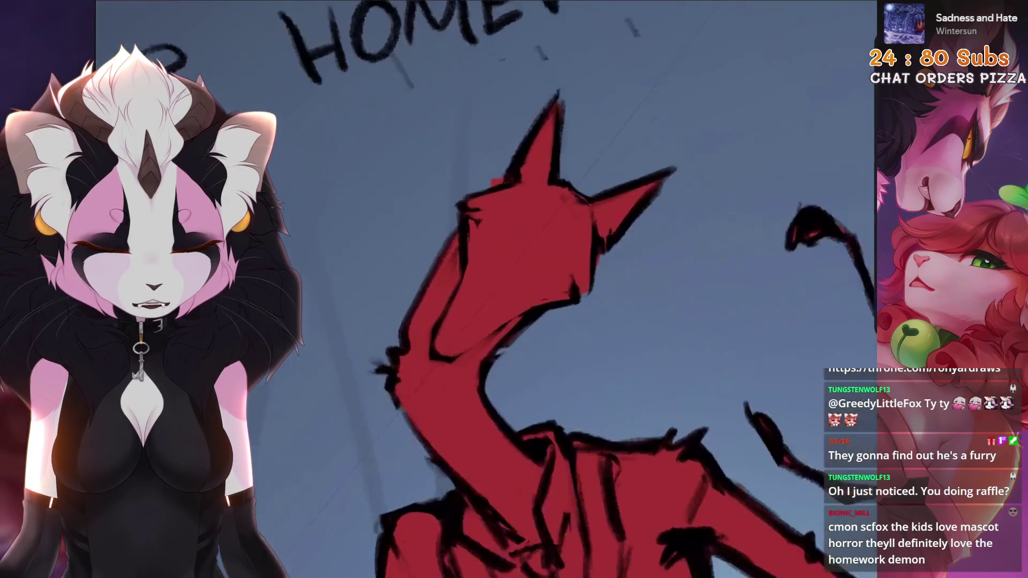
left_click(852, 16)
left_click(787, 17)
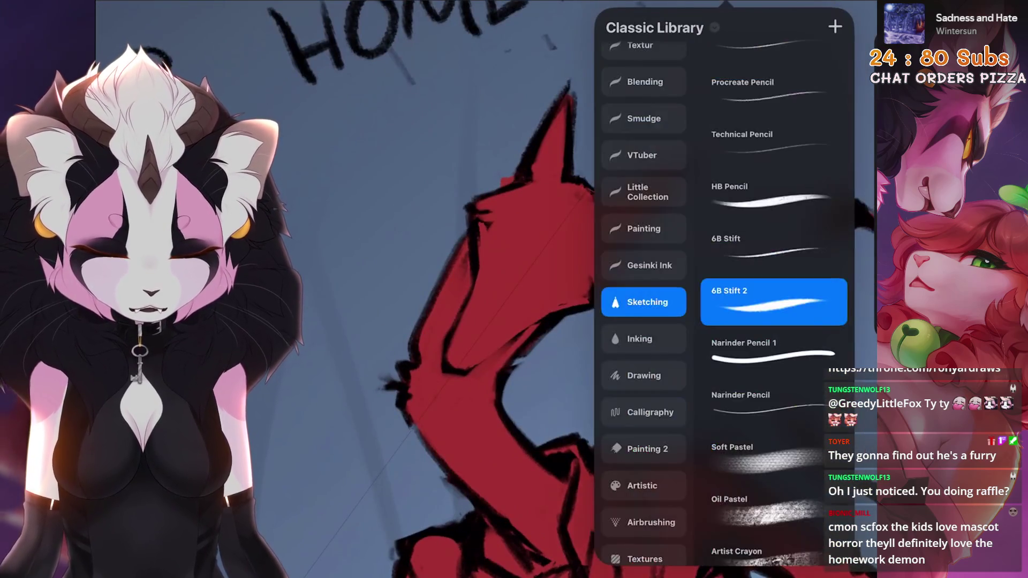
left_click(482, 322)
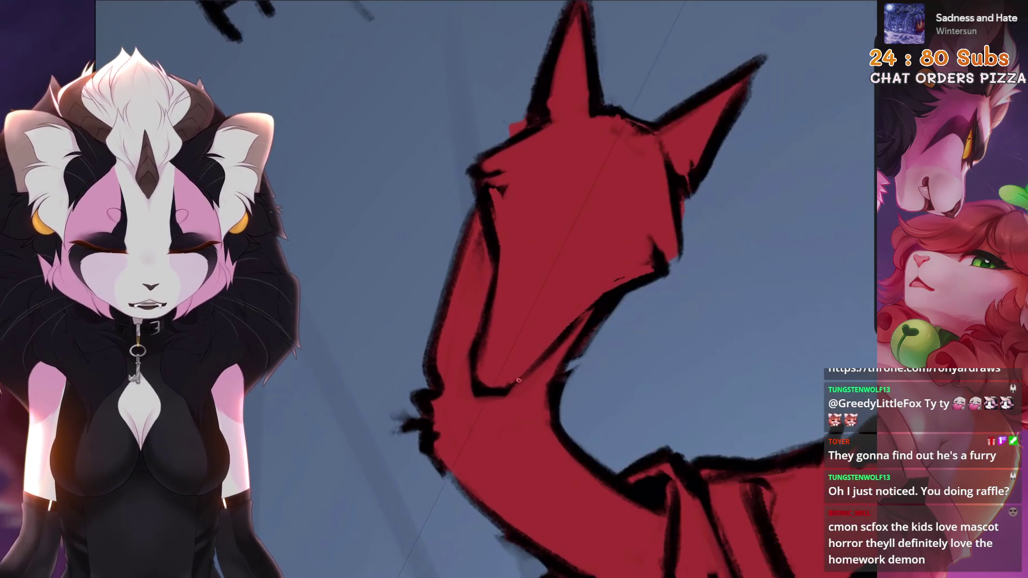
Darken the outlines along the creature's neck, head and pointed ears with sketchy strokes
left_click_drag(635, 286, 579, 338)
left_click_drag(599, 277, 611, 309)
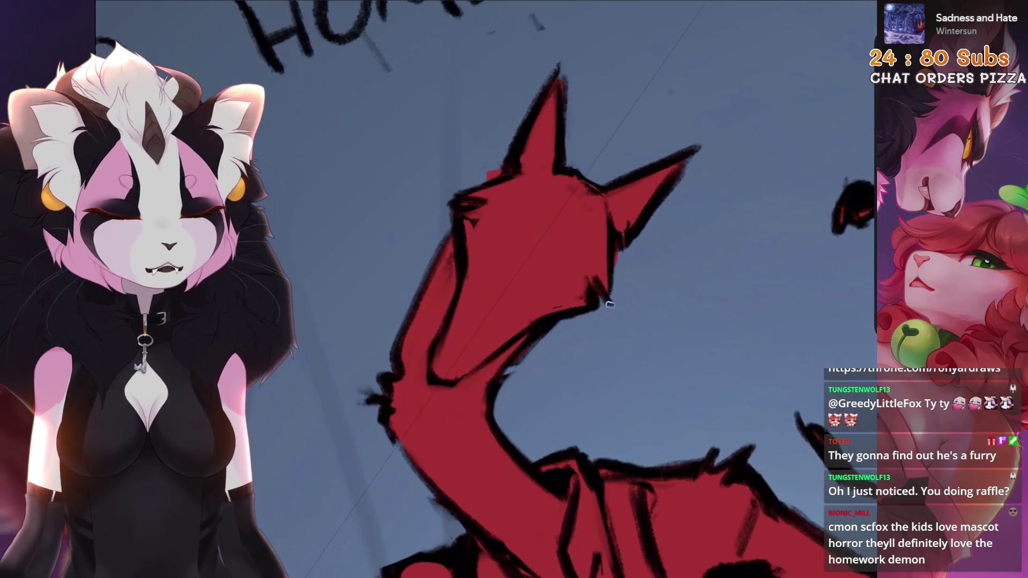
left_click_drag(562, 241, 579, 265)
left_click_drag(580, 120, 584, 189)
left_click_drag(581, 88, 587, 192)
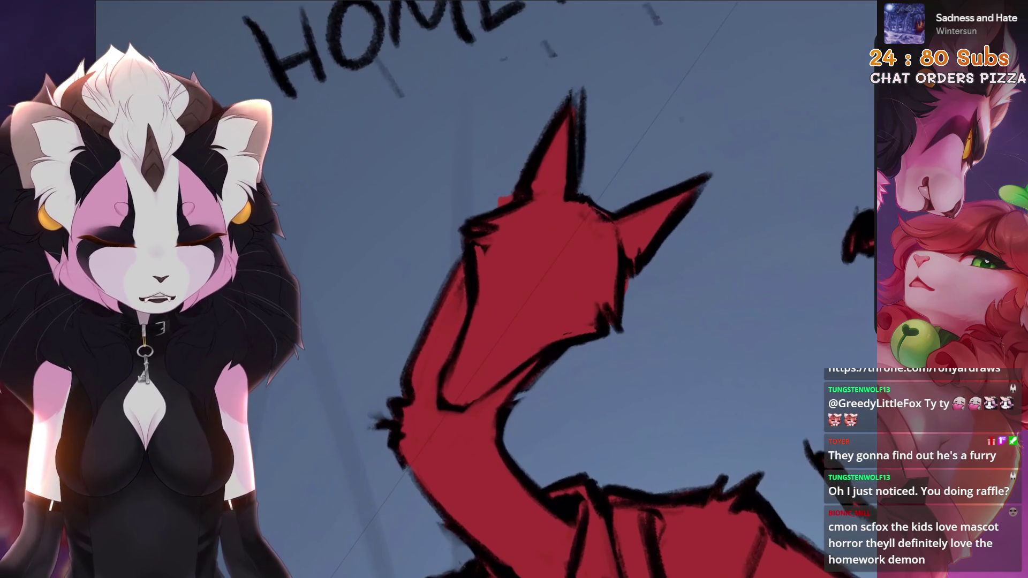
scroll(657, 206, "down", 2)
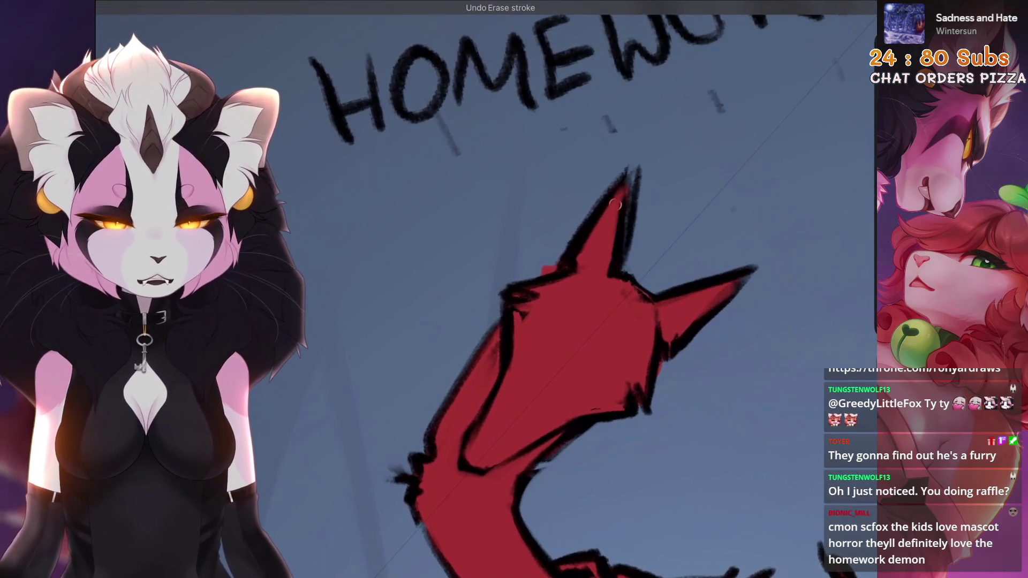
left_click_drag(626, 241, 579, 265)
left_click_drag(546, 177, 571, 241)
left_click_drag(683, 265, 635, 313)
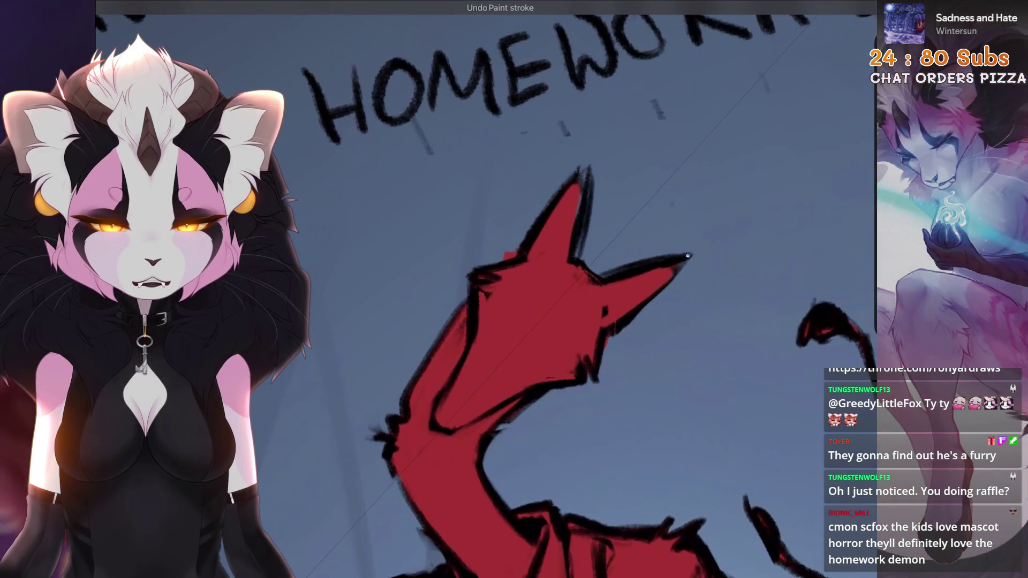
scroll(563, 241, "down", 5)
scroll(563, 241, "down", 2)
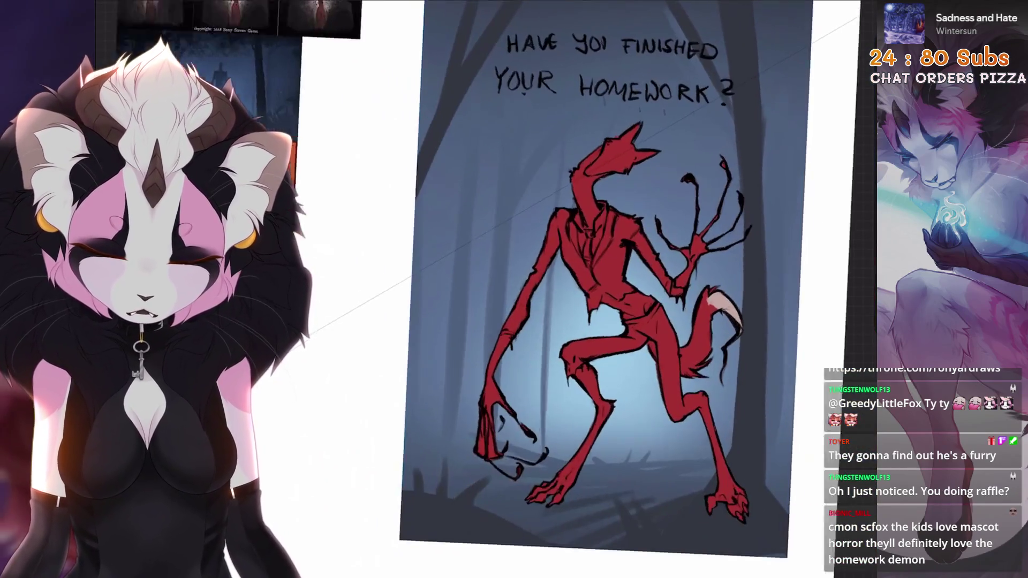
scroll(522, 265, "up", 8)
Zoom onto the head, add a short dark mark on it, then undo that stroke
left_click_drag(603, 321, 562, 281)
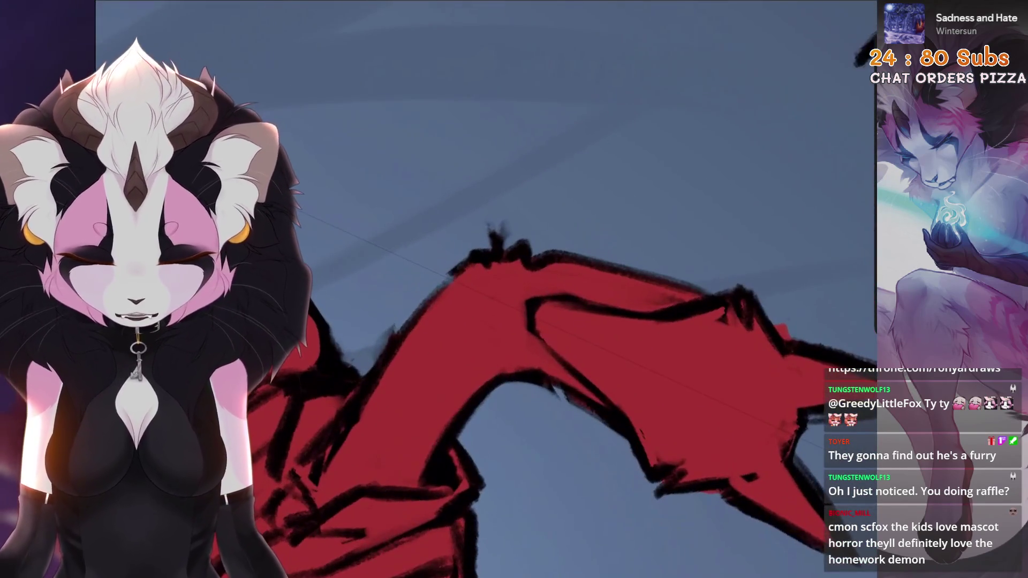
left_click_drag(562, 321, 522, 281)
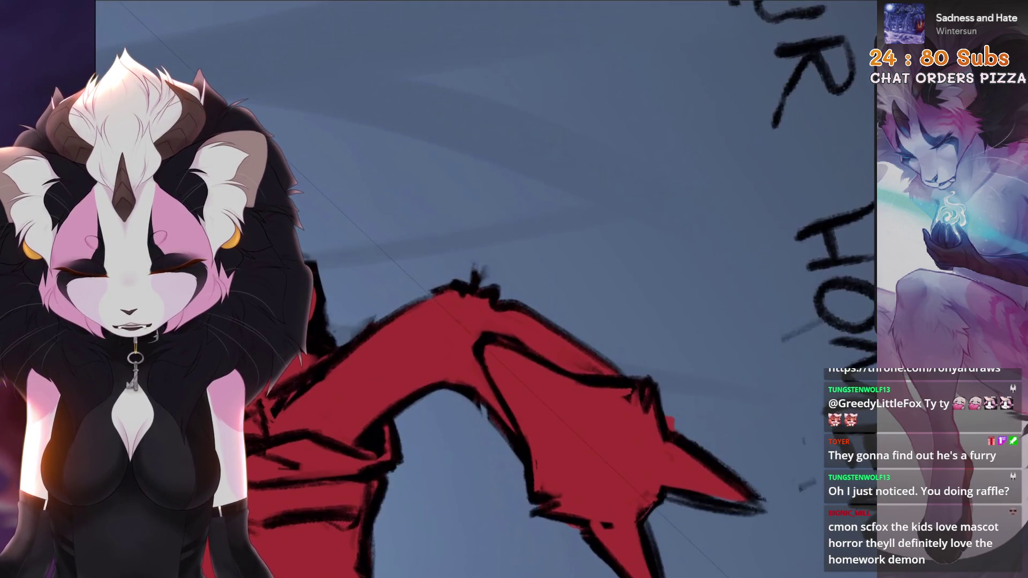
left_click_drag(602, 321, 522, 241)
scroll(563, 281, "up", 4)
mouse_move(558, 323)
left_mouse_down()
mouse_move(560, 350)
mouse_move(545, 351)
left_mouse_up()
key("ctrl+z")
key("ctrl+z")
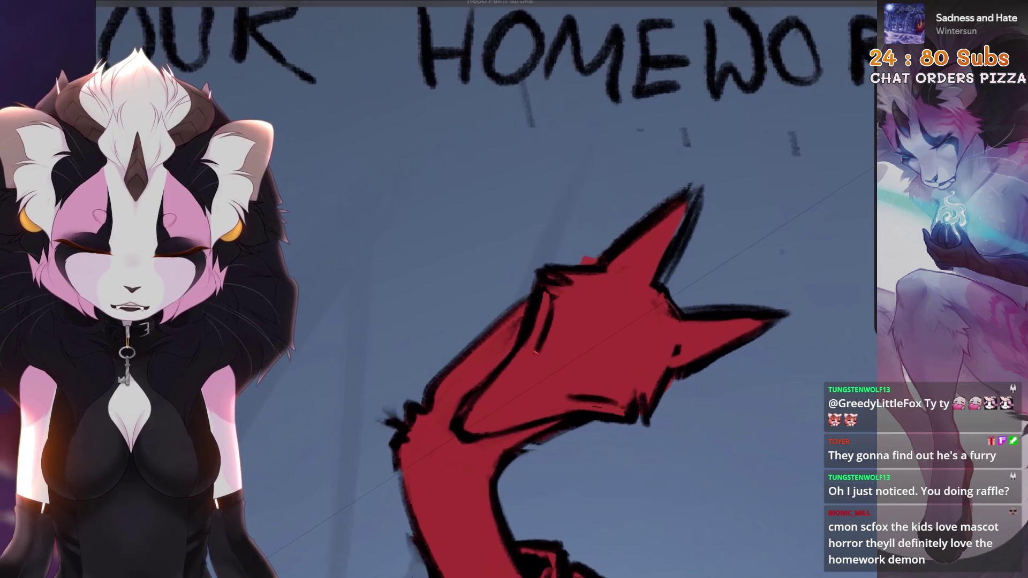
scroll(563, 322, "down", 3)
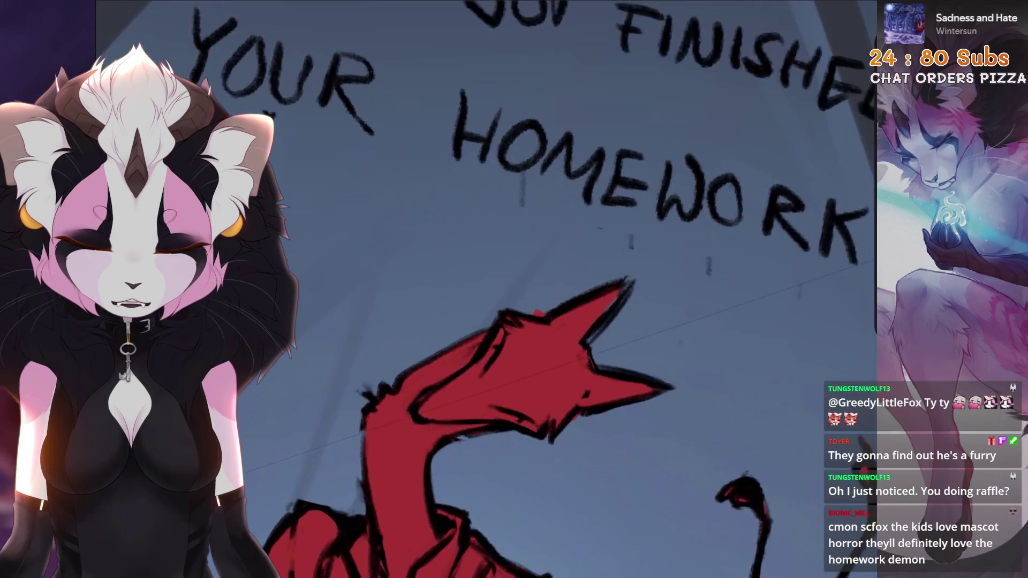
scroll(563, 322, "up", 5)
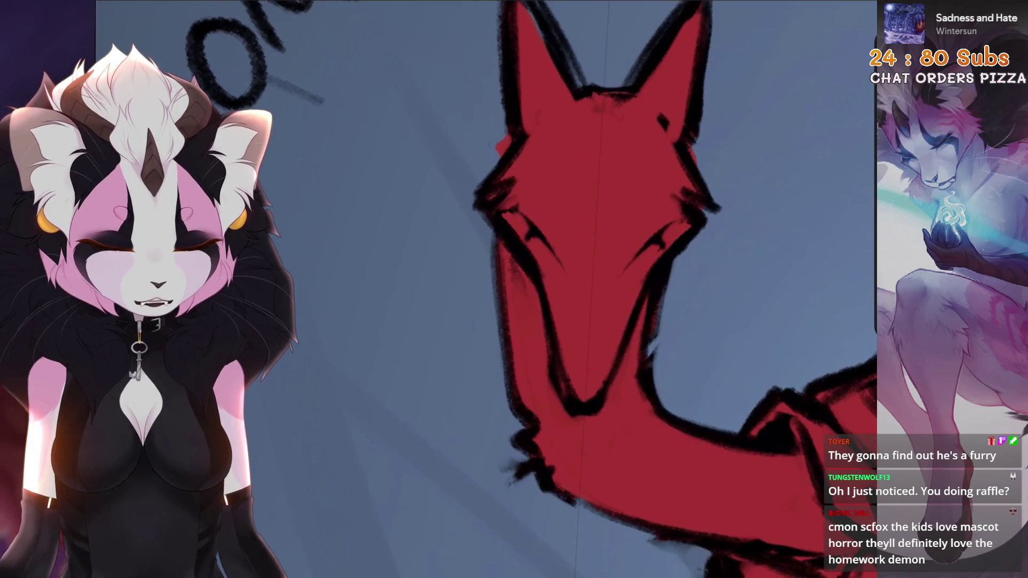
scroll(602, 281, "down", 1)
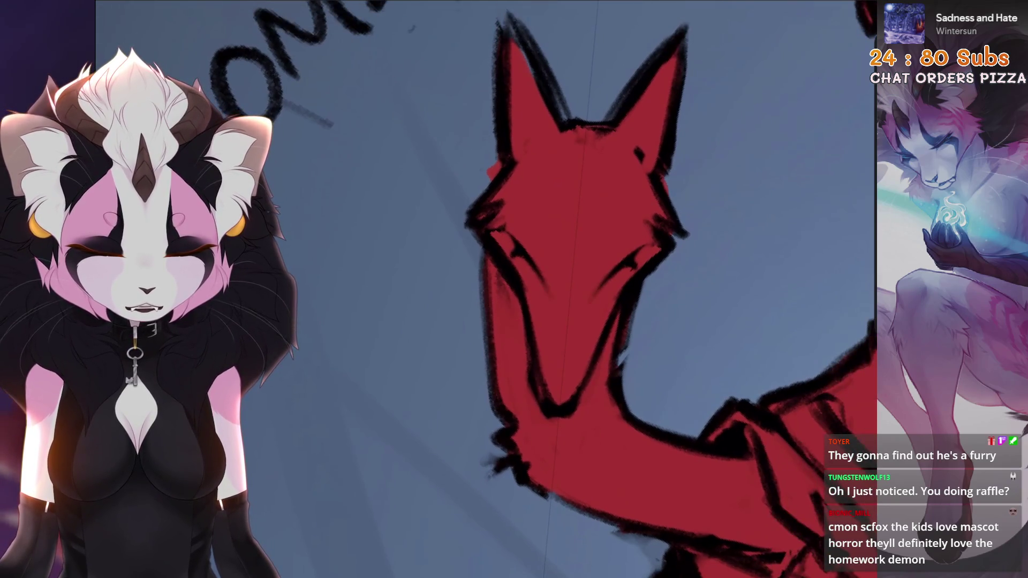
scroll(562, 281, "down", 5)
scroll(562, 281, "up", 5)
scroll(562, 281, "down", 2)
scroll(563, 281, "up", 2)
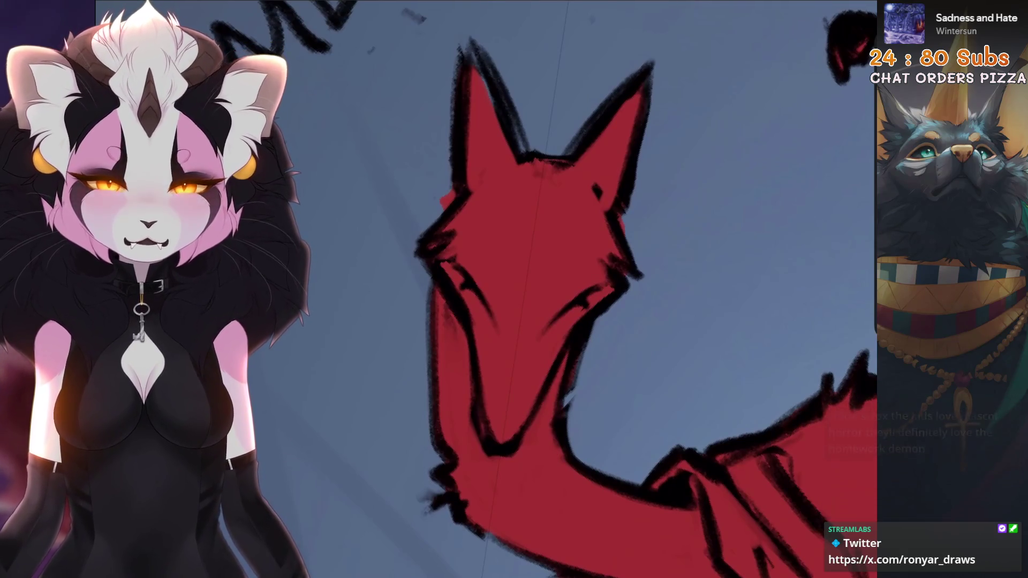
scroll(563, 290, "down", 5)
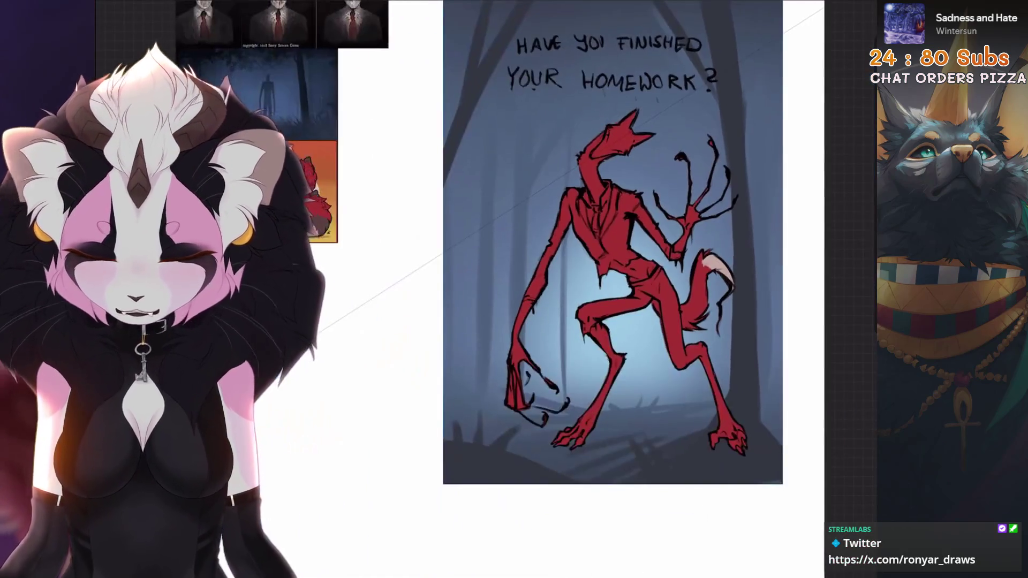
scroll(563, 290, "up", 2)
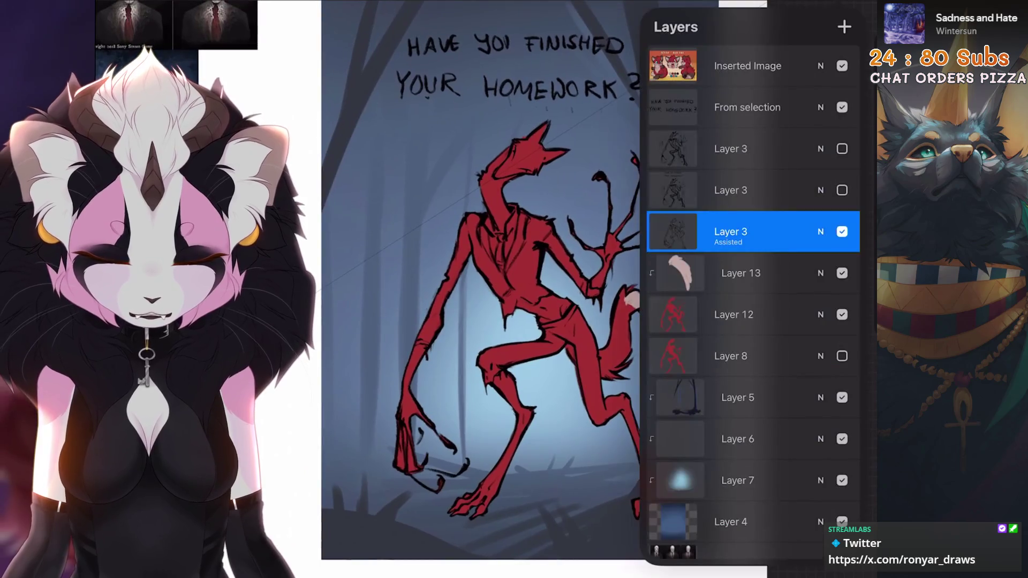
left_click(755, 232)
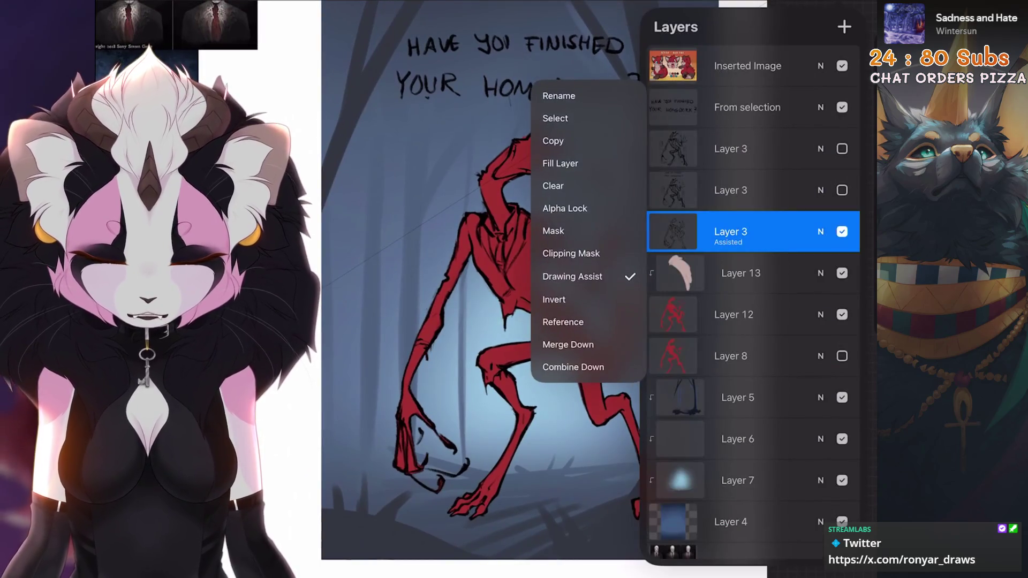
left_click(755, 273)
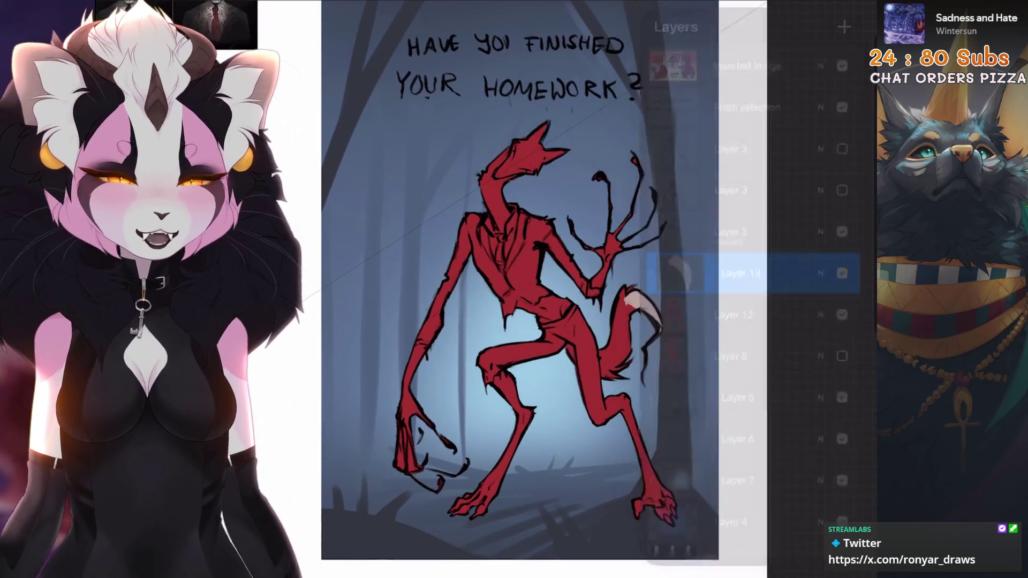
scroll(562, 290, "down", 3)
scroll(563, 290, "up", 3)
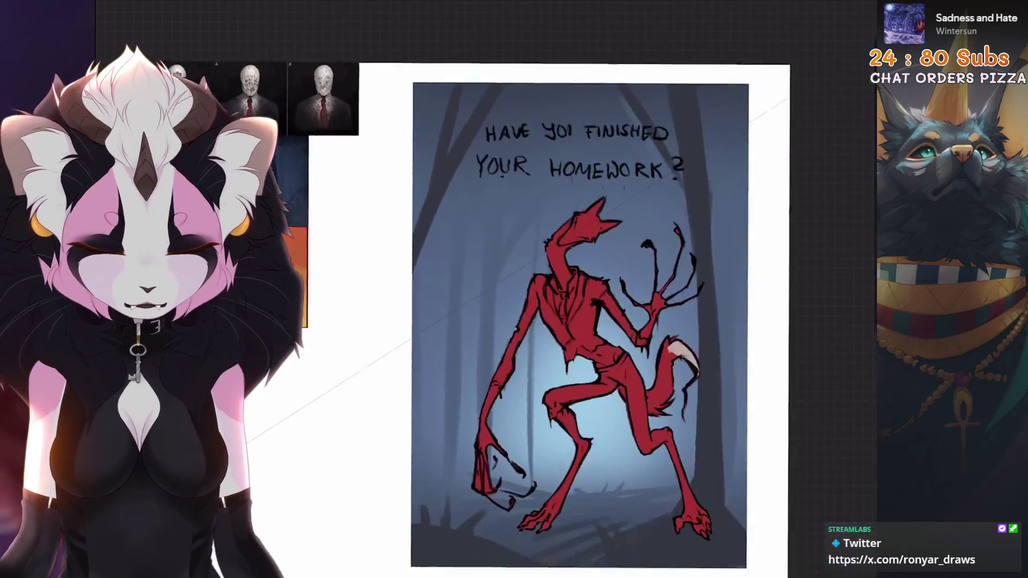
scroll(562, 321, "up", 5)
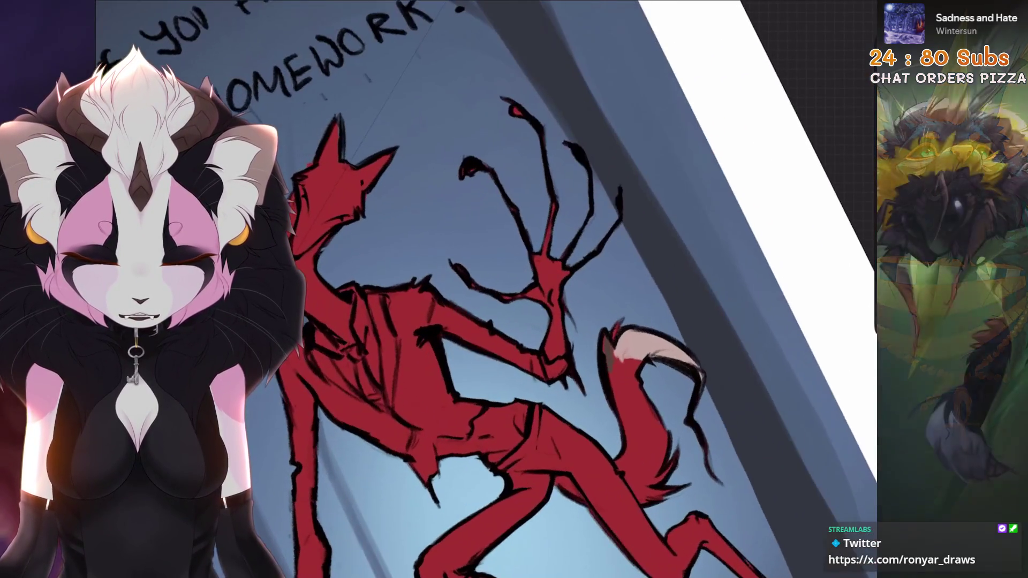
left_click(707, 8)
left_click(643, 265)
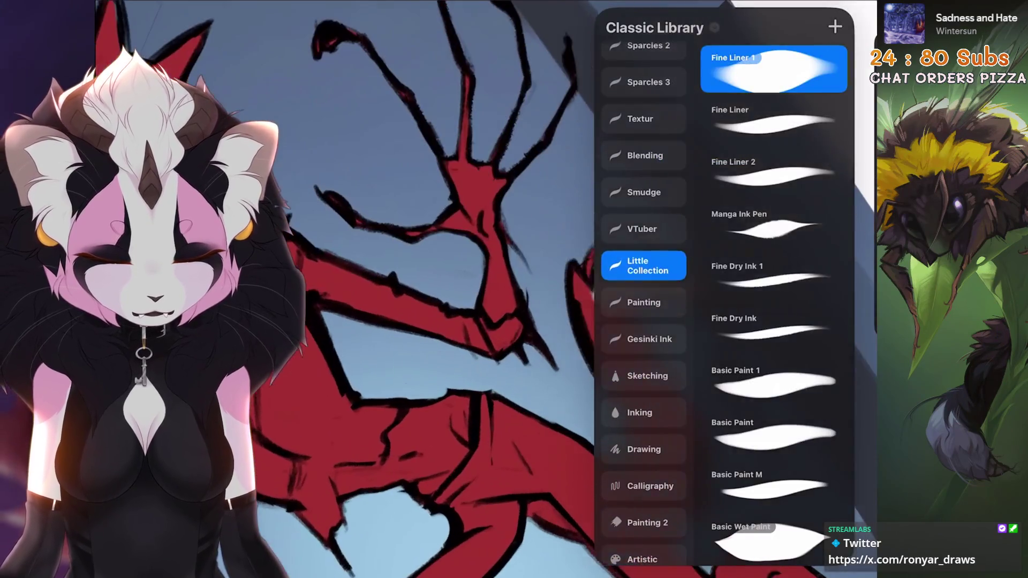
left_click(482, 321)
left_click_drag(595, 265, 610, 318)
key("ctrl+z")
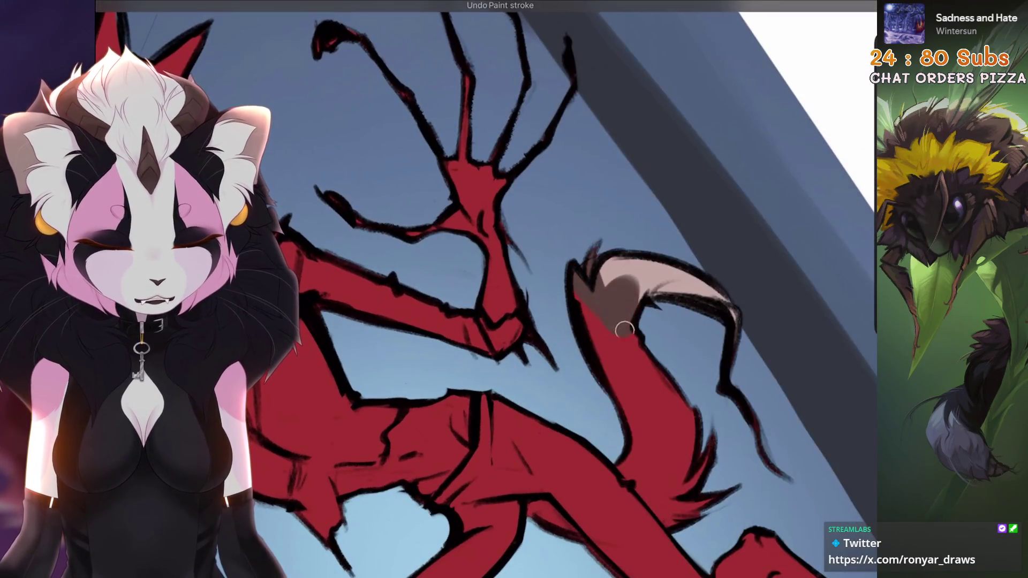
scroll(514, 289, "down", 5)
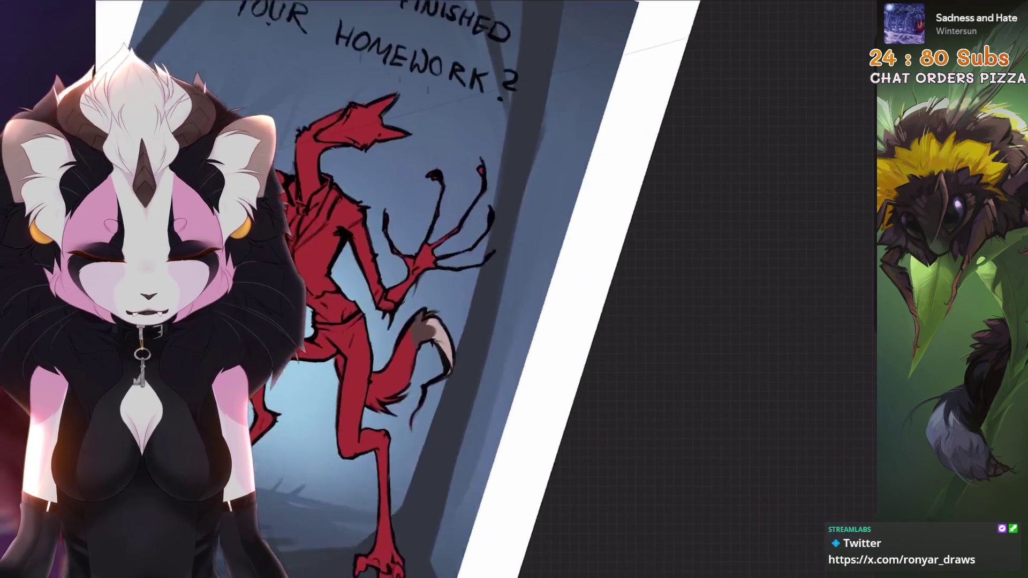
left_click_drag(566, 394, 532, 278)
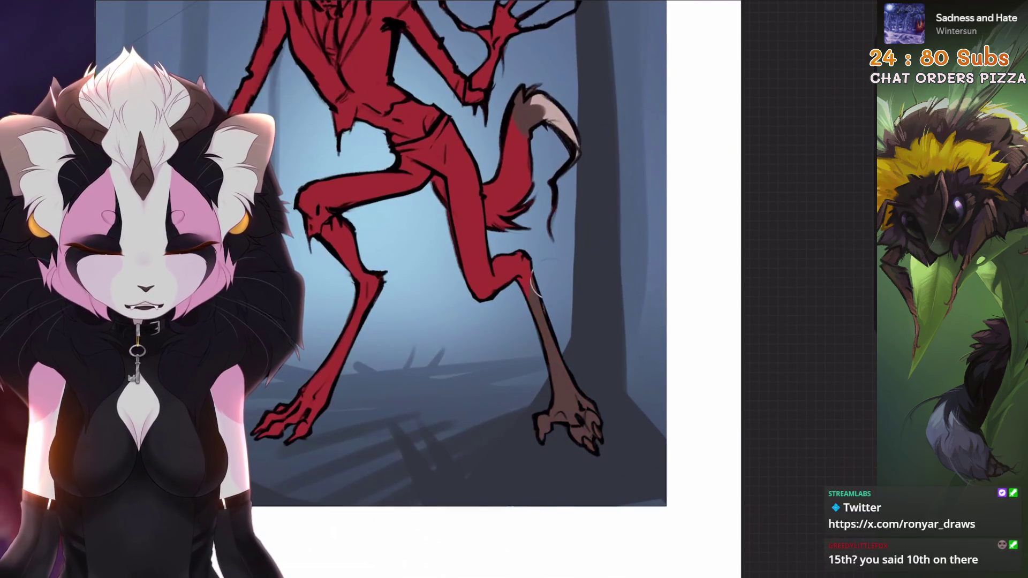
scroll(370, 501, "up", 3)
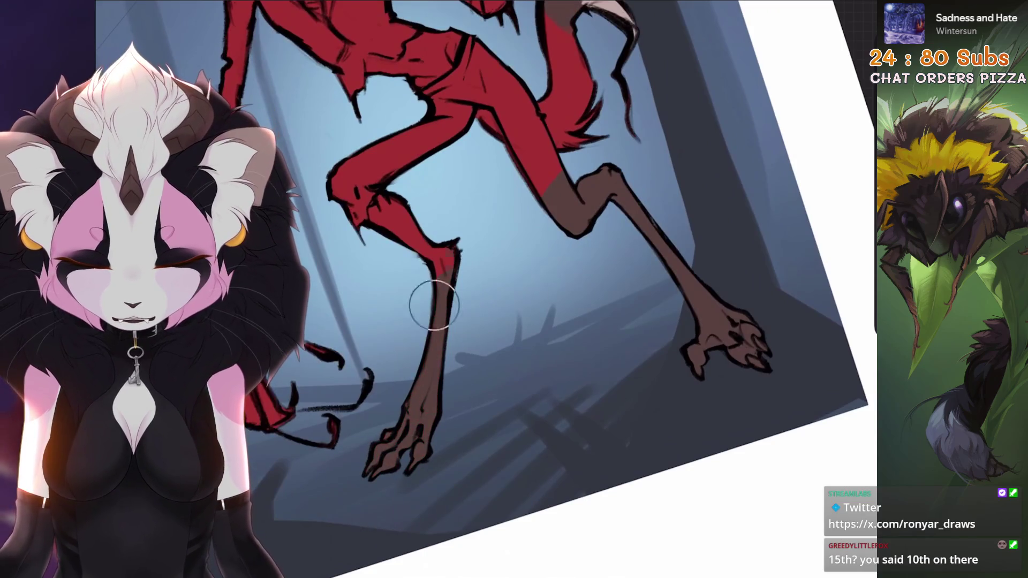
scroll(514, 289, "down", 3)
left_click_drag(515, 402, 563, 242)
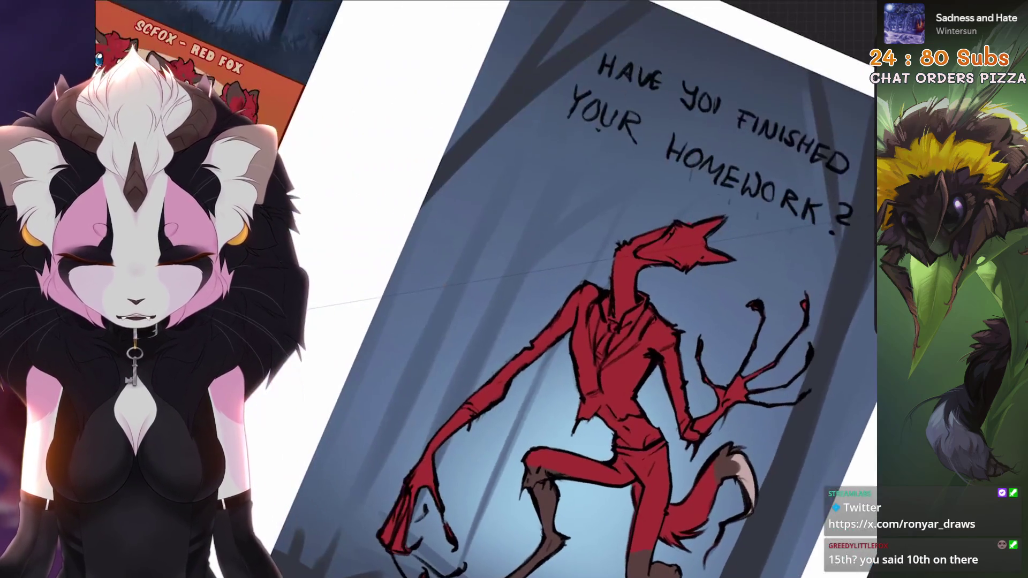
scroll(514, 321, "up", 4)
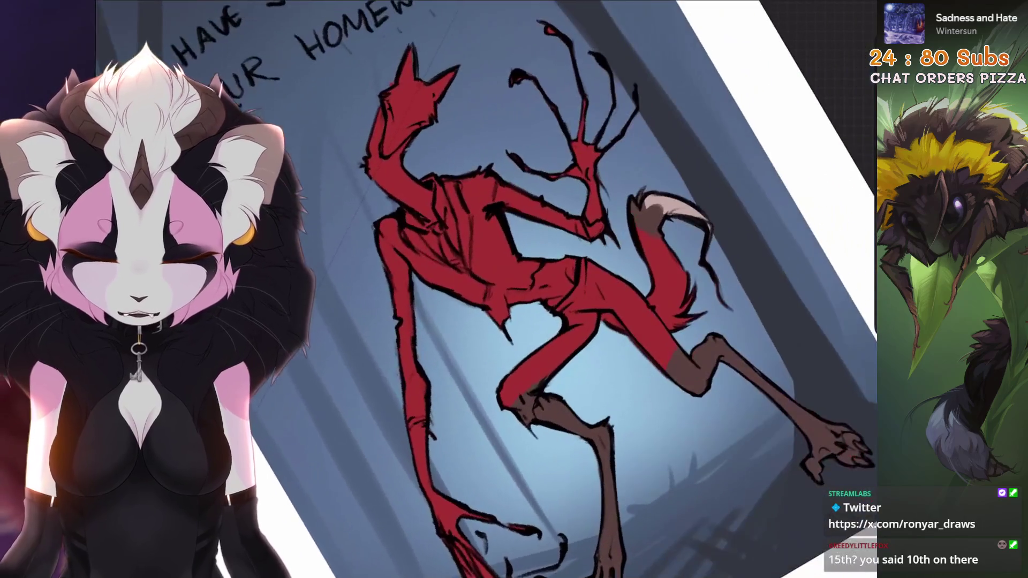
scroll(514, 322, "up", 4)
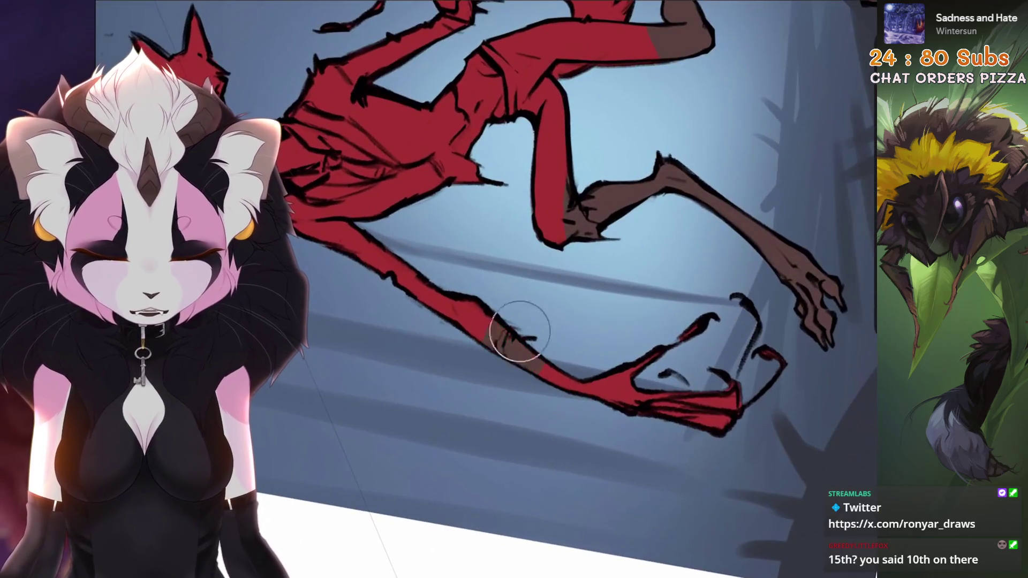
scroll(611, 378, "down", 4)
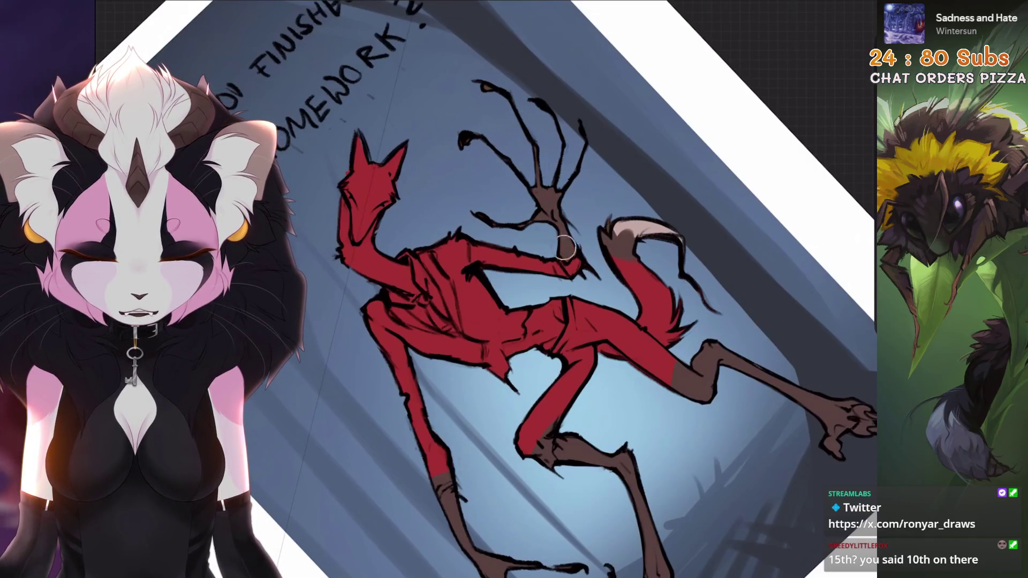
scroll(482, 241, "up", 4)
scroll(599, 217, "up", 3)
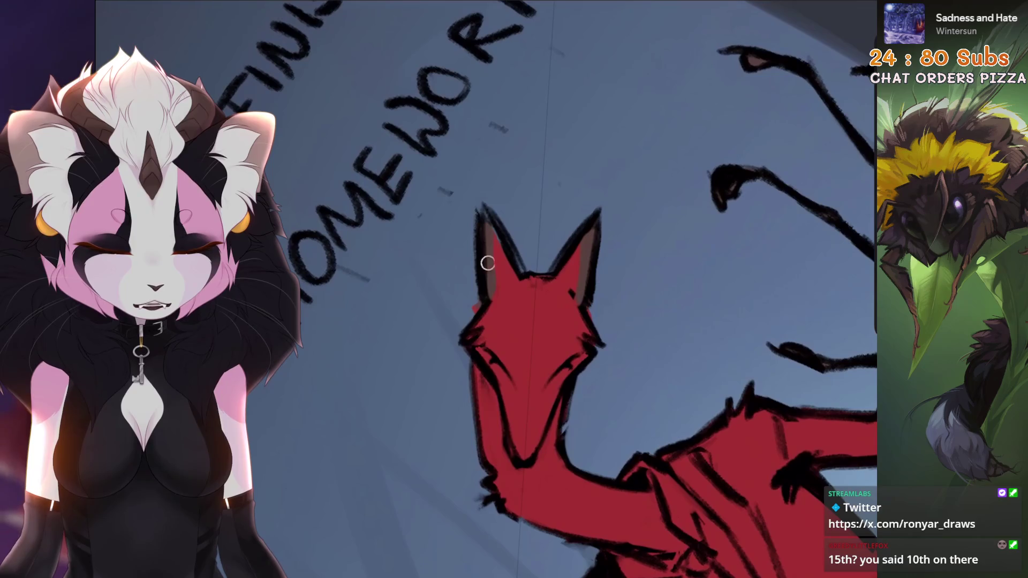
scroll(487, 263, "down", 3)
scroll(488, 263, "down", 4)
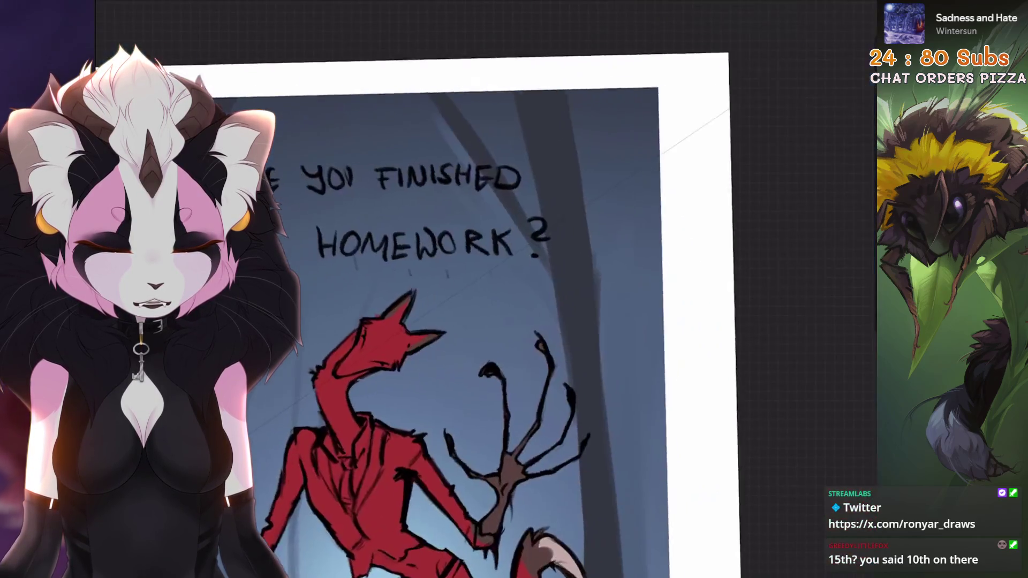
scroll(482, 257, "down", 3)
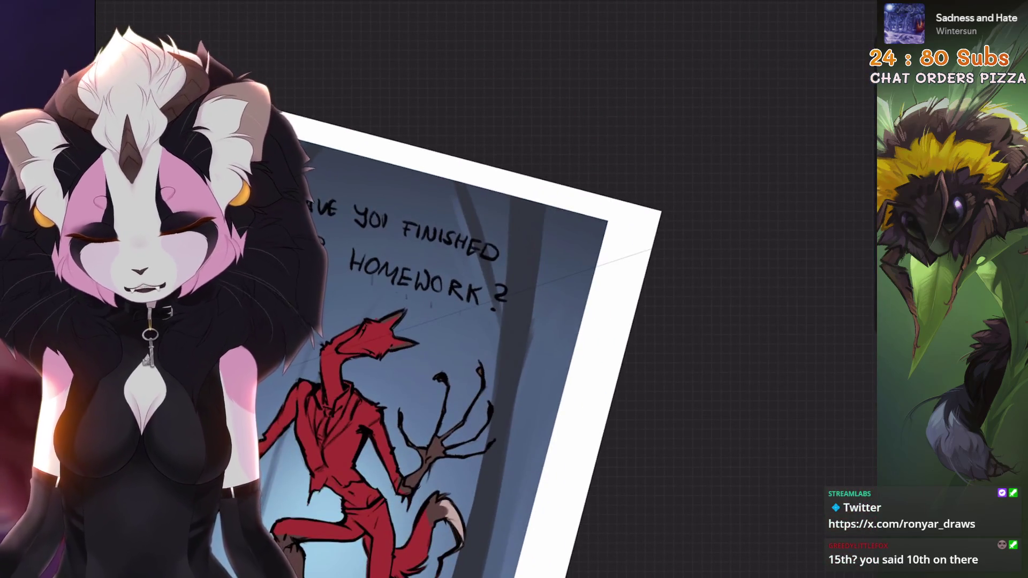
scroll(483, 265, "up", 3)
scroll(482, 265, "up", 3)
scroll(483, 265, "up", 3)
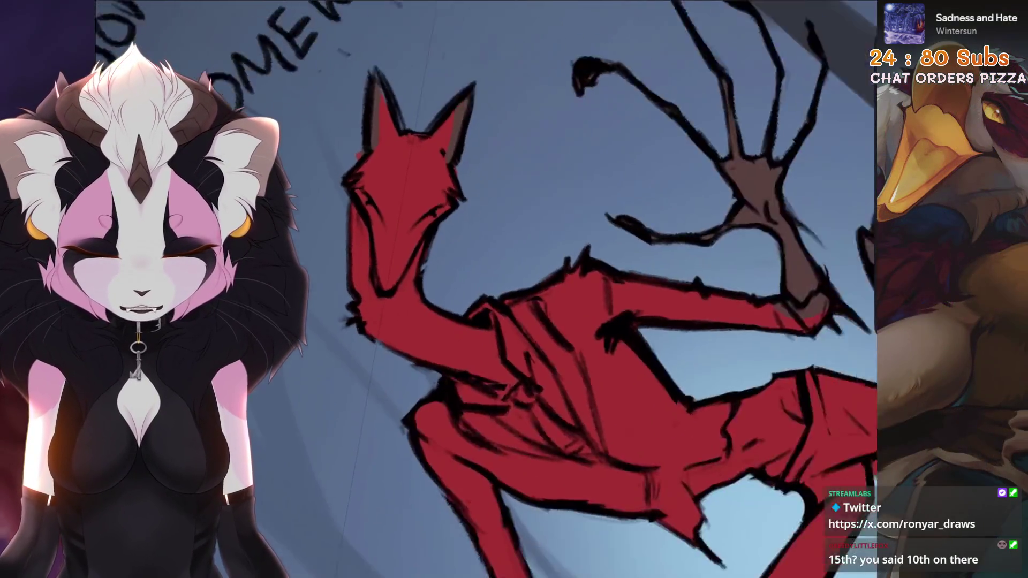
scroll(482, 302, "down", 2)
left_click_drag(787, 274, 562, 482)
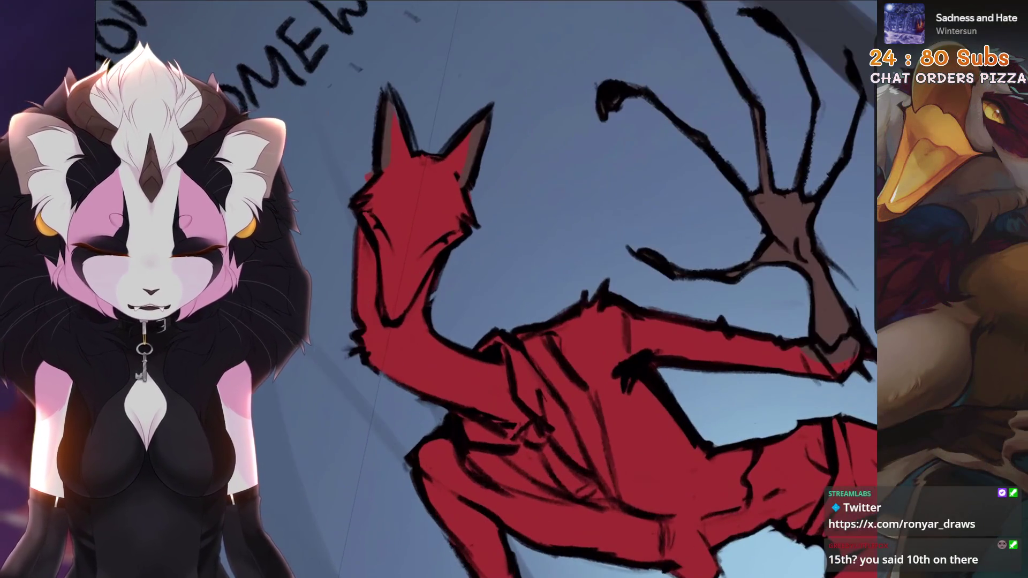
scroll(563, 289, "down", 4)
scroll(562, 289, "down", 2)
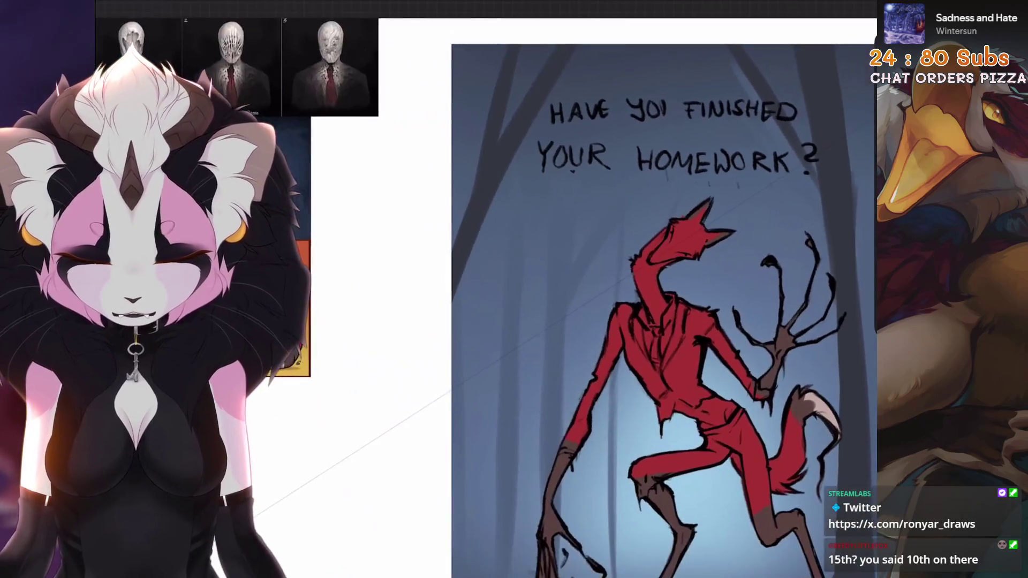
scroll(674, 322, "up", 6)
Paint a pale pink stripe down the creature's neck from snout to chest, undoing retries
left_click_drag(554, 338, 578, 241)
key("ctrl+z")
left_click_drag(538, 321, 626, 234)
left_click_drag(546, 297, 594, 417)
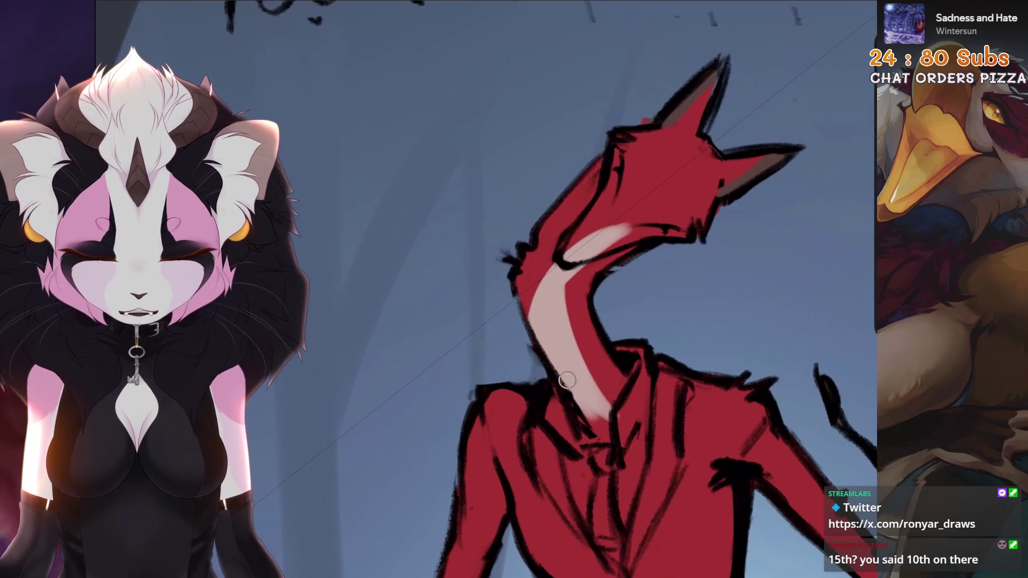
left_click_drag(531, 313, 603, 217)
key("ctrl+z")
left_click_drag(531, 322, 603, 225)
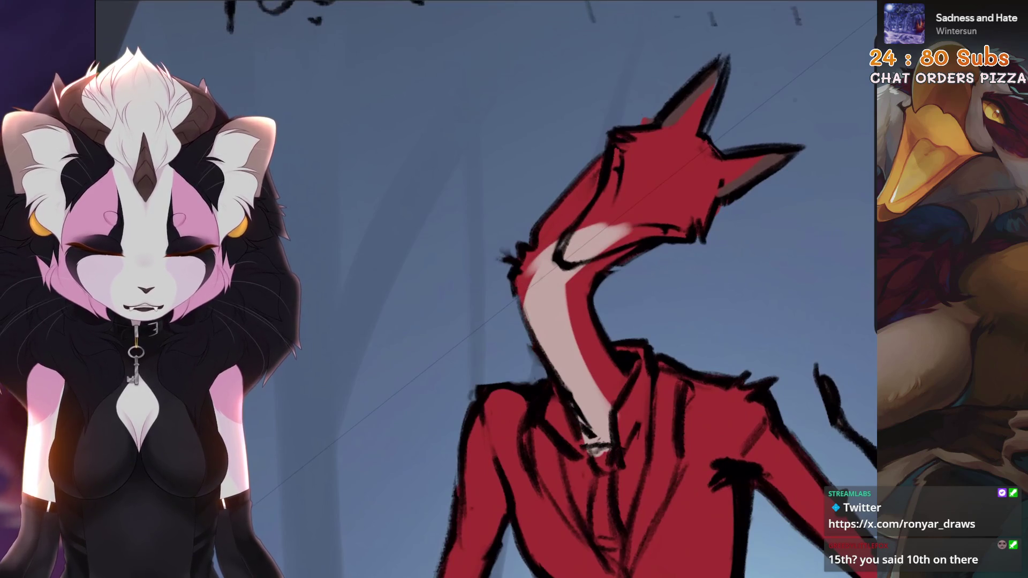
key("ctrl+z")
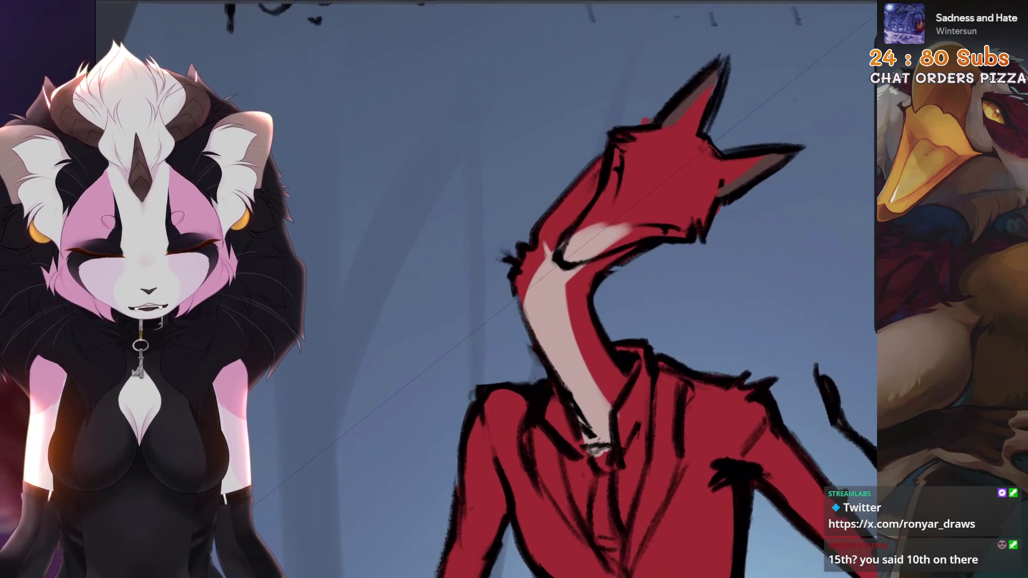
scroll(508, 296, "down", 2)
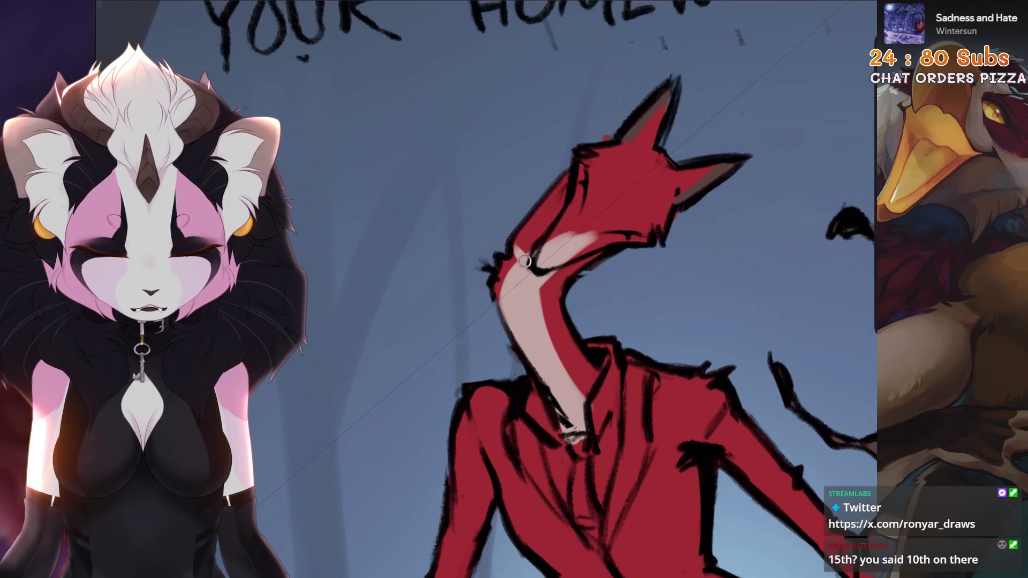
key("ctrl+z")
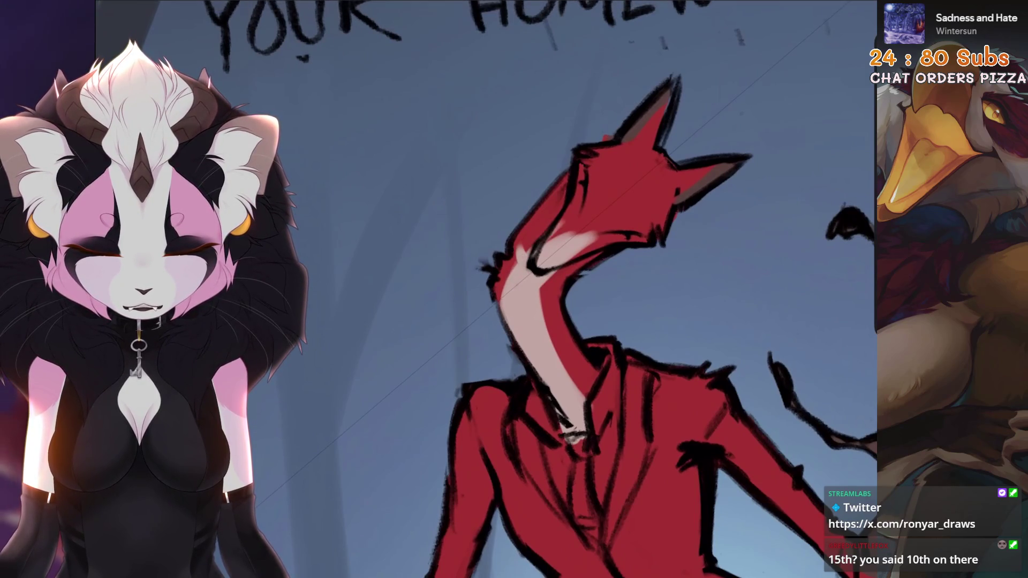
scroll(539, 270, "down", 2)
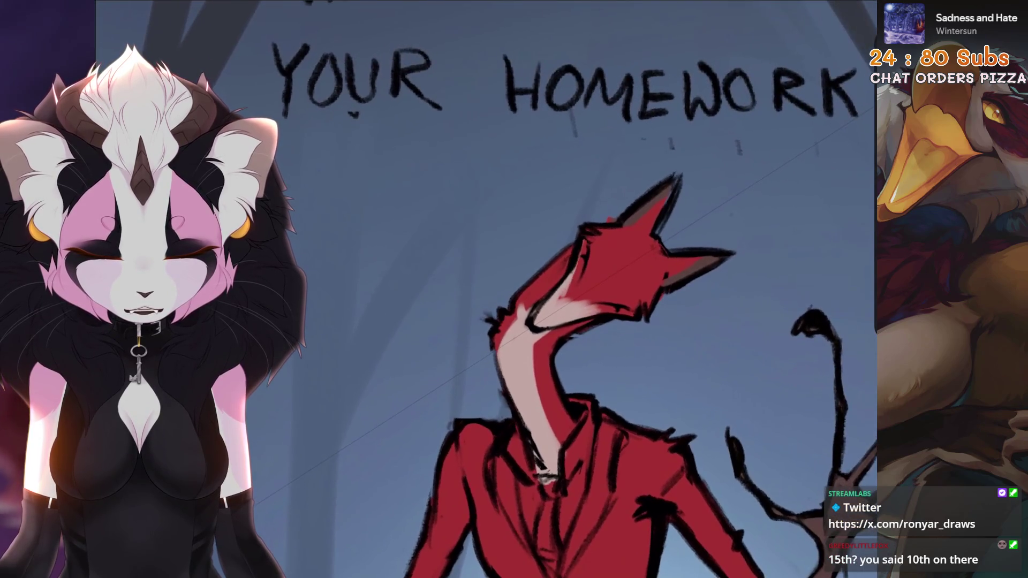
key("shift+space")
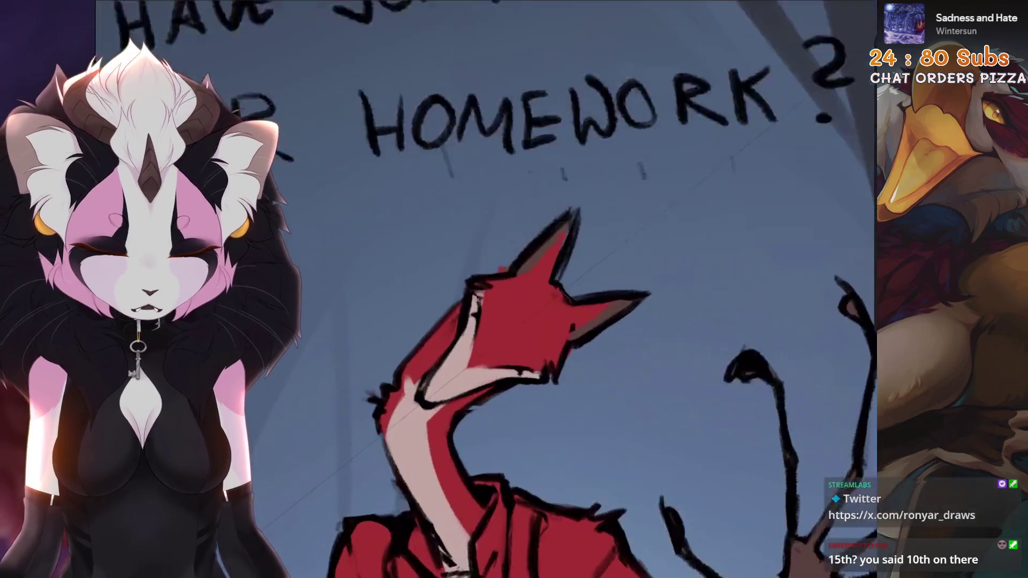
scroll(563, 241, "up", 3)
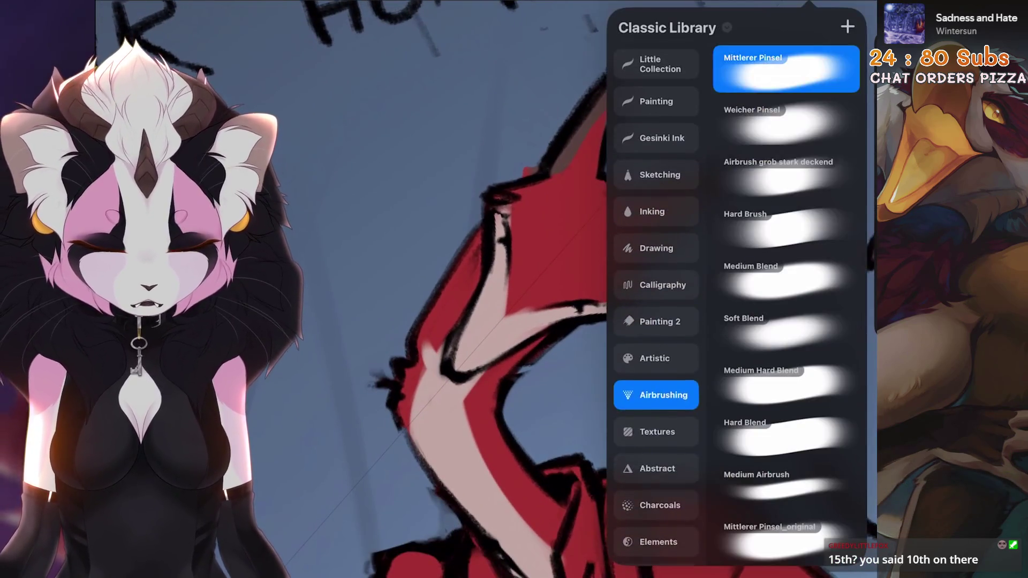
With the 6B Pencil from Sketching, refine the red edge beside the neck stripe
left_click(666, 312)
left_click(768, 252)
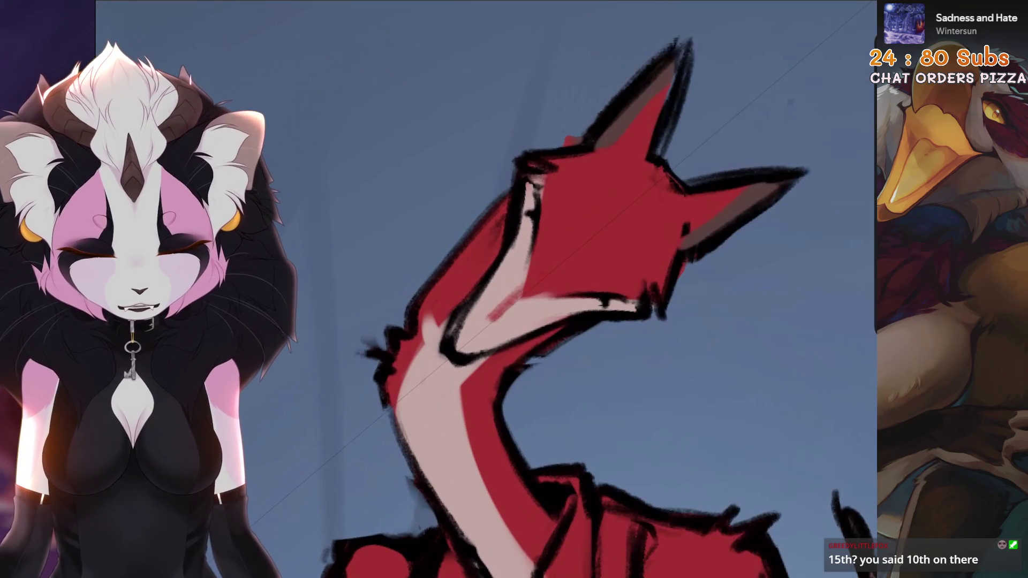
left_click_drag(522, 289, 478, 337)
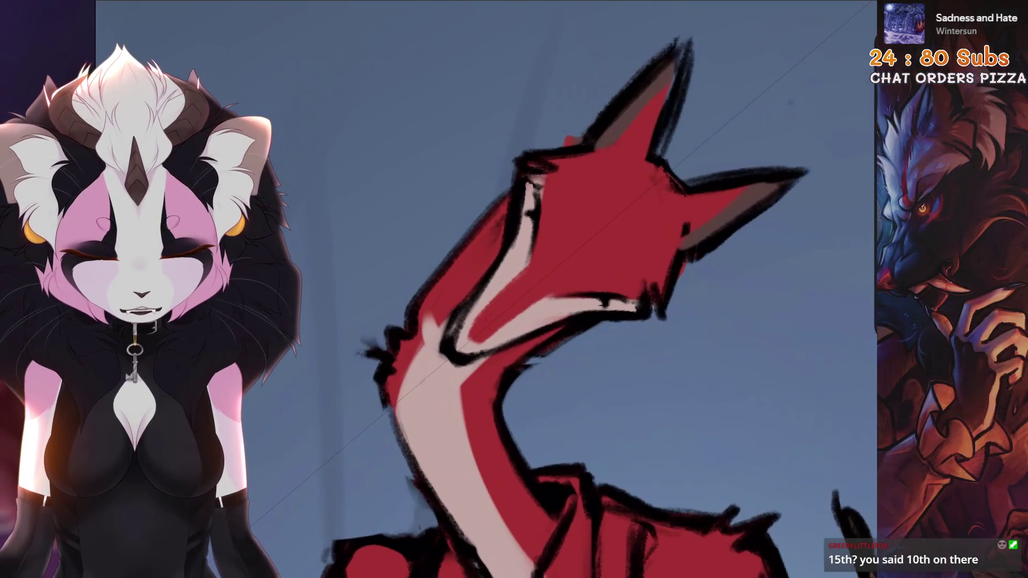
key("ctrl+z")
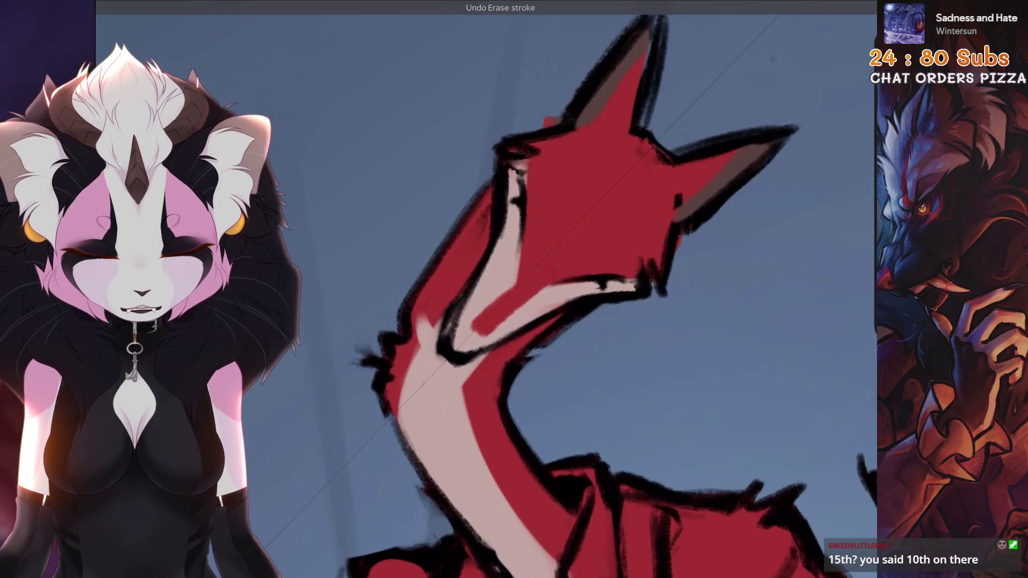
scroll(606, 290, "down", 2)
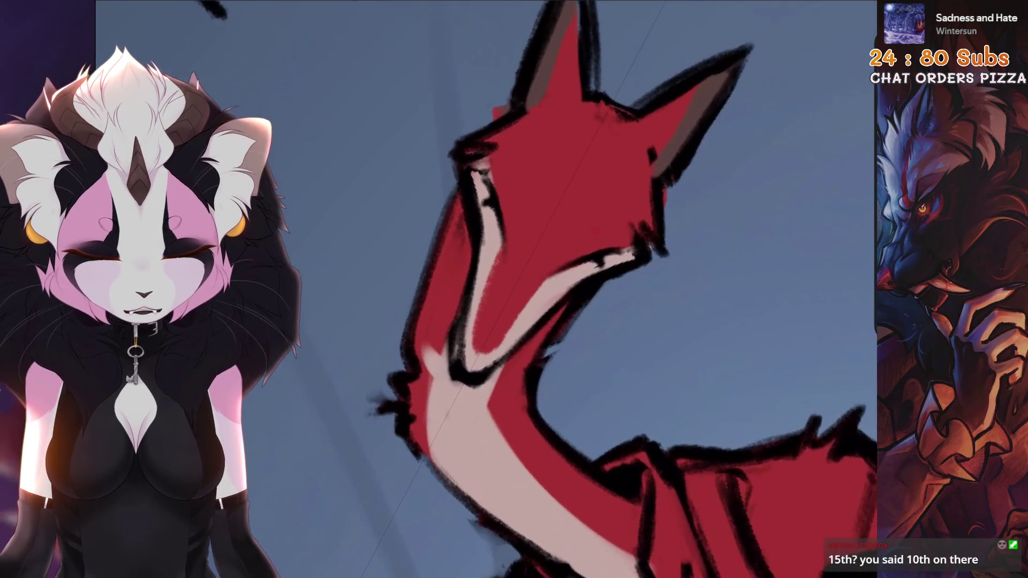
scroll(607, 290, "down", 2)
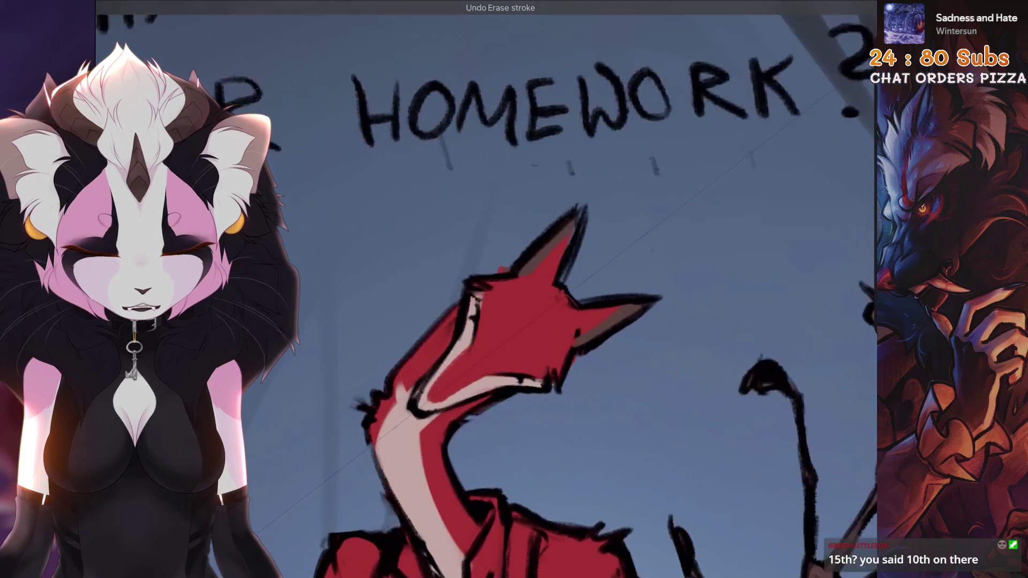
scroll(607, 290, "down", 3)
scroll(607, 290, "down", 3)
scroll(606, 289, "up", 3)
scroll(607, 289, "up", 3)
scroll(607, 289, "up", 2)
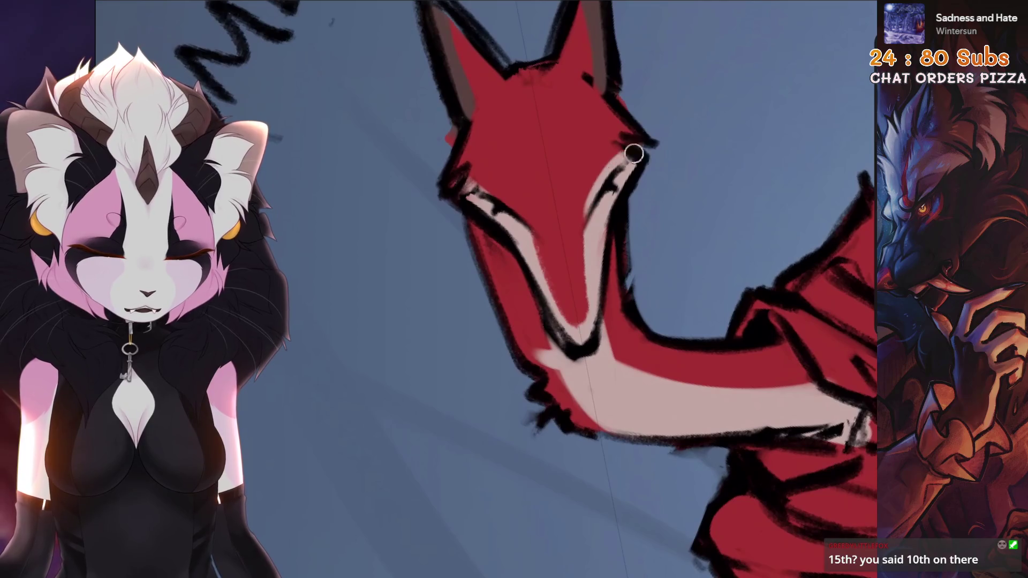
left_click_drag(588, 219, 482, 241)
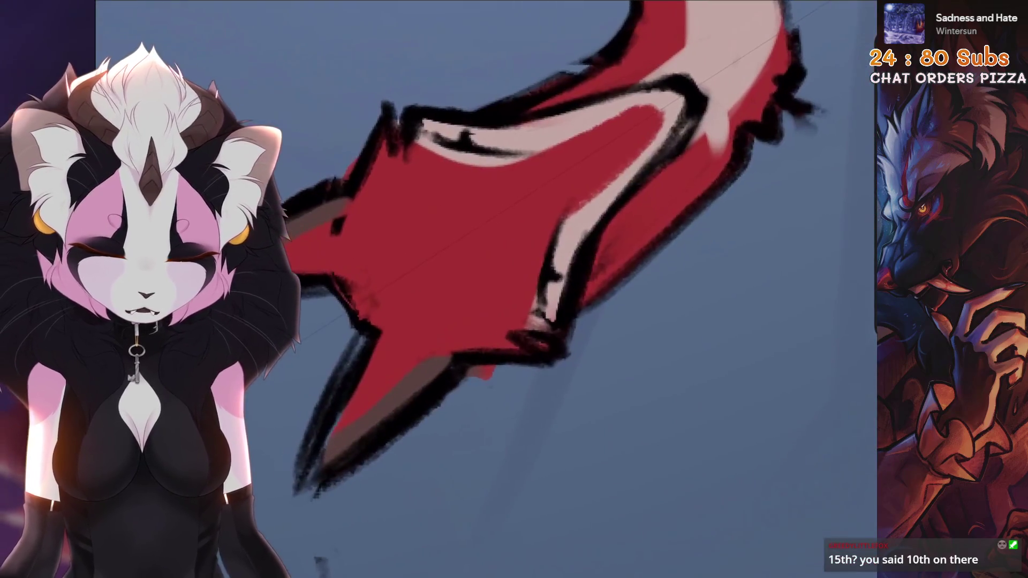
scroll(607, 290, "down", 3)
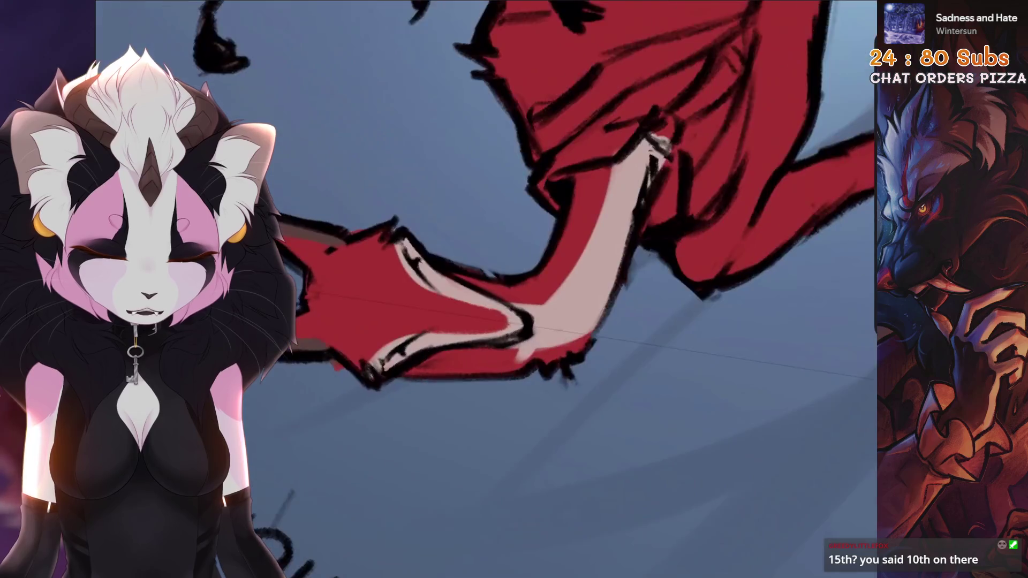
scroll(607, 289, "down", 3)
scroll(606, 289, "down", 2)
scroll(606, 289, "down", 2)
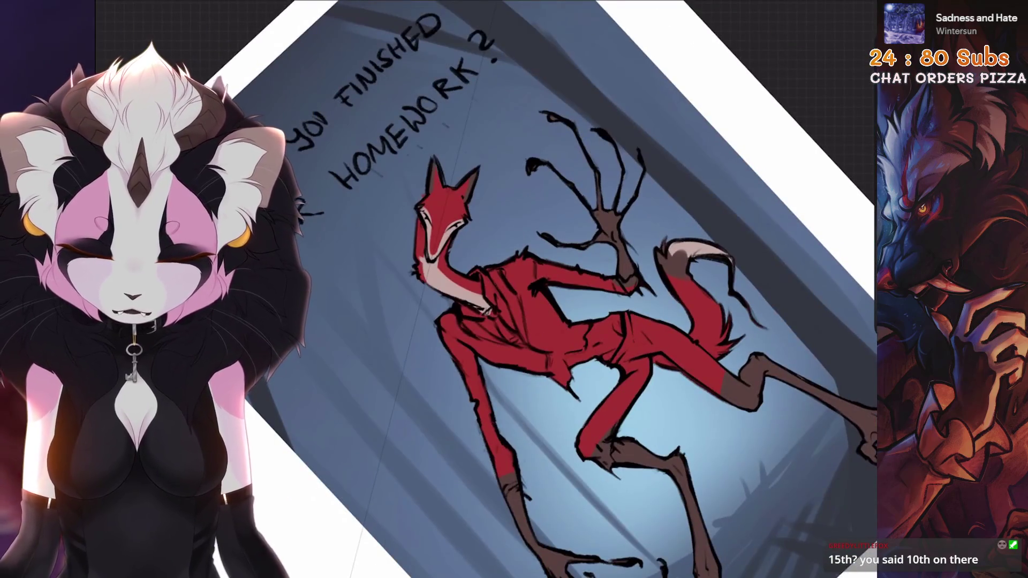
key("Escape")
scroll(562, 240, "up", 2)
scroll(562, 241, "up", 2)
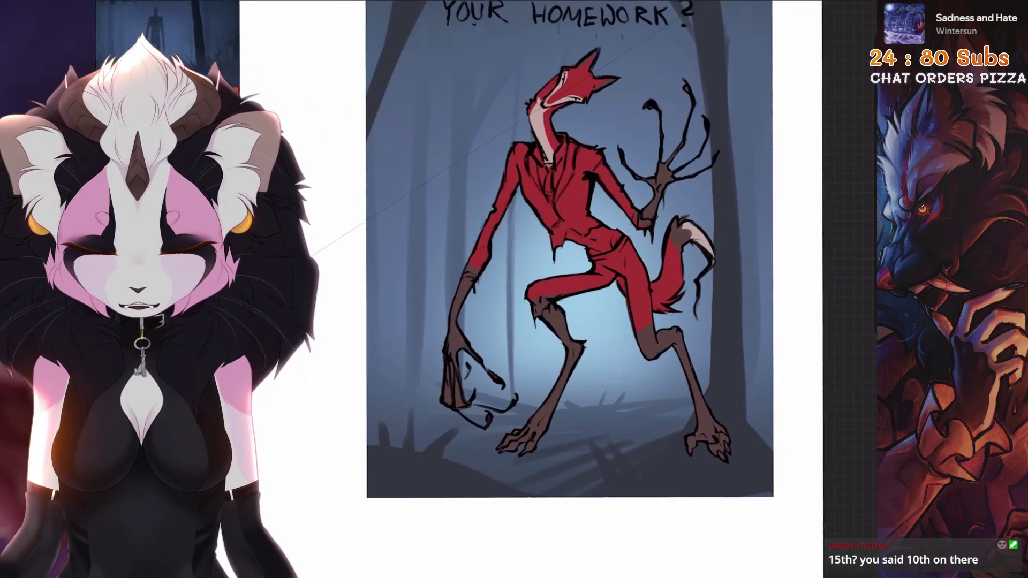
scroll(482, 338, "up", 4)
scroll(482, 337, "up", 3)
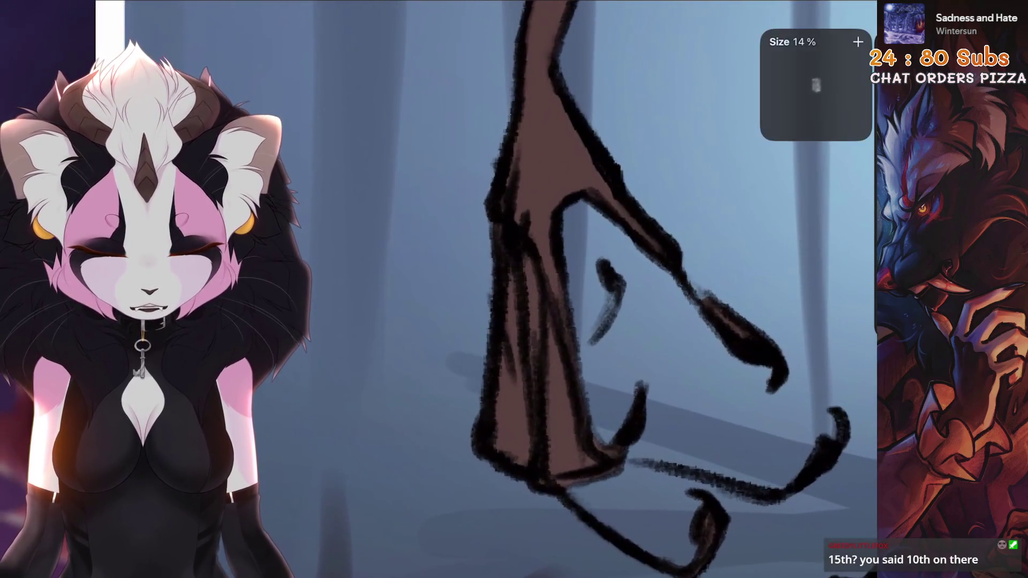
scroll(562, 240, "up", 2)
Make Layer 12 the active layer for further painting
key("l")
left_click(754, 314)
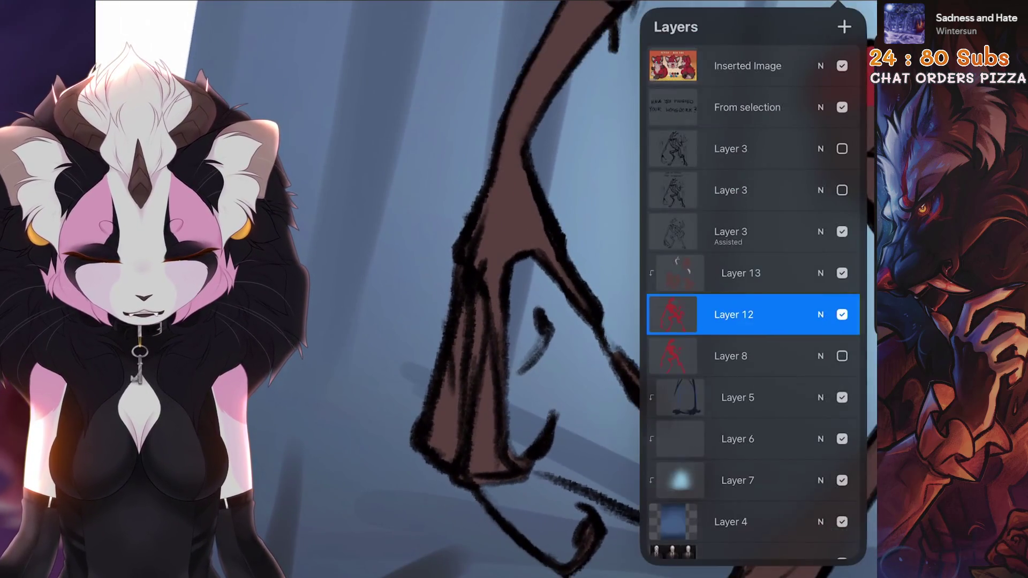
left_click(447, 402)
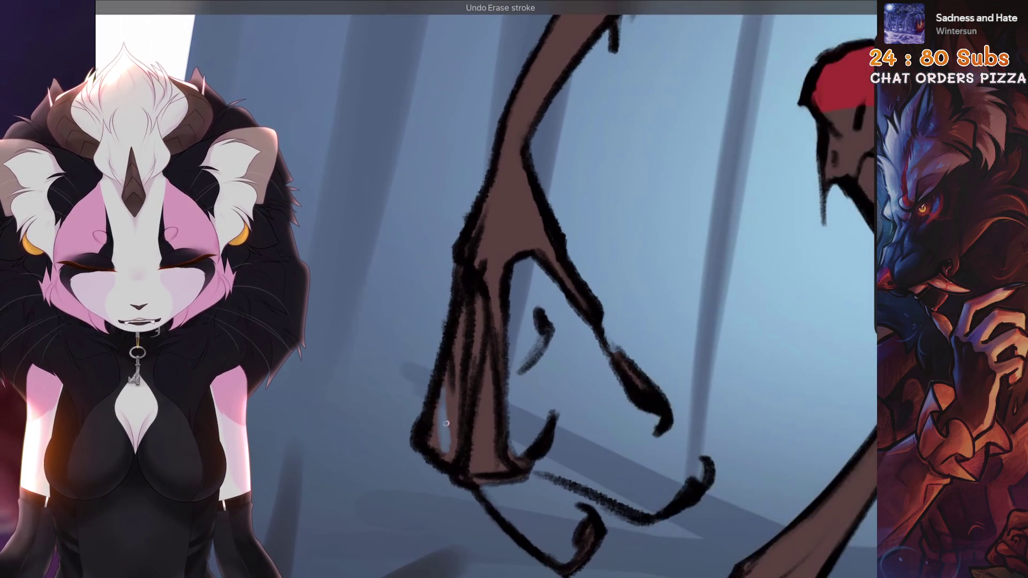
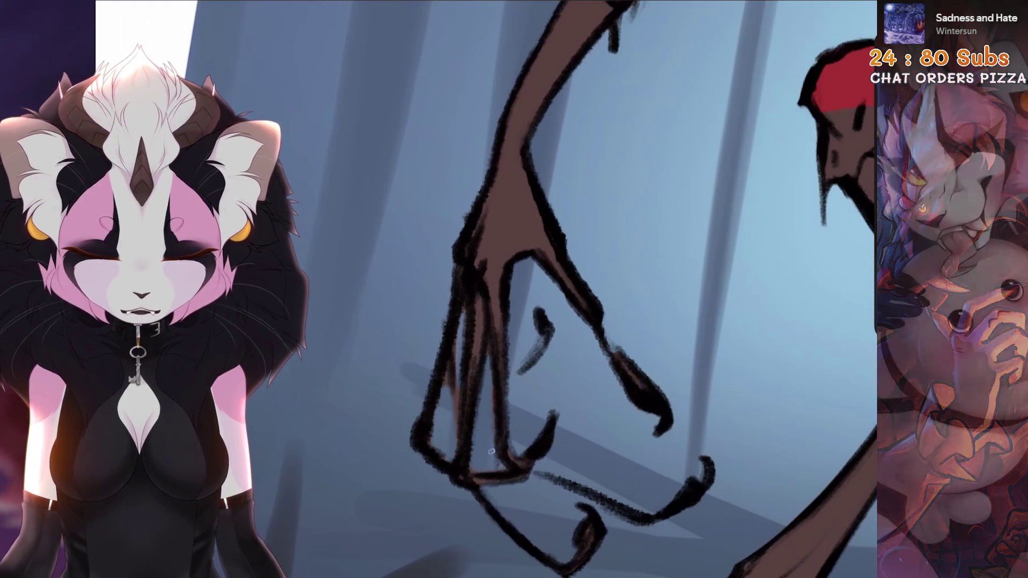
scroll(496, 464, "down", 4)
scroll(598, 290, "down", 2)
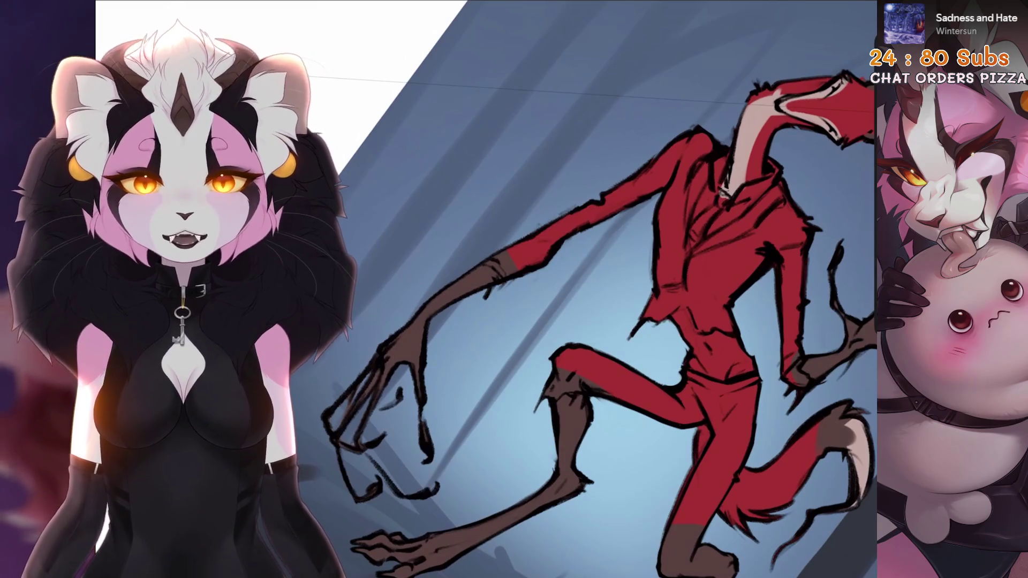
scroll(599, 289, "down", 3)
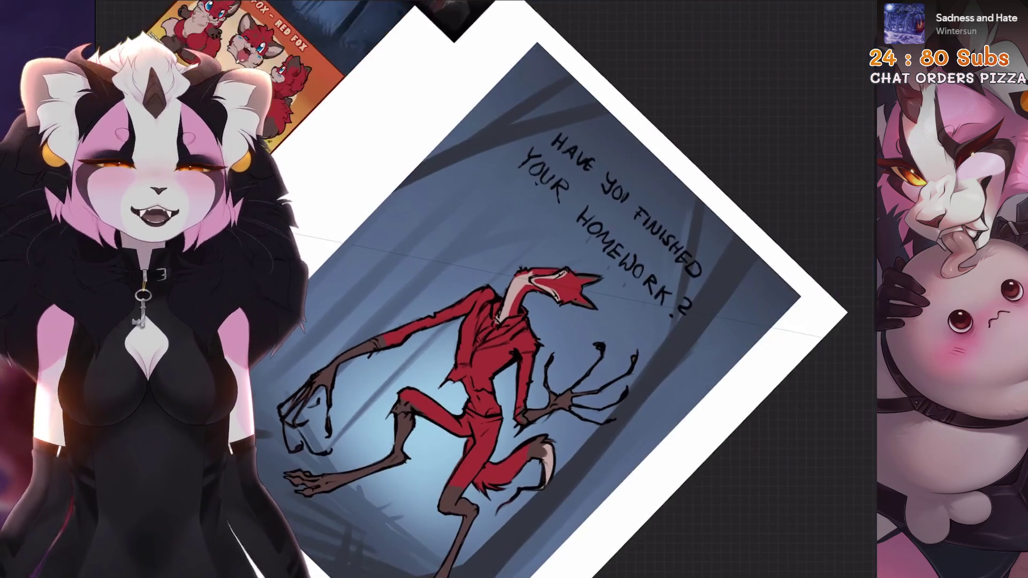
scroll(598, 289, "up", 3)
scroll(599, 289, "up", 2)
Make Layer 13 active and undo the last three paint strokes on the fox's arm
left_click(844, 27)
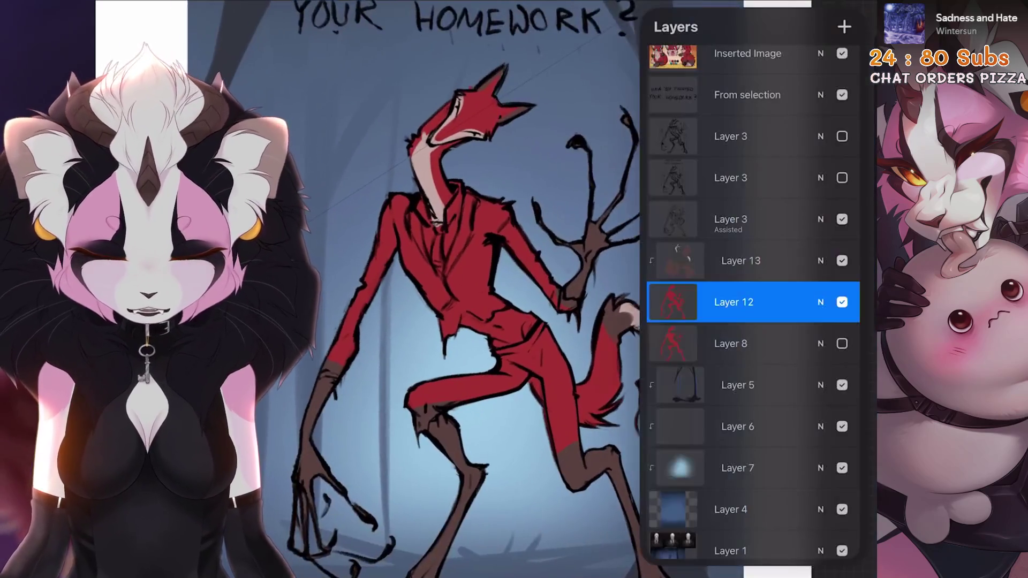
left_click(753, 261)
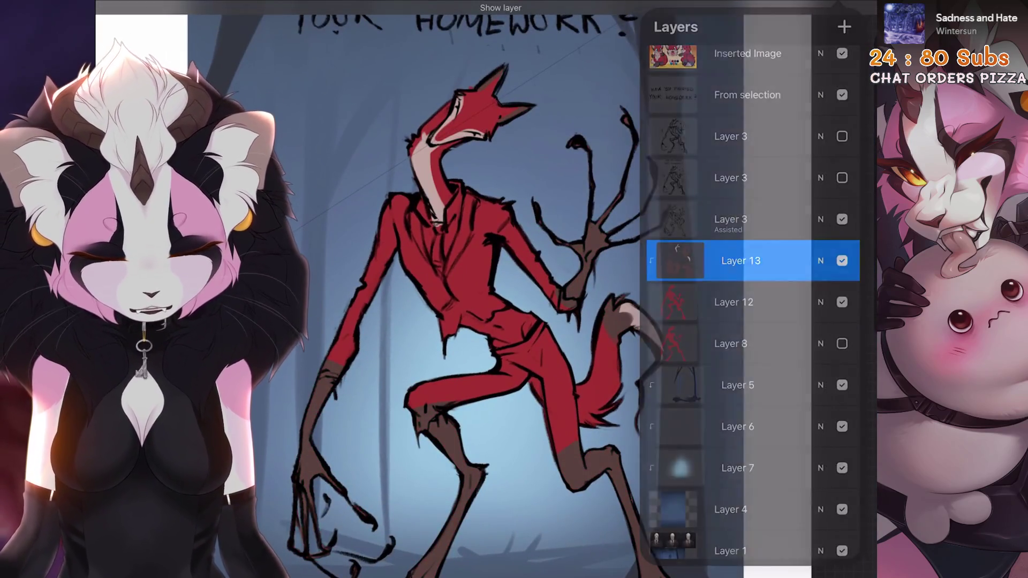
scroll(599, 289, "down", 3)
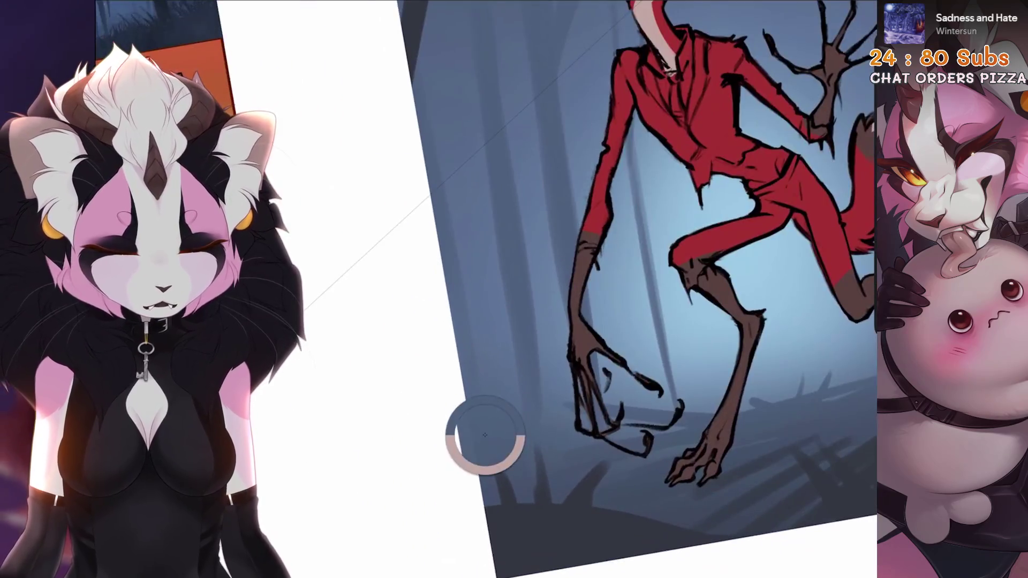
scroll(599, 289, "down", 3)
scroll(599, 290, "up", 4)
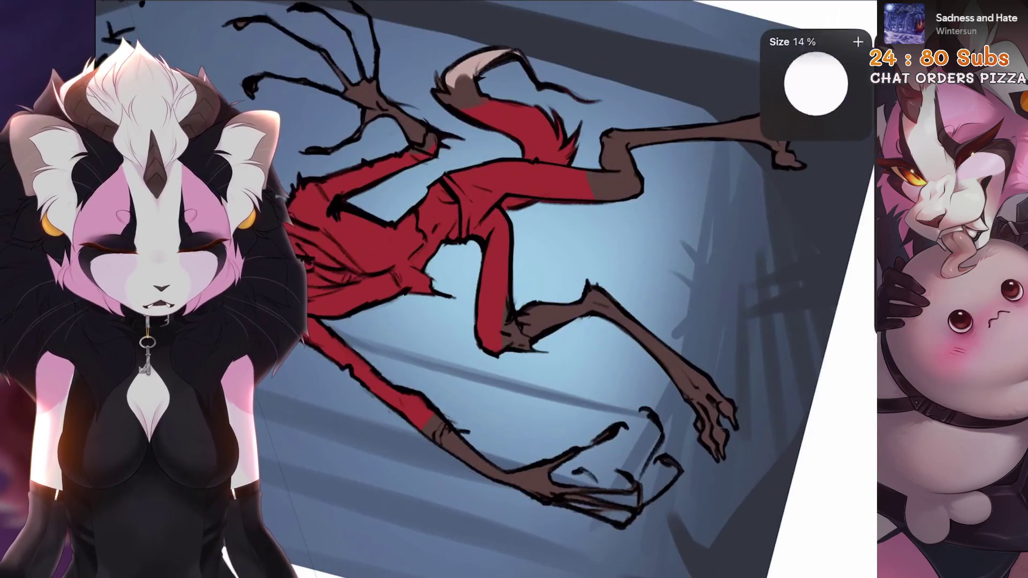
scroll(599, 241, "up", 5)
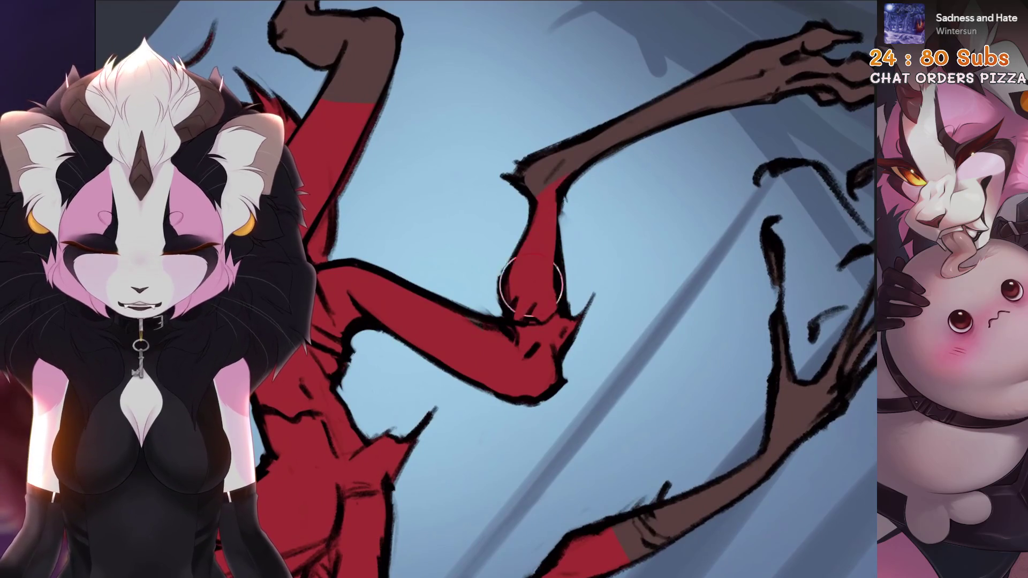
key("ctrl+z")
key("ctrl+z")
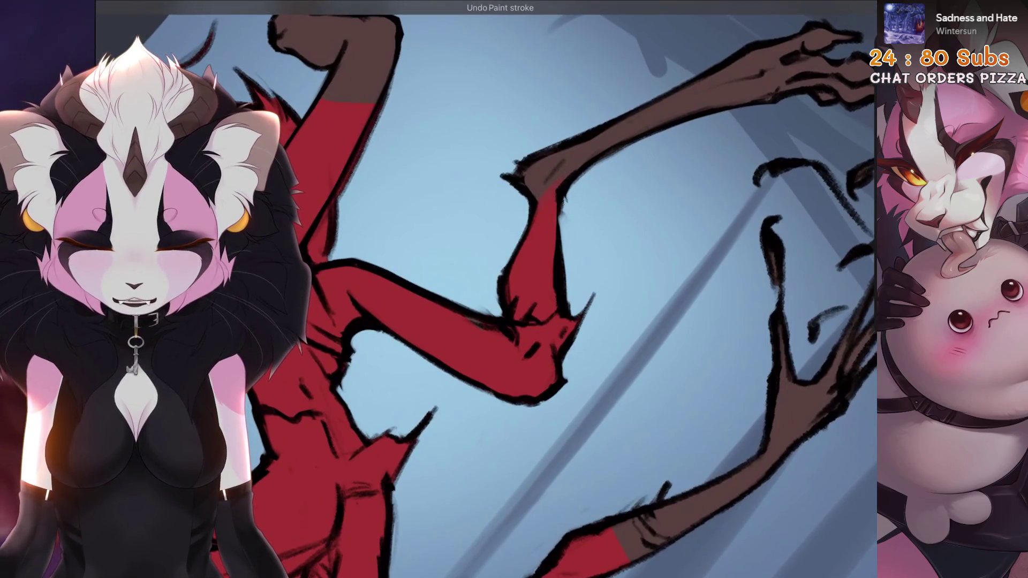
scroll(530, 324, "down", 3)
scroll(530, 324, "down", 4)
scroll(530, 324, "up", 3)
scroll(482, 321, "up", 5)
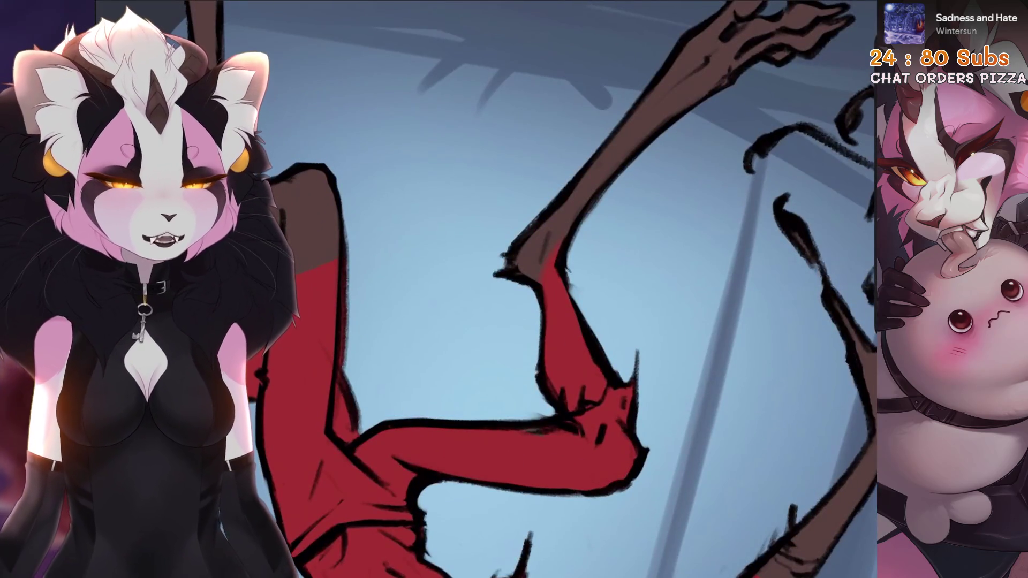
key("ctrl+z")
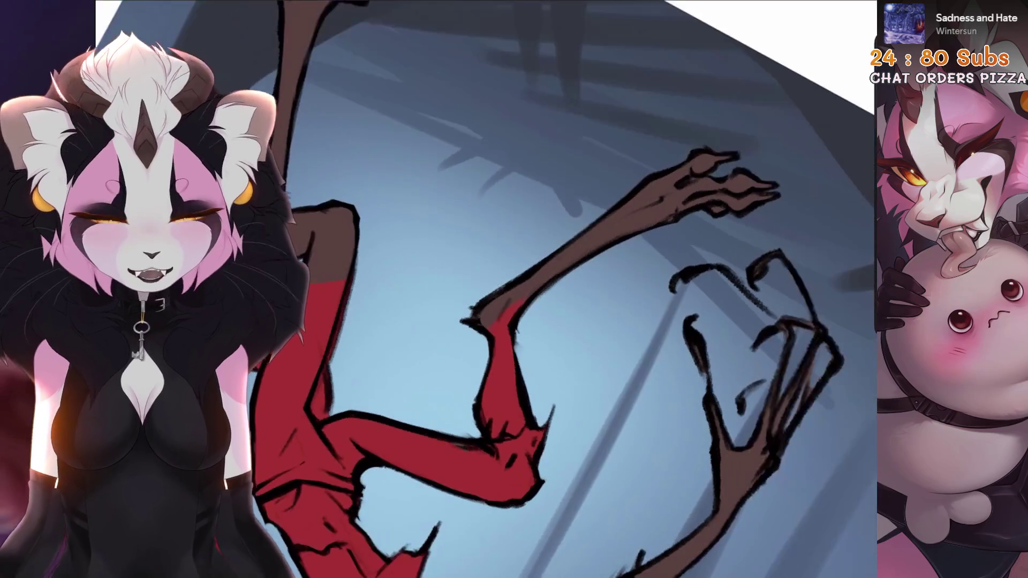
scroll(530, 322, "down", 4)
scroll(531, 321, "down", 3)
scroll(530, 321, "up", 2)
scroll(531, 321, "up", 4)
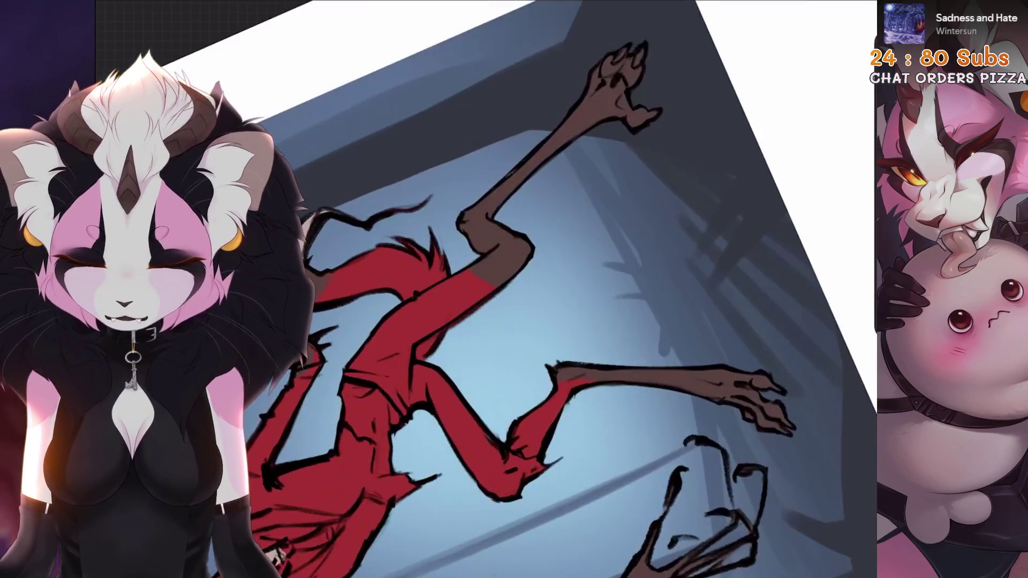
scroll(530, 321, "up", 2)
scroll(530, 321, "up", 2)
scroll(562, 354, "up", 2)
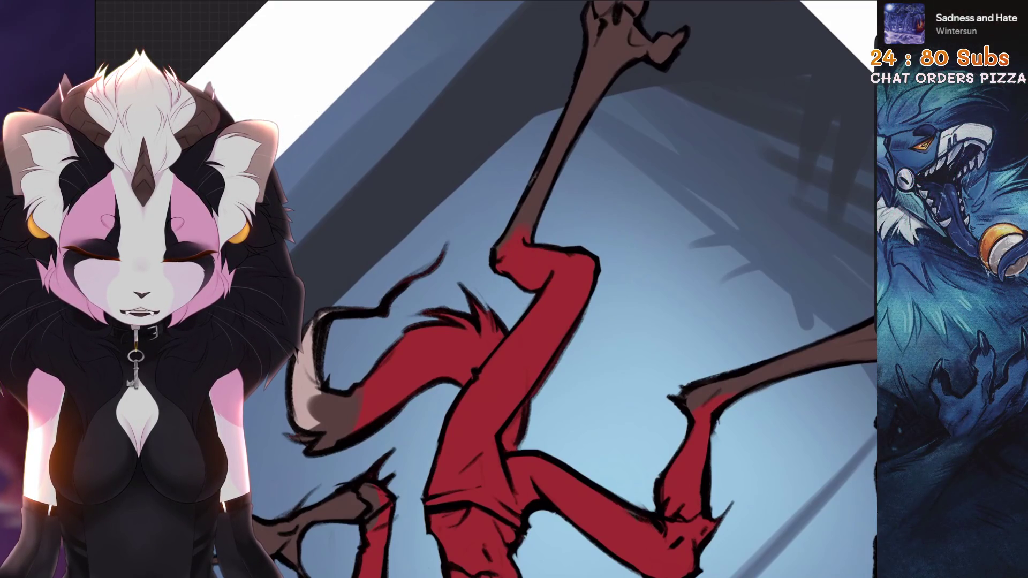
key("ctrl+z")
scroll(562, 266, "down", 4)
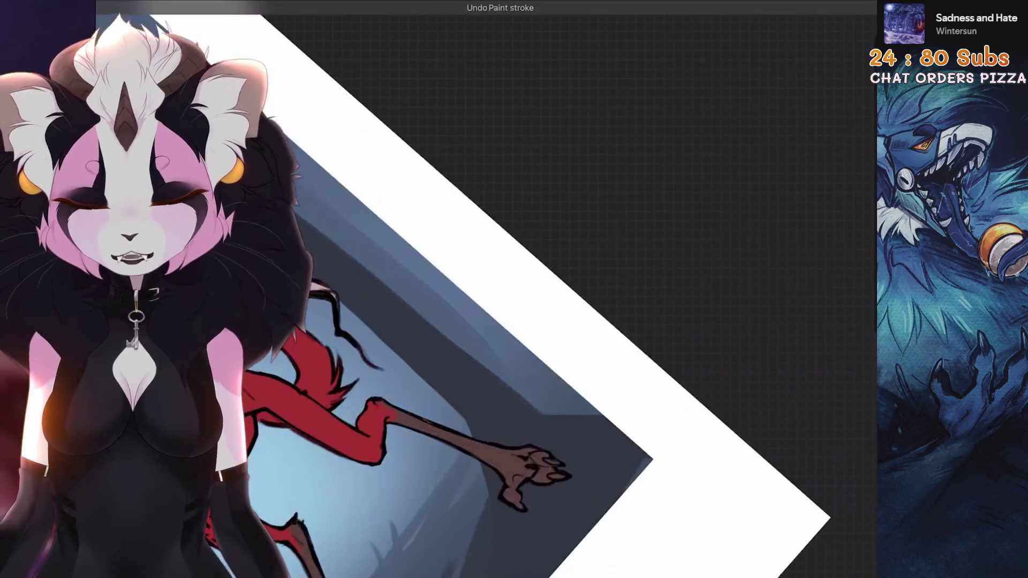
scroll(563, 273, "up", 5)
scroll(563, 279, "up", 3)
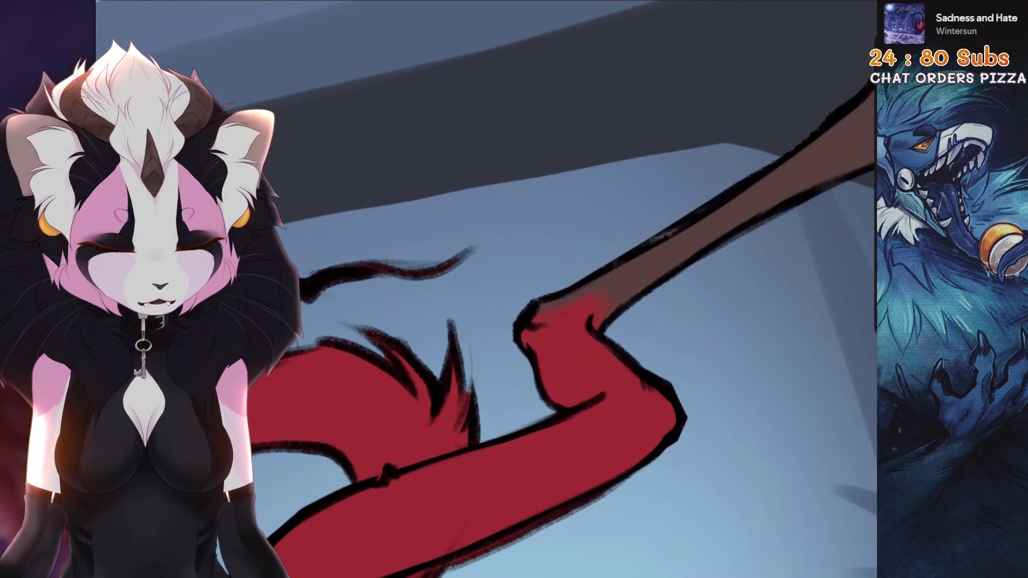
scroll(602, 326, "up", 2)
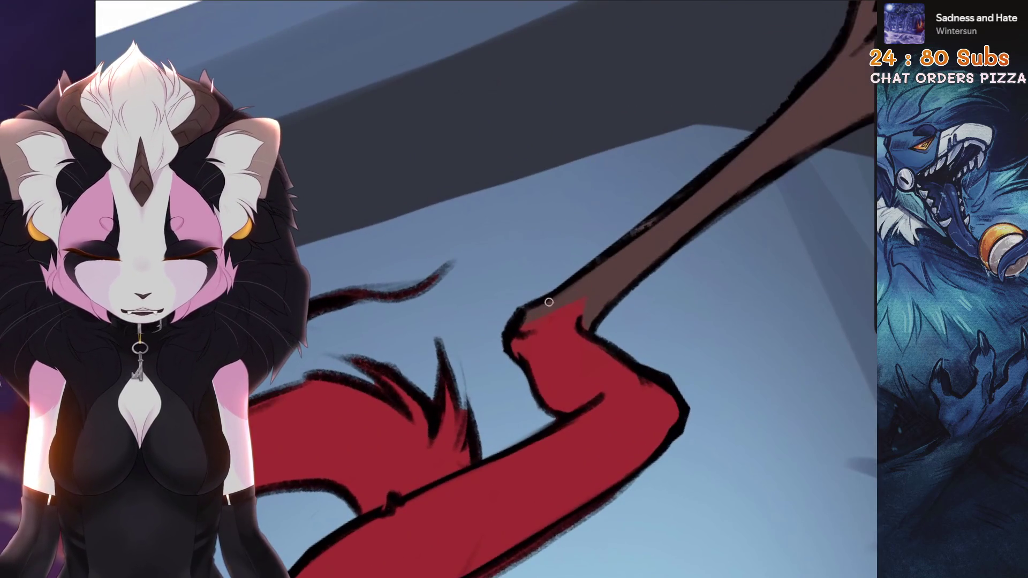
scroll(577, 300, "down", 5)
scroll(562, 289, "down", 3)
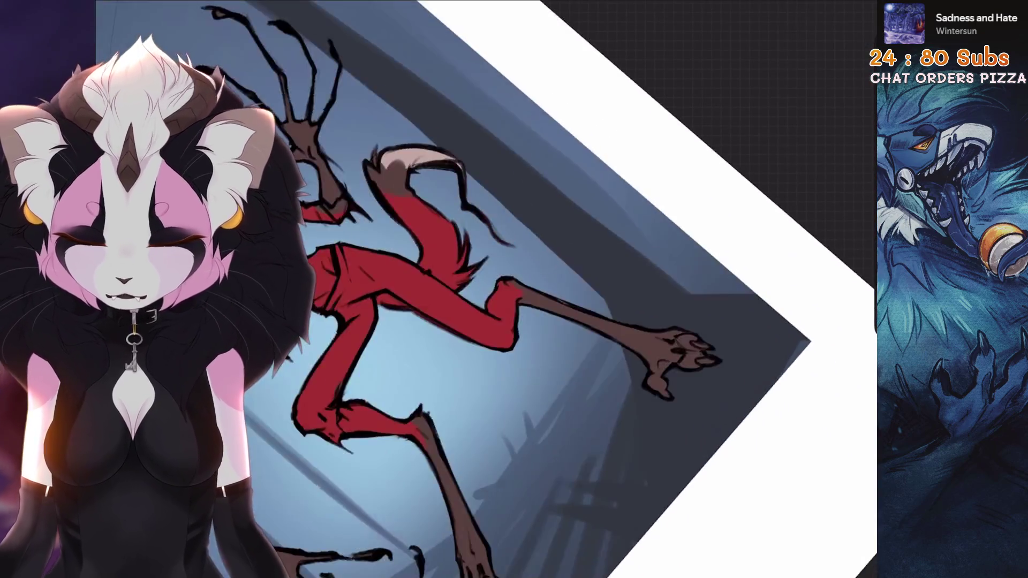
scroll(562, 289, "up", 4)
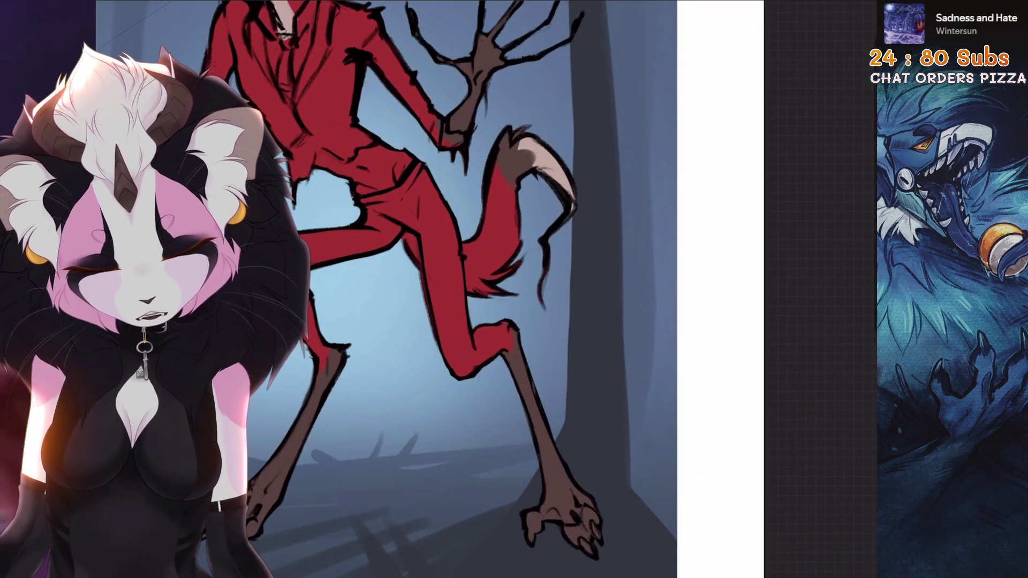
scroll(498, 322, "up", 5)
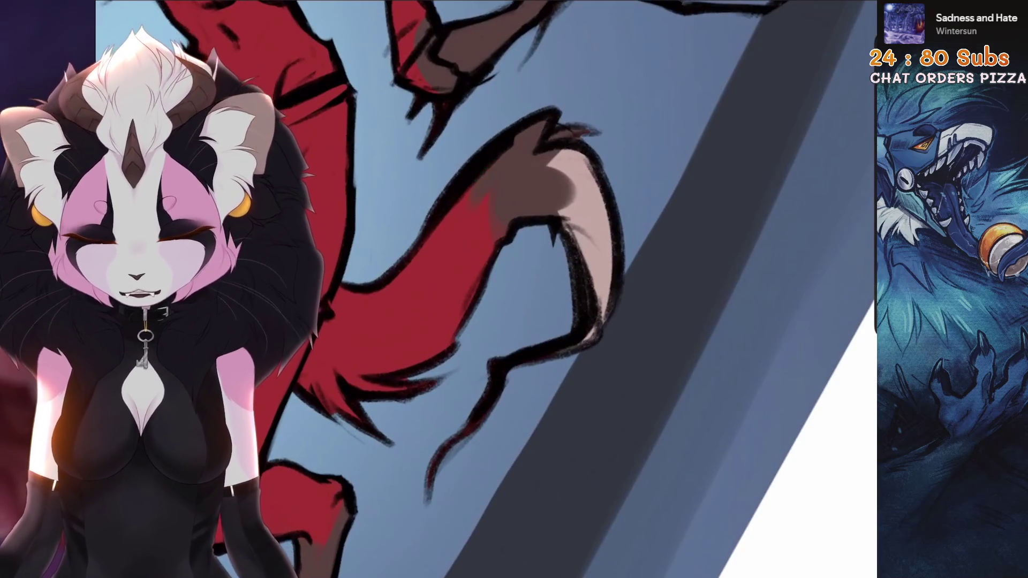
scroll(498, 321, "down", 8)
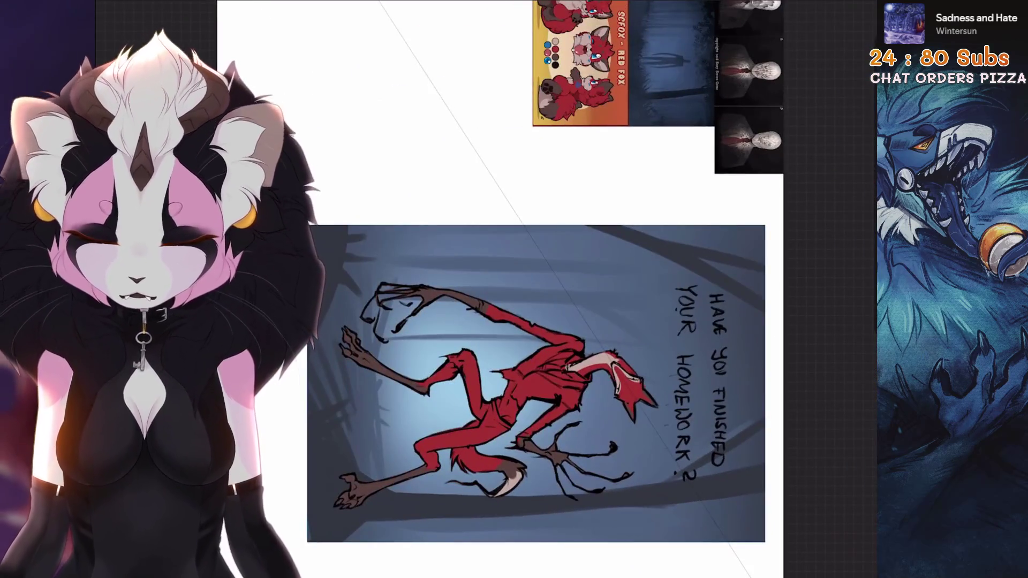
Return the canvas upright and centred, then bring the layer list back up
key("shift+space")
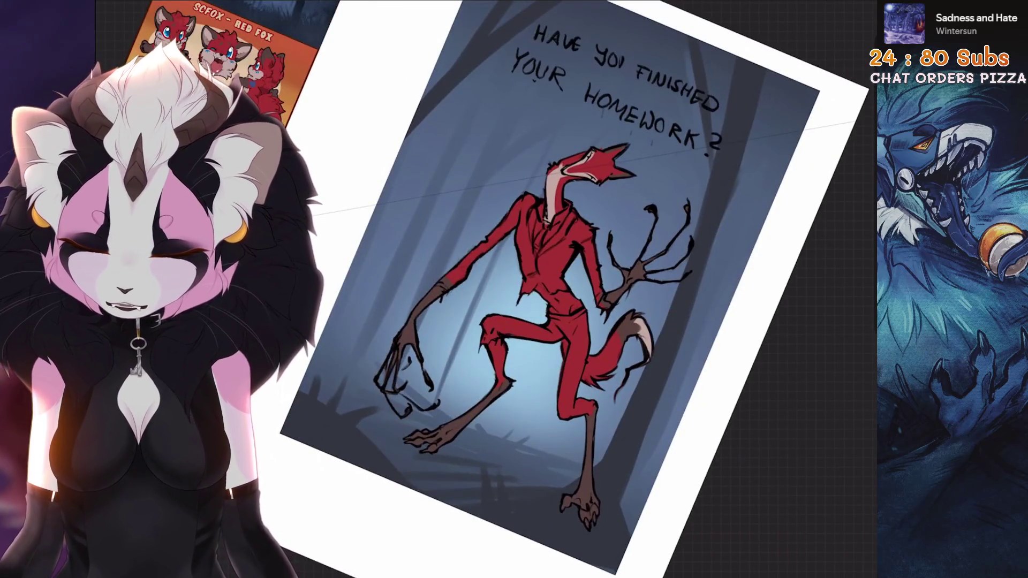
key("shift+space")
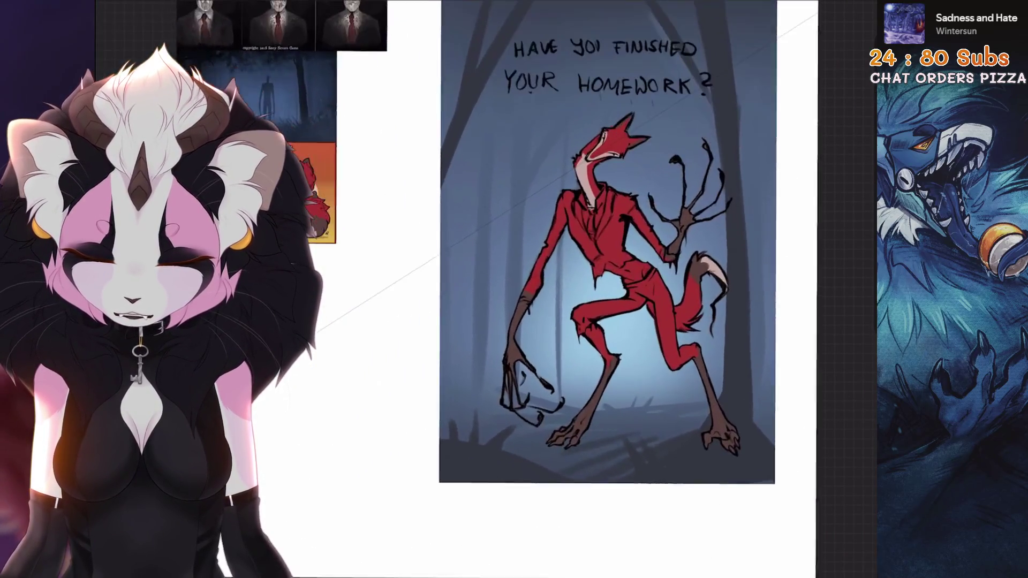
key("shift+space")
scroll(562, 241, "up", 2)
left_click(761, 4)
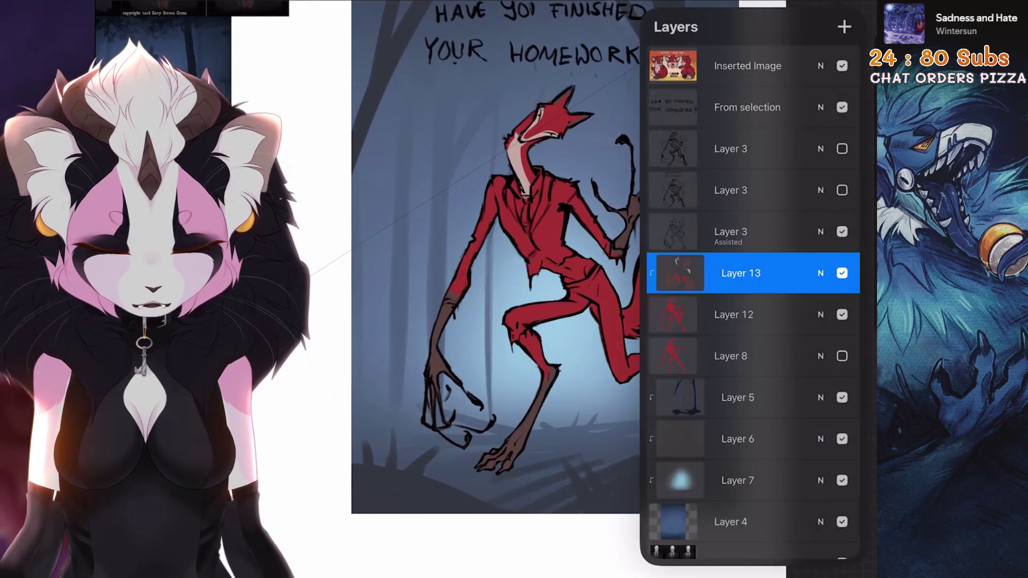
scroll(522, 281, "up", 1)
Add a new Layer 14 above, merge Layer 13 down, and check the new layer's options
left_click(845, 26)
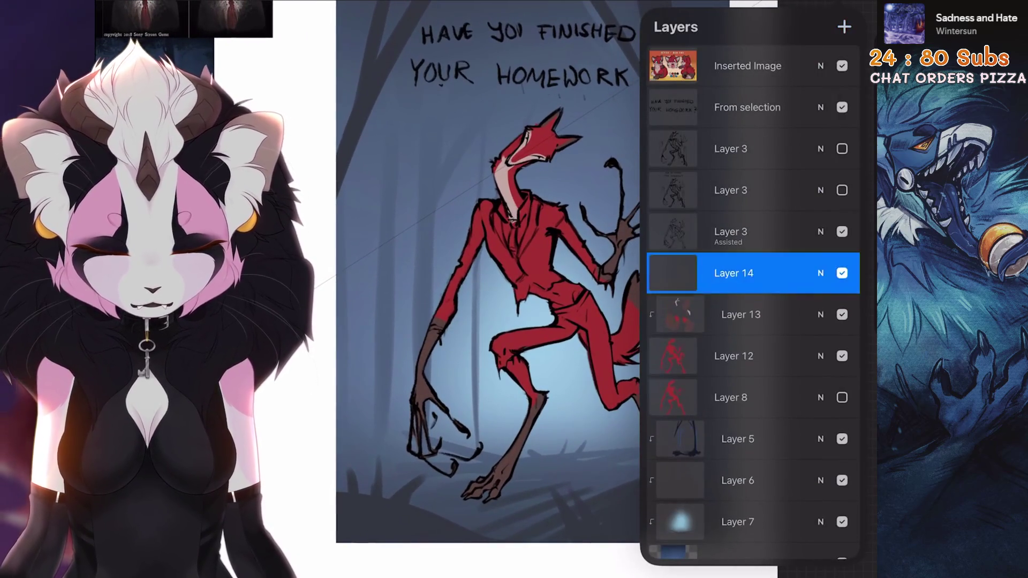
left_click(741, 314)
left_click(568, 385)
left_click(733, 273)
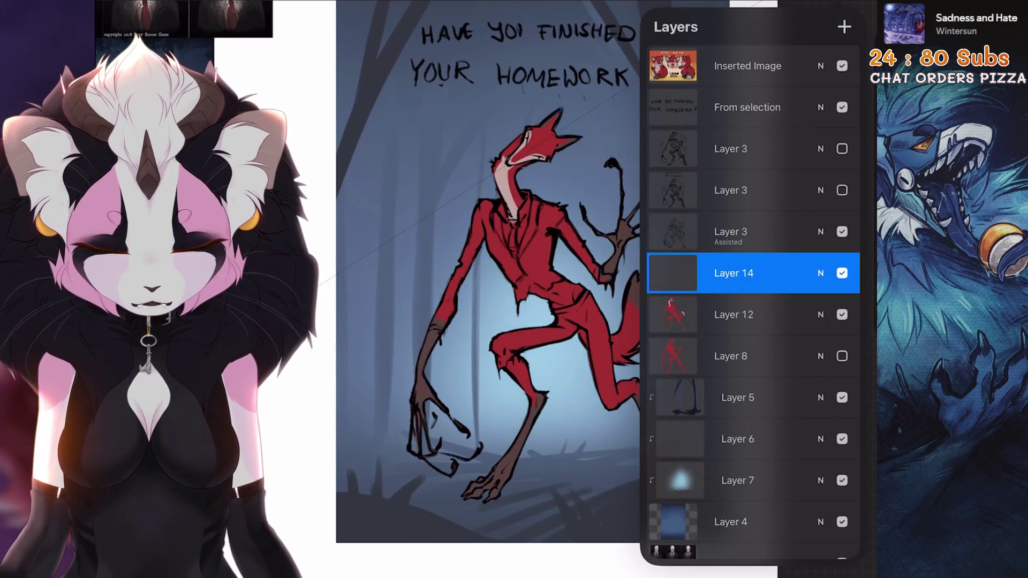
left_click(574, 295)
left_click(482, 321)
scroll(603, 282, "up", 3)
Sample the dark brown suit colour from the colour reference sheet
left_click(852, 16)
left_click(562, 321)
left_click_drag(402, 281, 723, 321)
left_click(520, 302)
left_click_drag(482, 321, 562, 241)
scroll(515, 289, "up", 3)
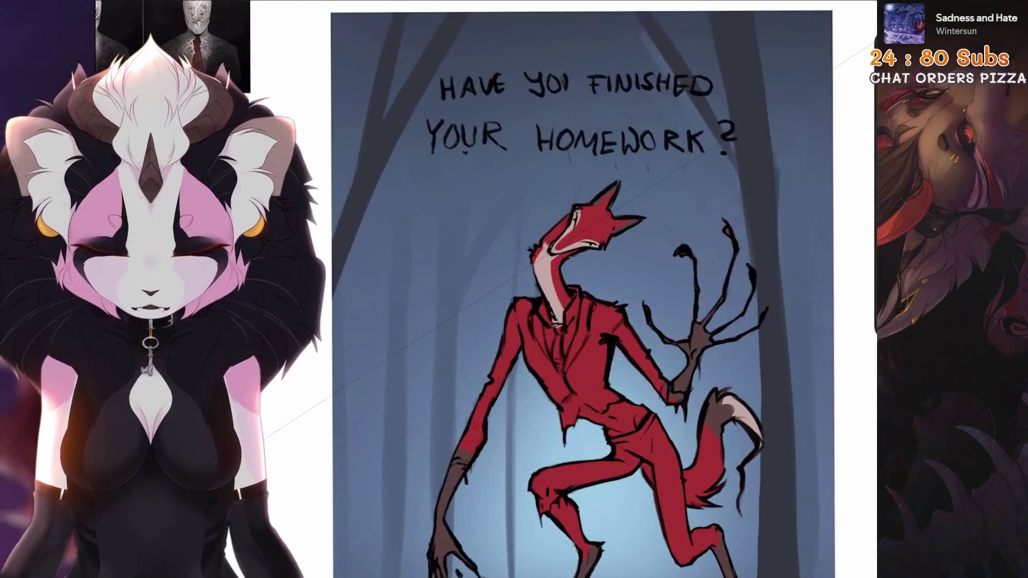
Paint dark brown shading over the fox's shoulder, down its left arm and across the torso
left_click_drag(481, 351, 503, 402)
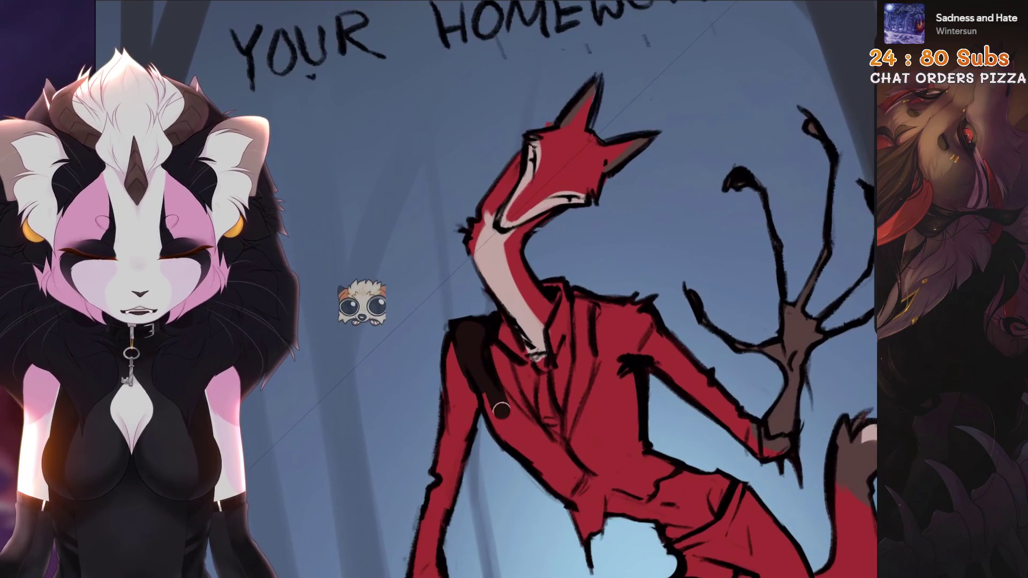
mouse_move(502, 362)
left_mouse_down()
mouse_move(533, 378)
mouse_move(546, 362)
mouse_move(530, 353)
mouse_move(556, 346)
mouse_move(565, 282)
left_mouse_up()
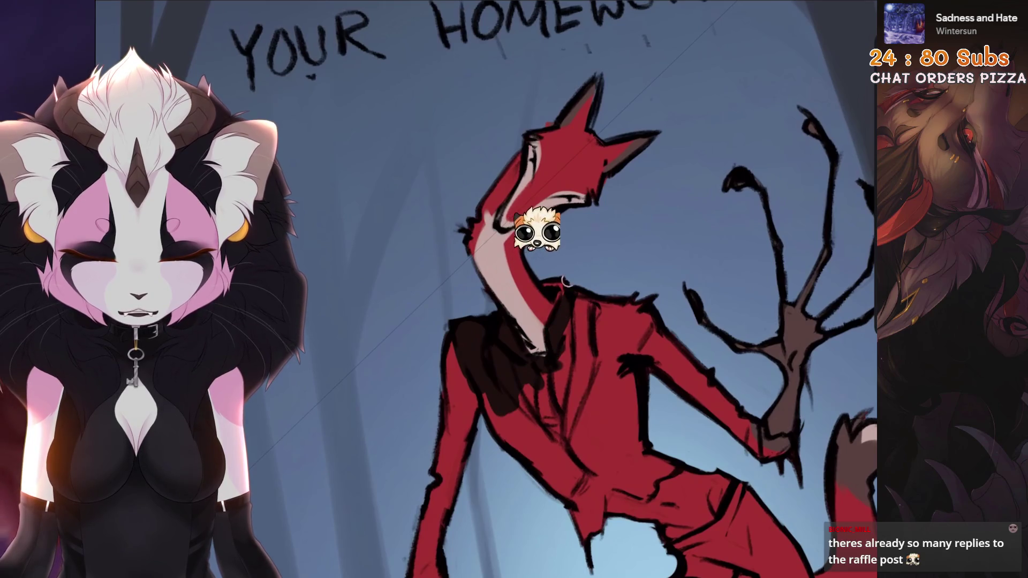
scroll(553, 354, "up", 3)
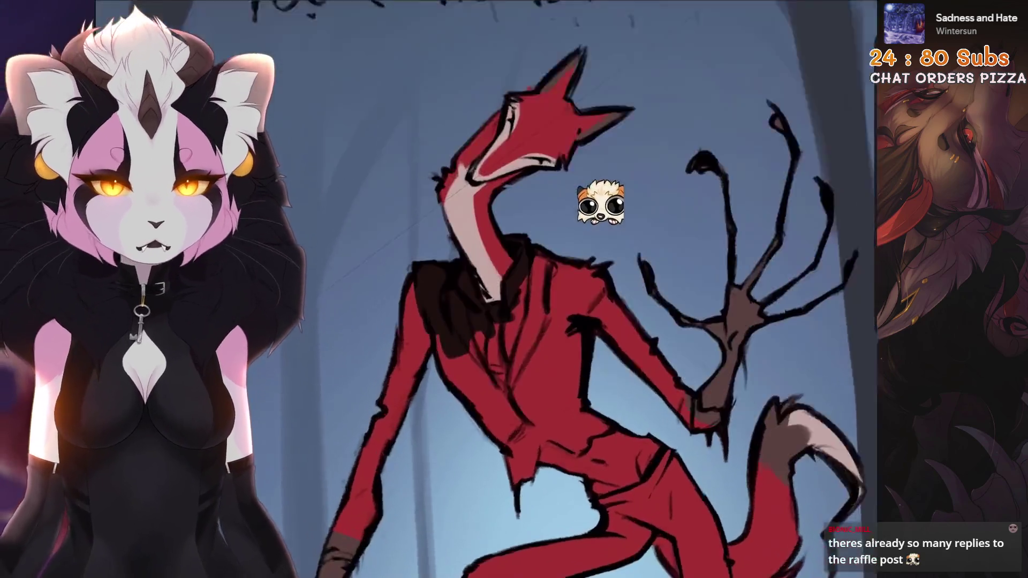
scroll(552, 353, "up", 2)
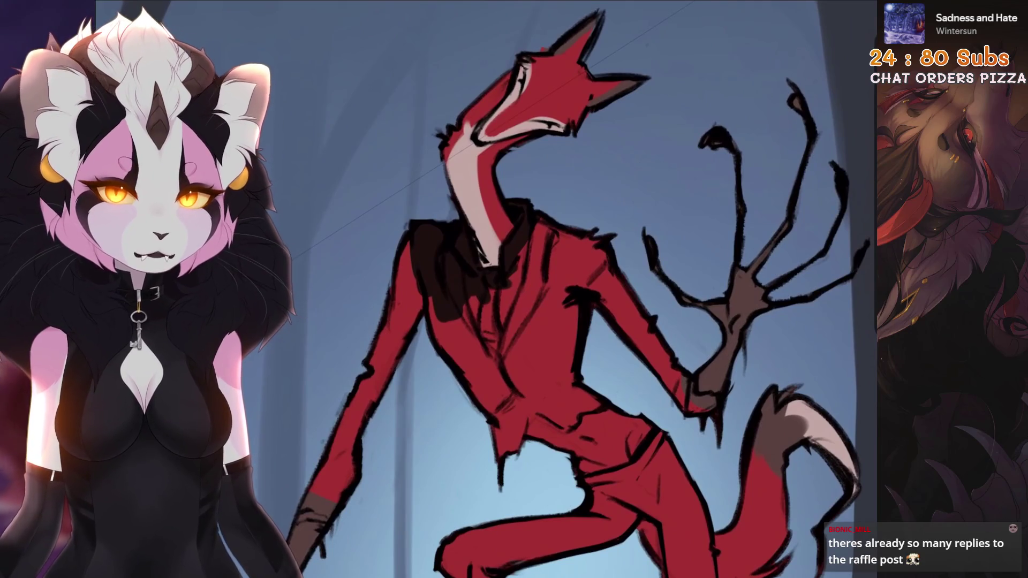
scroll(527, 204, "up", 4)
left_click_drag(527, 204, 500, 264)
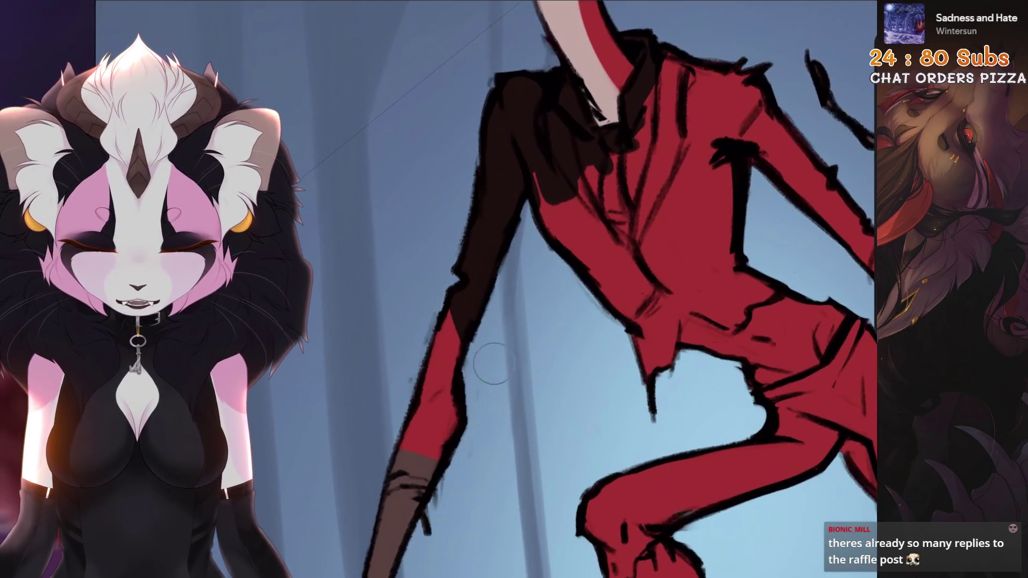
scroll(483, 419, "up", 4)
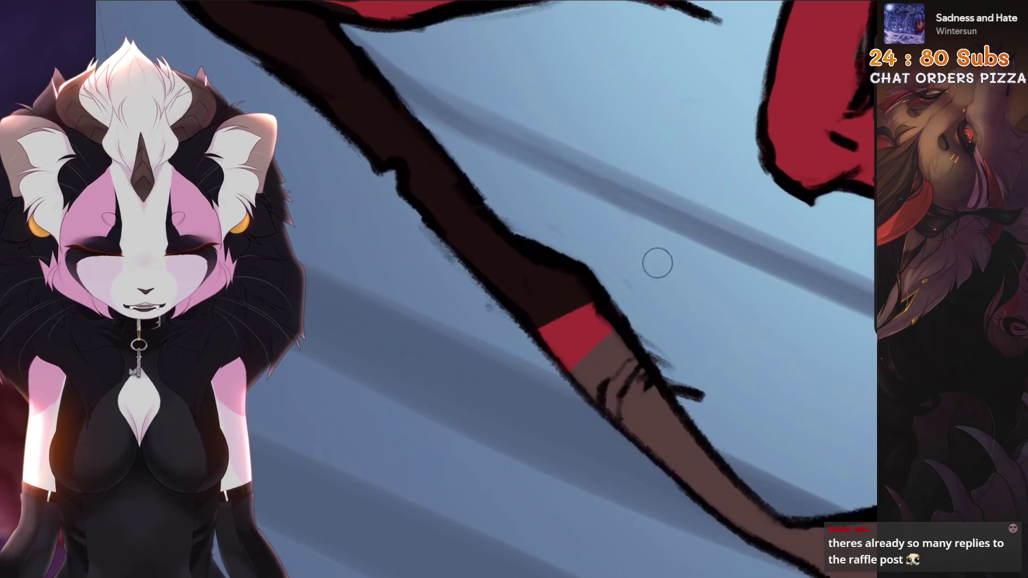
scroll(650, 340, "down", 3)
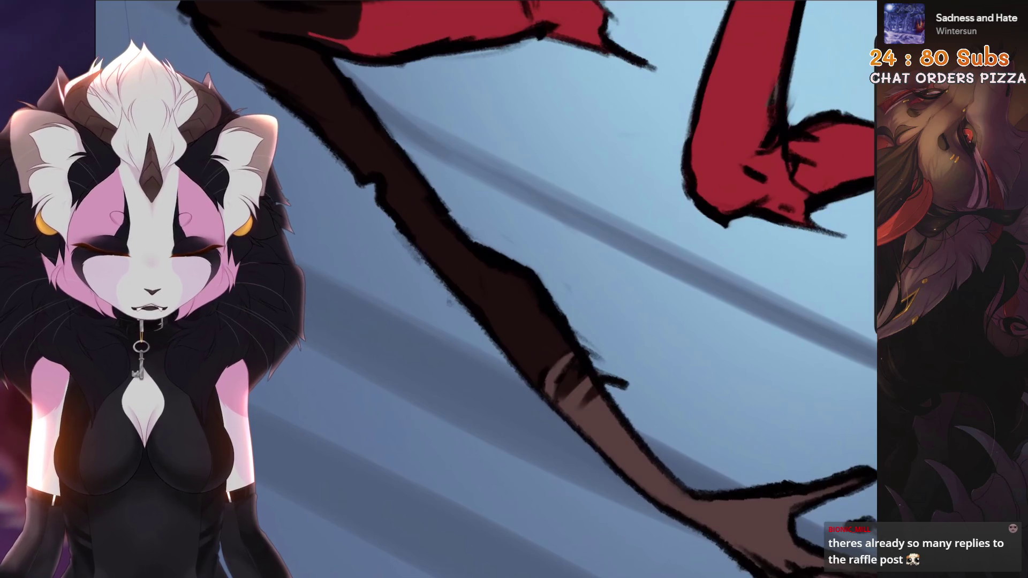
scroll(576, 410, "down", 6)
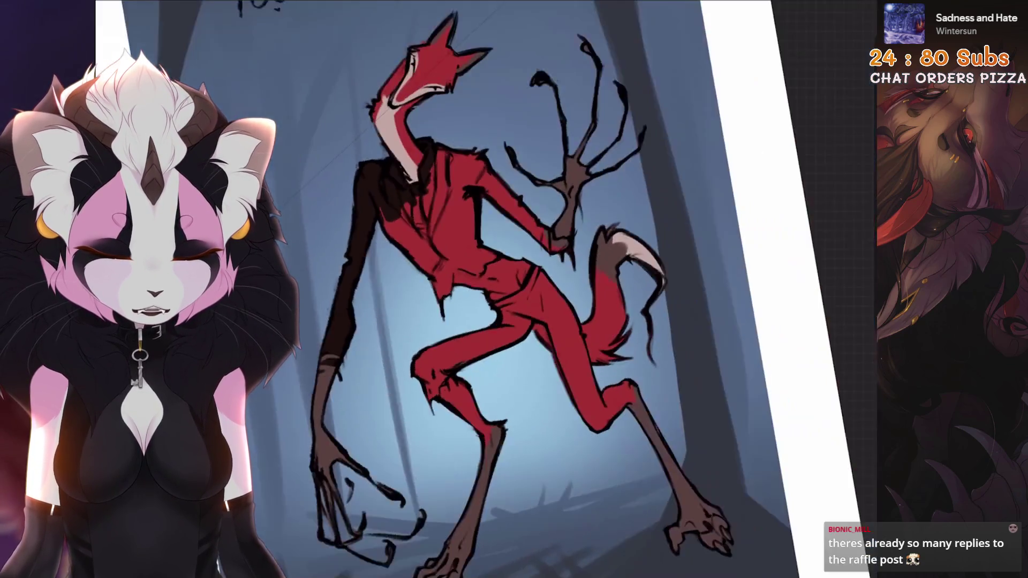
scroll(498, 289, "up", 5)
scroll(498, 289, "down", 5)
scroll(498, 290, "up", 5)
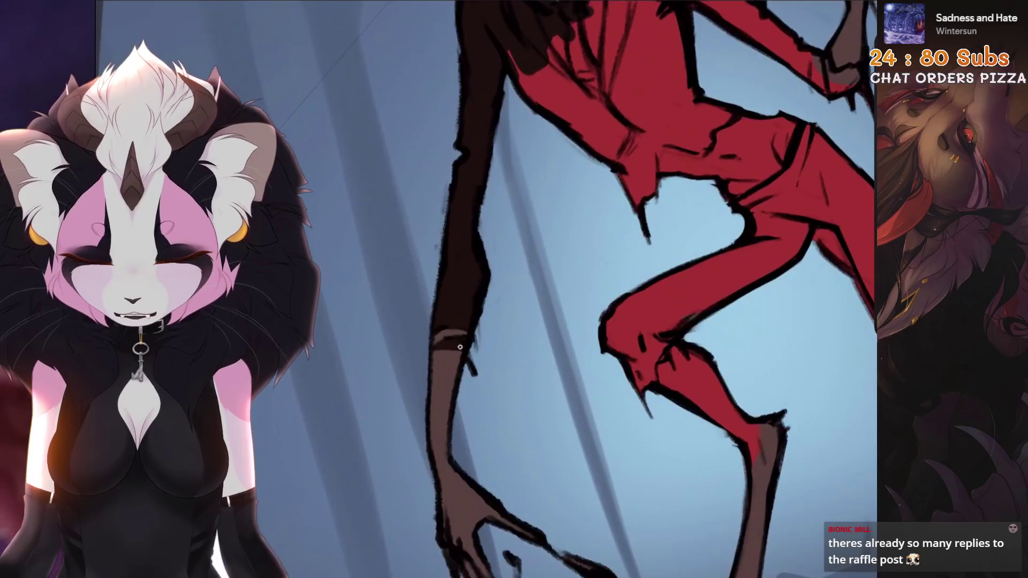
scroll(478, 377, "down", 5)
scroll(482, 289, "up", 4)
scroll(449, 273, "up", 2)
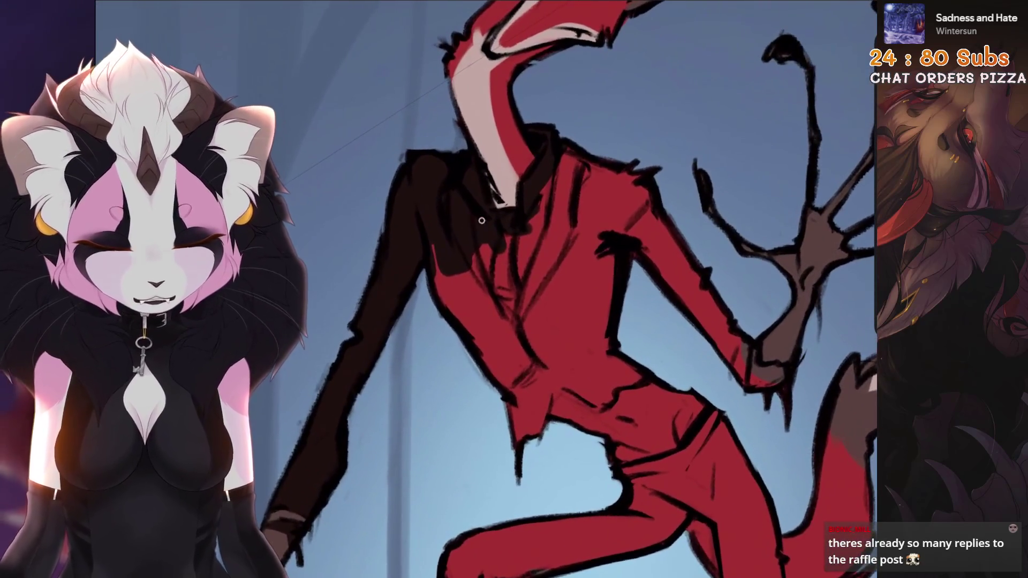
left_click_drag(438, 269, 514, 450)
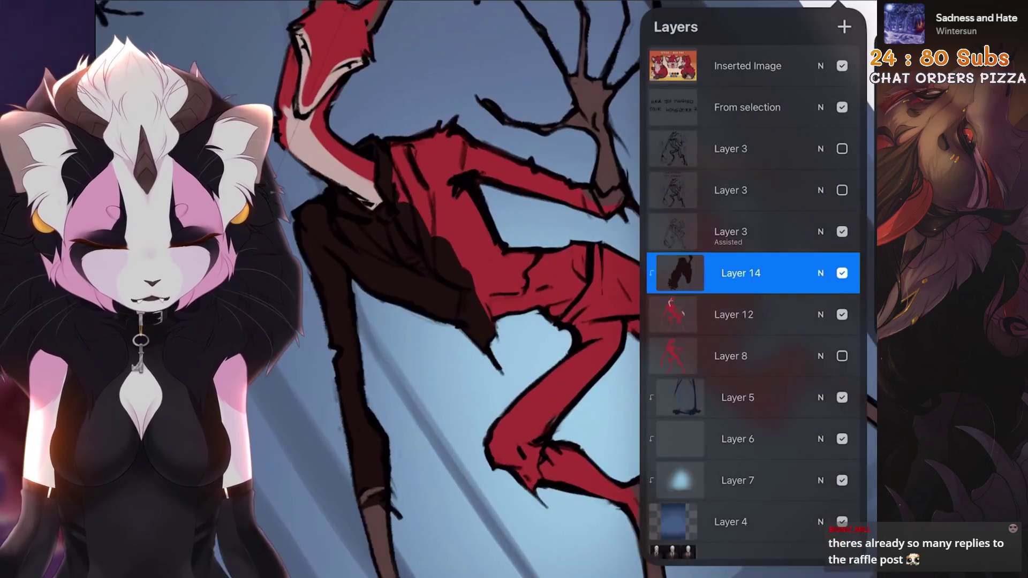
On Layer 12, paint pale midriff strokes on the torso, undoing the stray ones
left_click(734, 314)
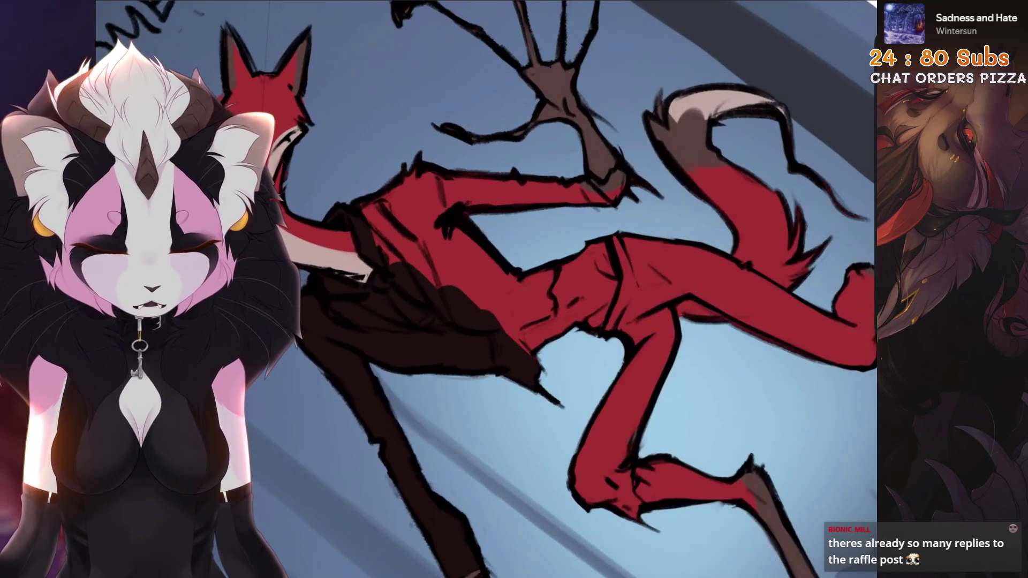
key("h")
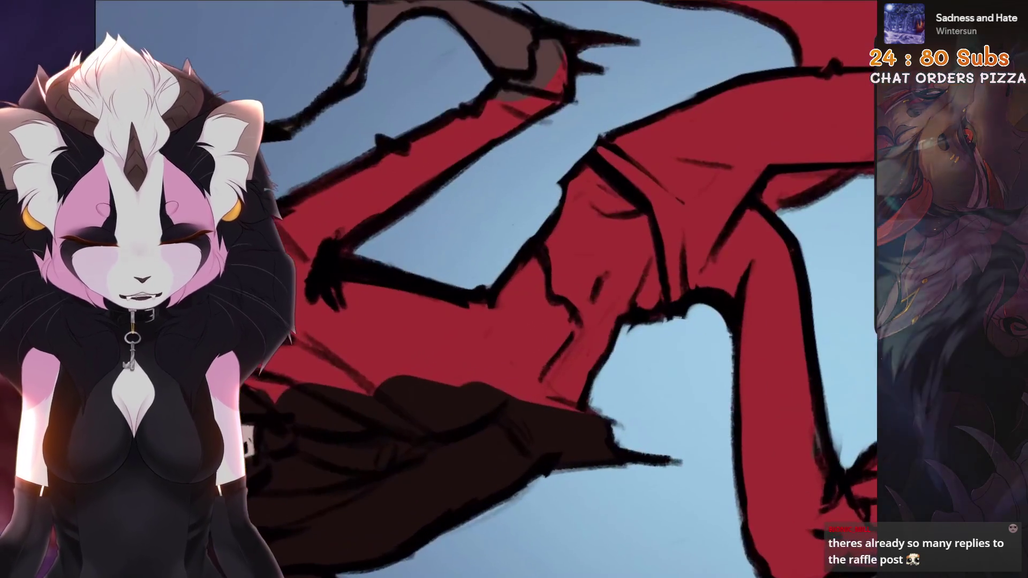
scroll(514, 289, "up", 4)
key("ctrl+z")
mouse_move(599, 249)
left_mouse_down()
mouse_move(647, 228)
mouse_move(572, 378)
left_mouse_up()
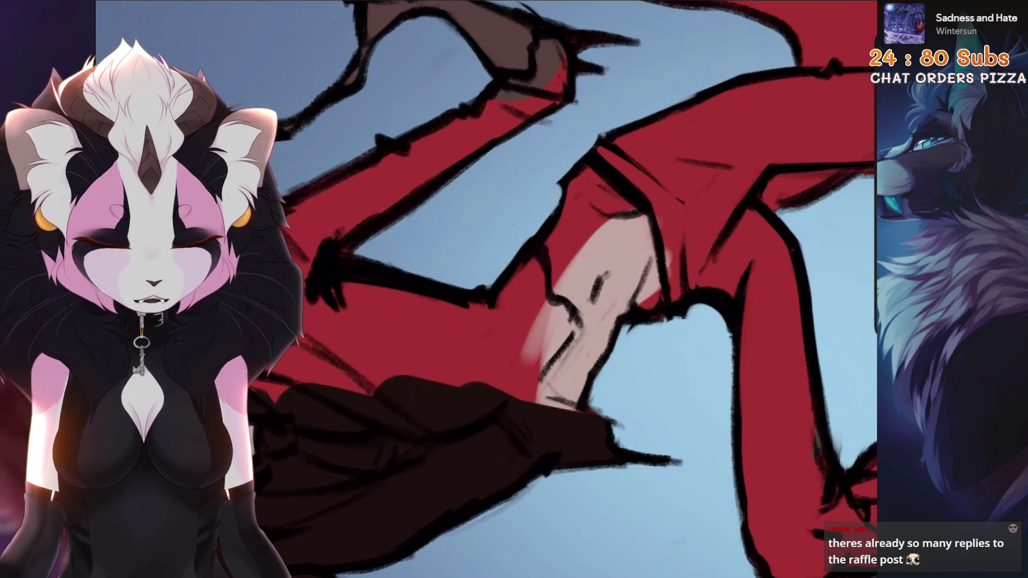
scroll(562, 289, "down", 4)
key("r")
scroll(562, 290, "up", 4)
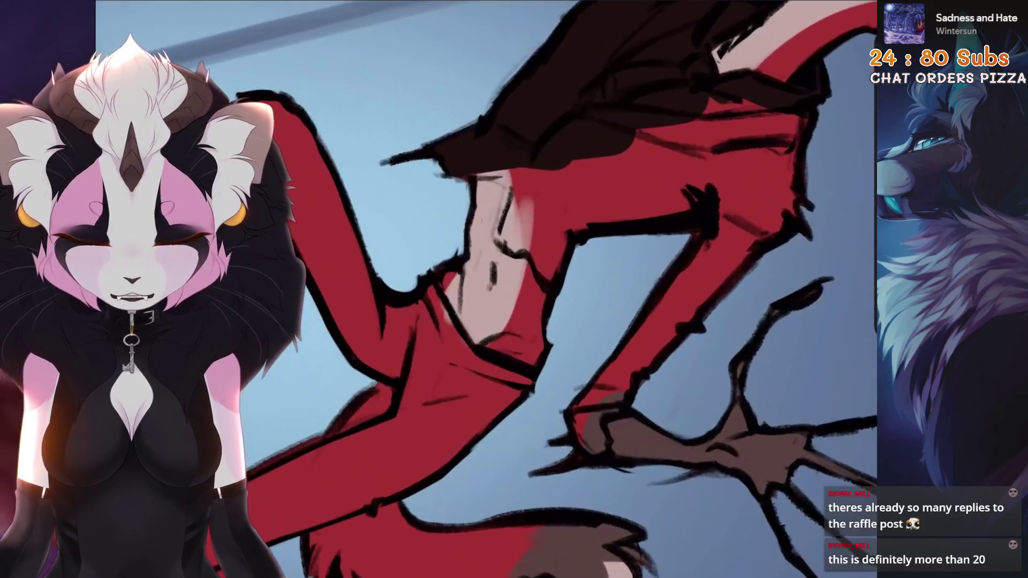
left_click_drag(402, 289, 514, 354)
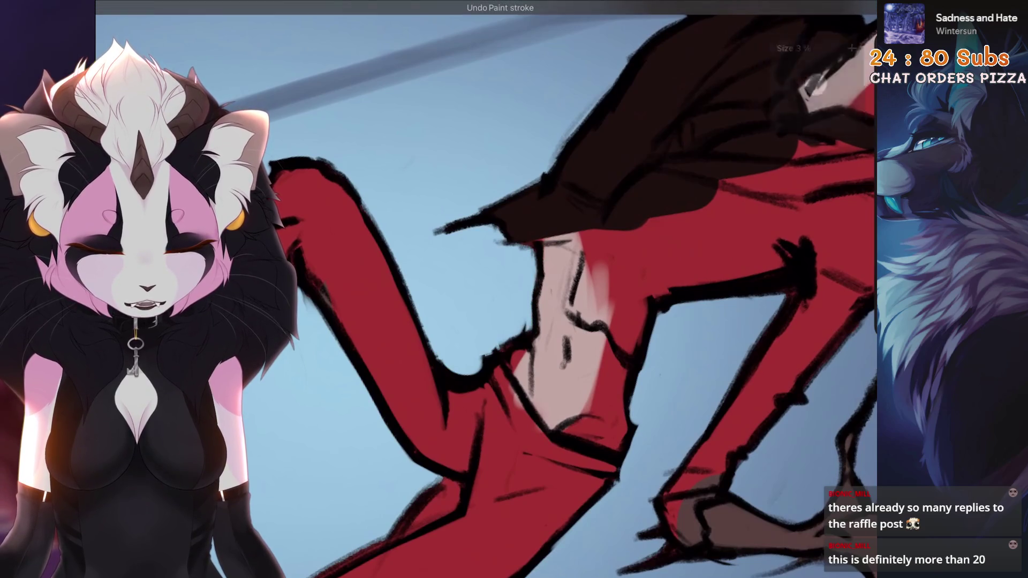
left_click_drag(514, 265, 563, 313)
left_click_drag(562, 278, 564, 305)
key("ctrl+z")
left_click_drag(585, 251, 583, 267)
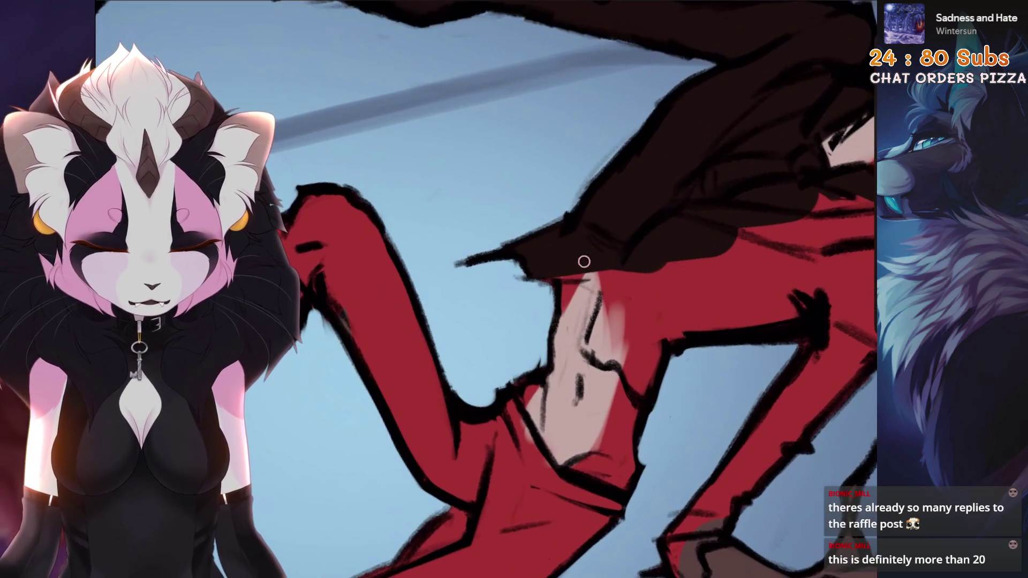
key("ctrl+z")
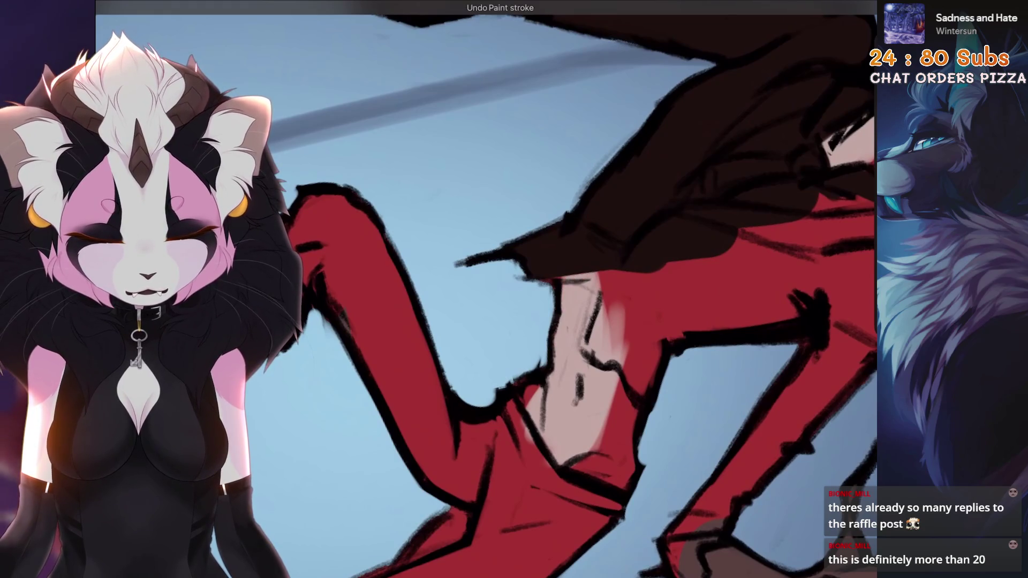
left_click_drag(562, 322, 498, 241)
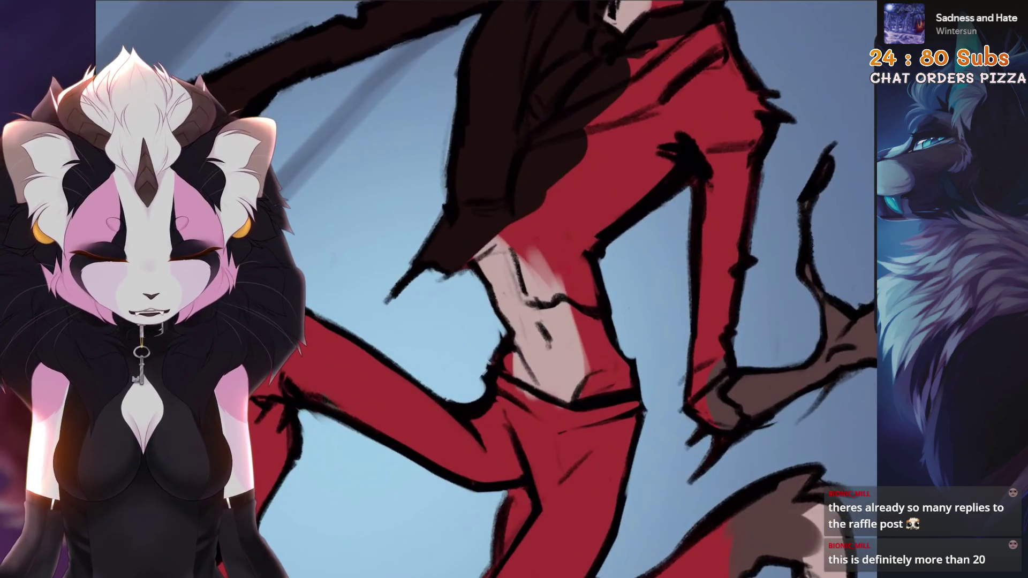
scroll(562, 322, "down", 1)
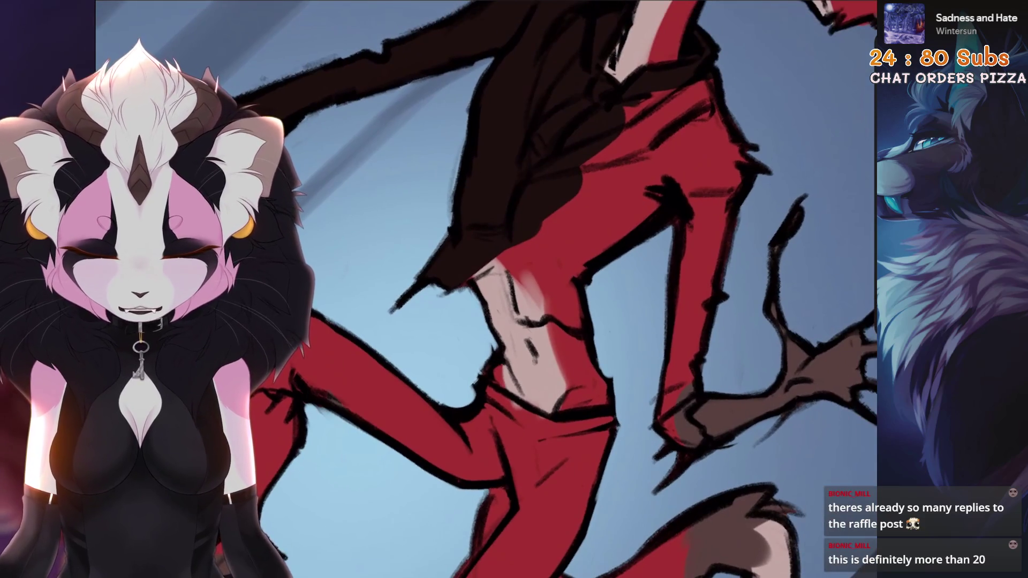
scroll(563, 322, "down", 3)
scroll(562, 321, "down", 2)
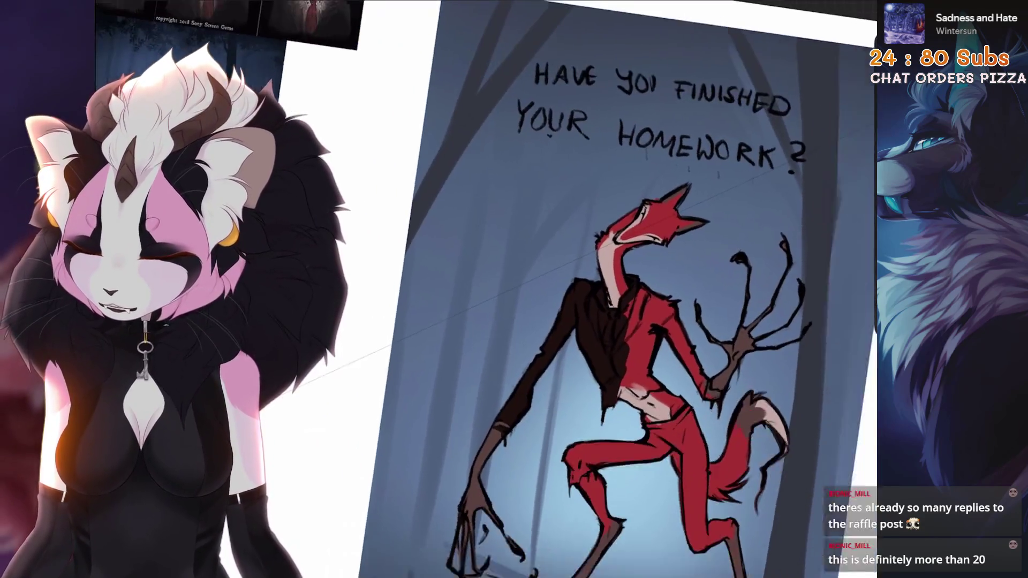
scroll(562, 321, "up", 3)
Back on Layer 14, draw dark stripes from the knee down the red trouser legs
left_click(747, 260)
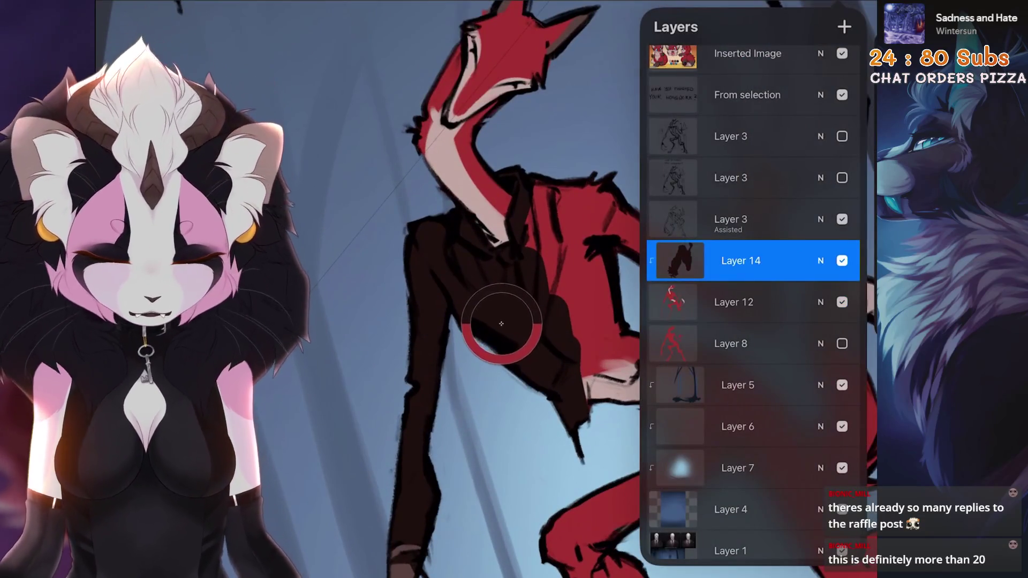
scroll(506, 321, "down", 2)
left_click(482, 321)
scroll(482, 322, "up", 3)
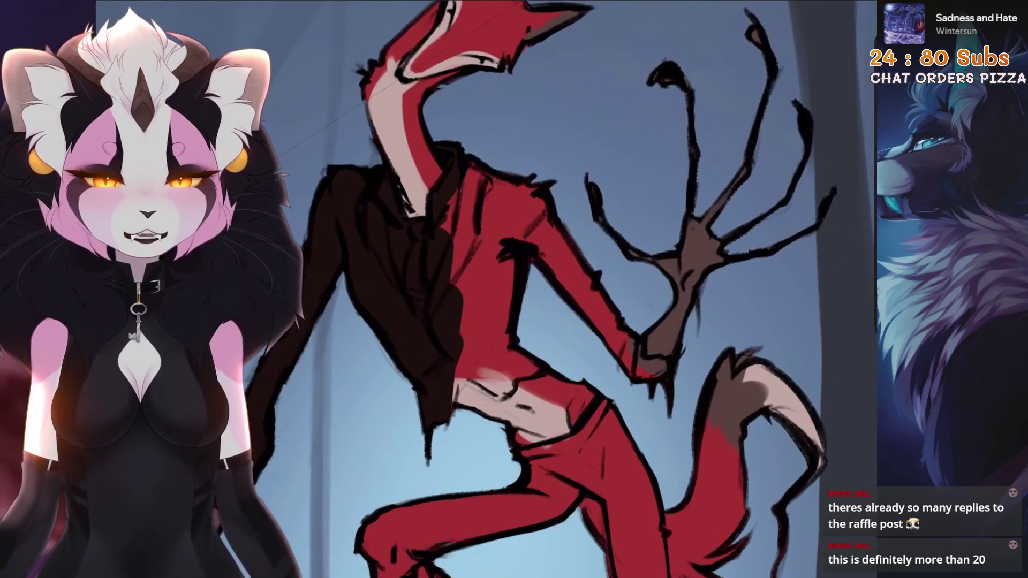
scroll(509, 181, "up", 2)
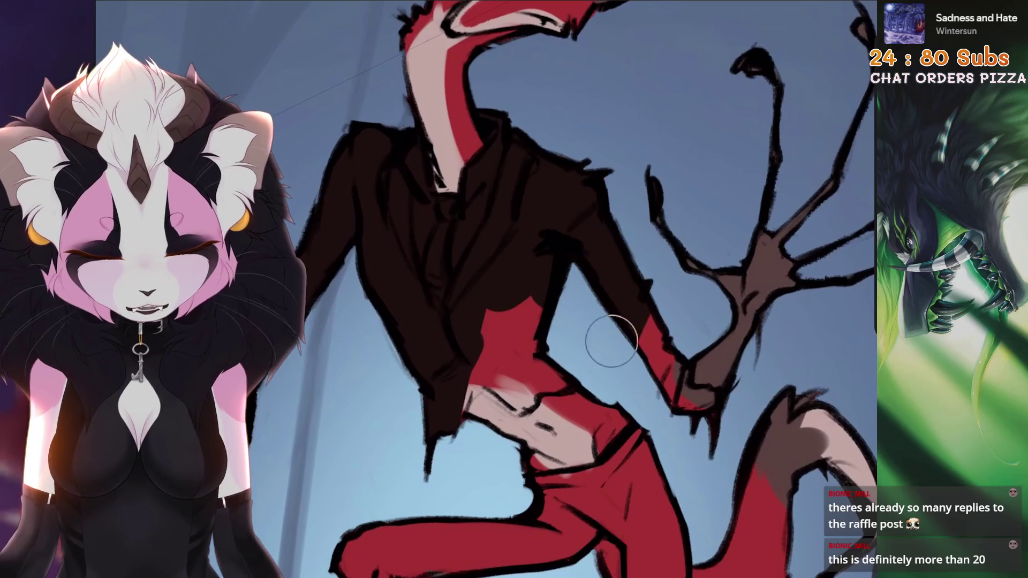
mouse_move(563, 241)
left_mouse_down()
mouse_move(442, 161)
mouse_move(482, 121)
left_mouse_up()
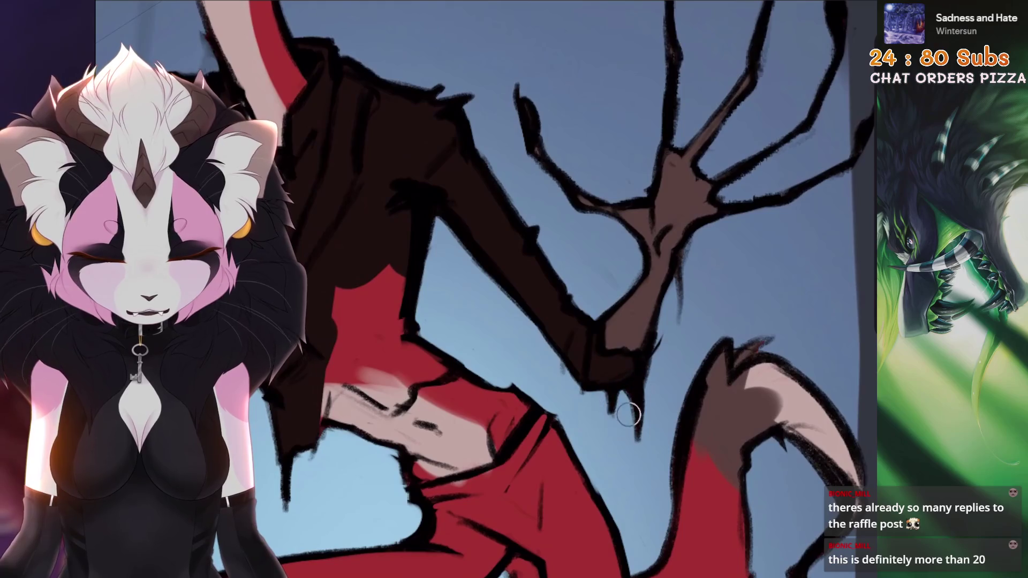
scroll(629, 414, "down", 4)
scroll(598, 147, "up", 3)
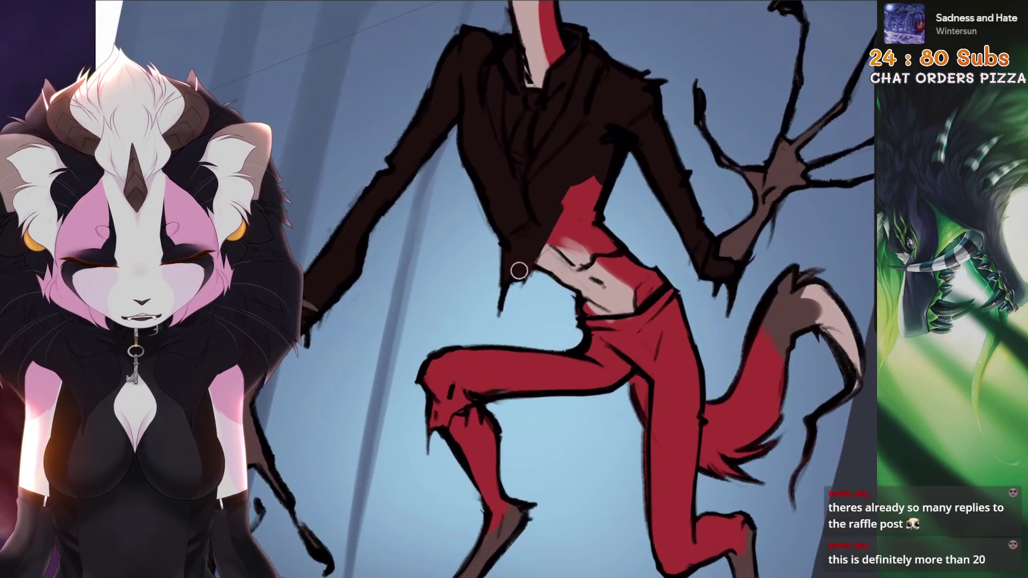
scroll(545, 228, "down", 3)
scroll(603, 161, "up", 4)
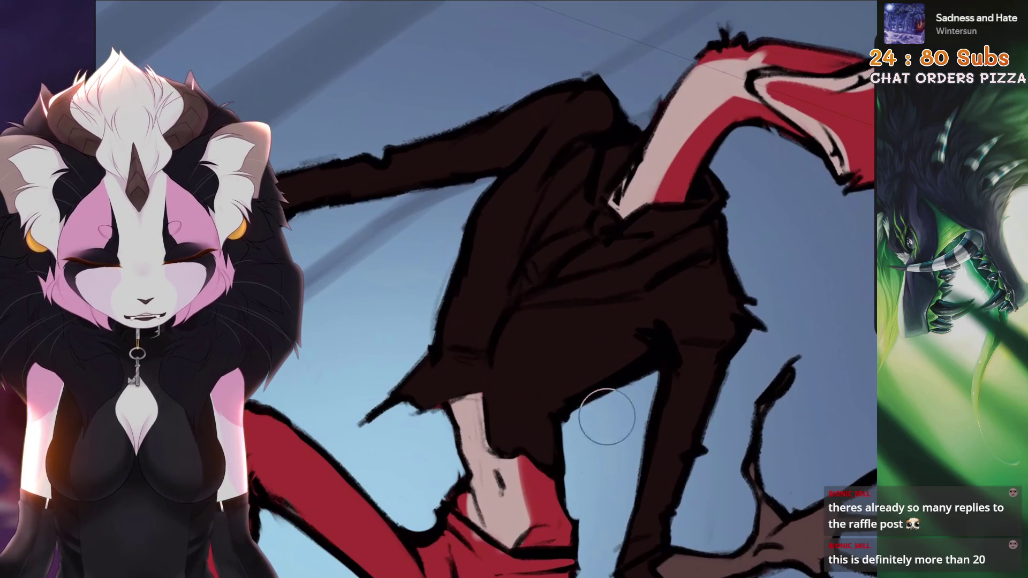
left_click_drag(596, 481, 595, 269)
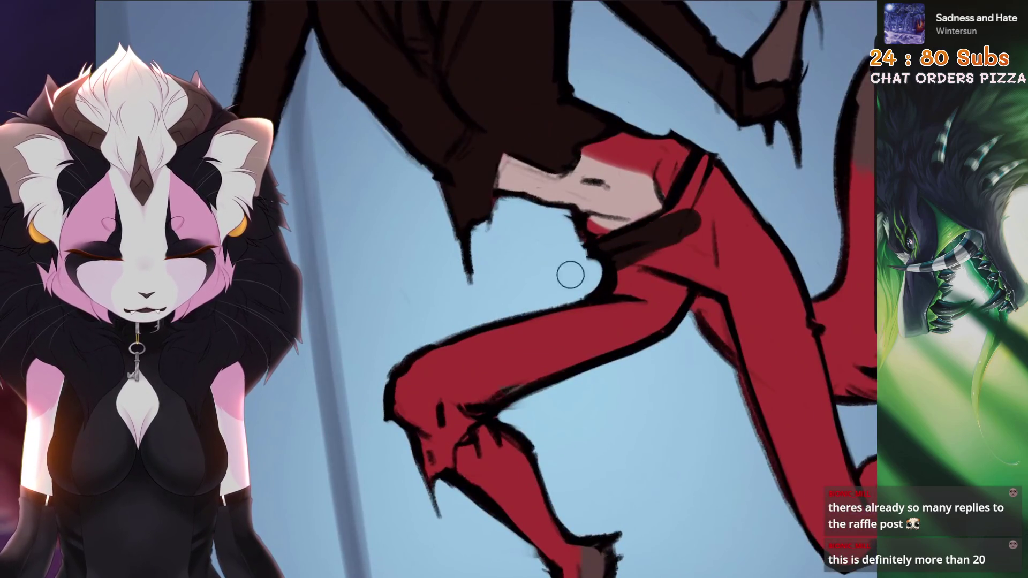
scroll(706, 180, "down", 3)
left_click_drag(561, 257, 416, 451)
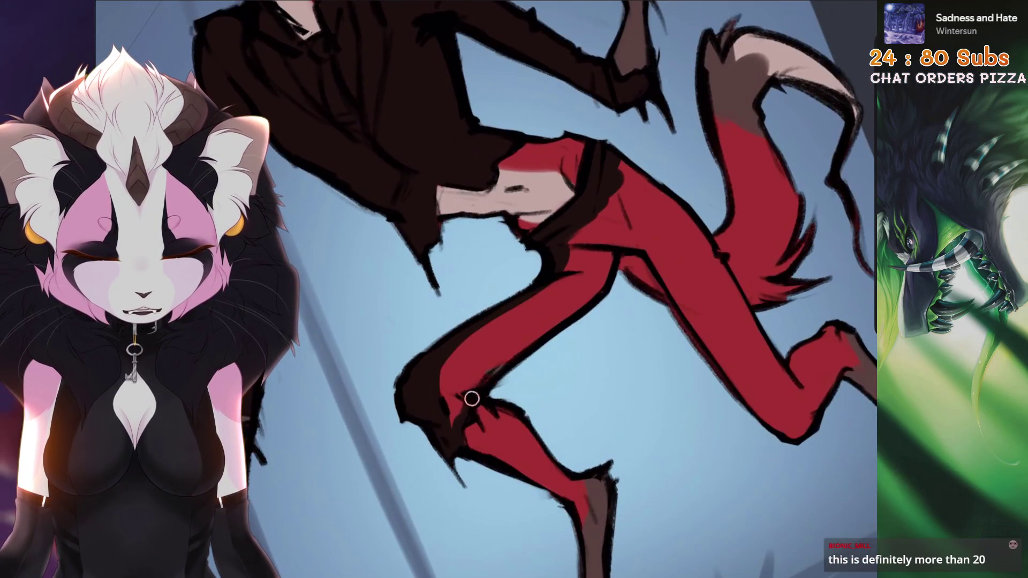
scroll(596, 293, "down", 3)
scroll(597, 293, "up", 3)
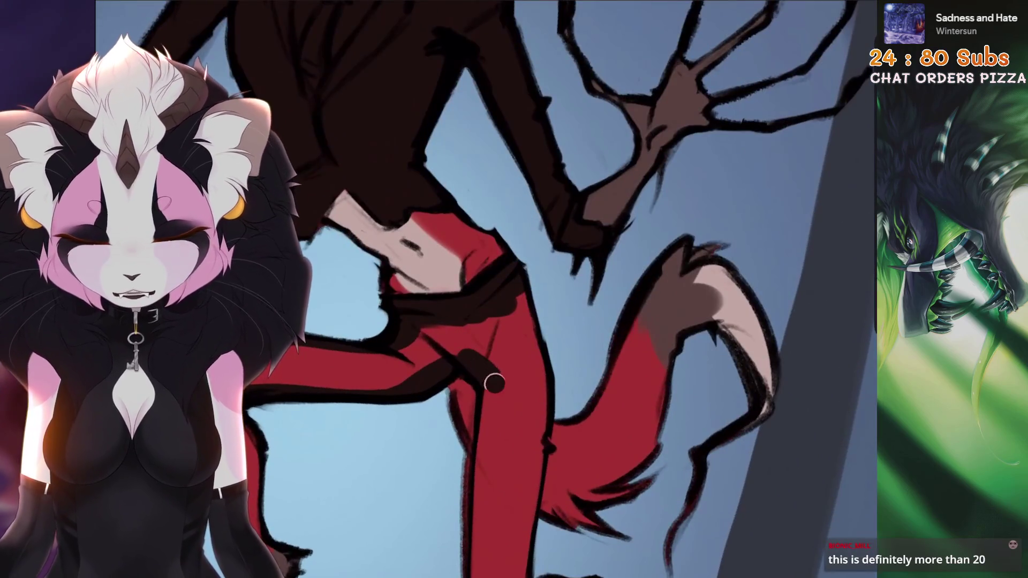
left_click_drag(492, 380, 492, 241)
mouse_move(481, 297)
left_mouse_down()
mouse_move(480, 426)
mouse_move(481, 241)
left_mouse_up()
mouse_move(426, 354)
left_mouse_down()
mouse_move(473, 482)
mouse_move(471, 562)
left_mouse_up()
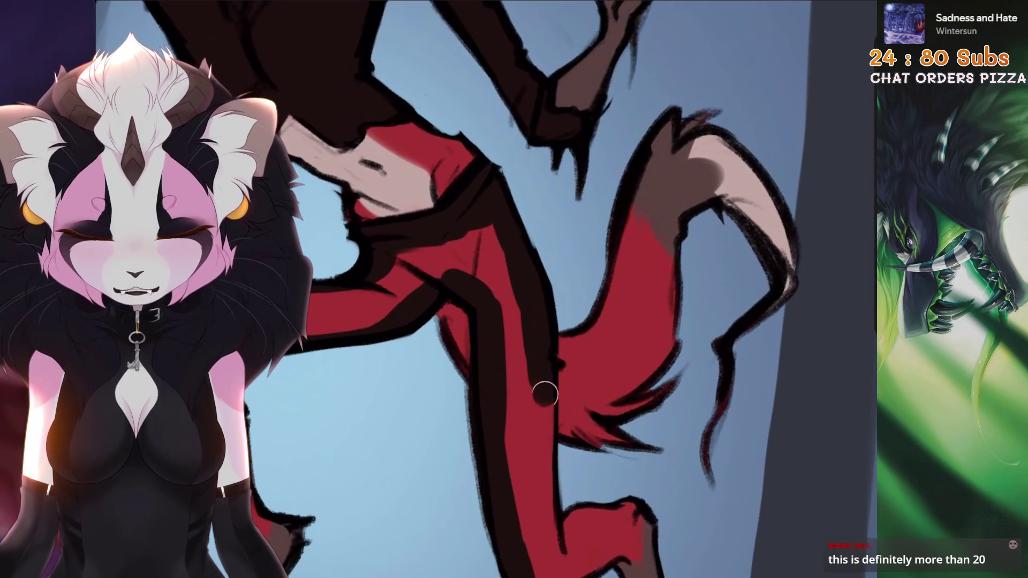
Fill the leg stripes with dark colour and review the legs and whole poster
left_click_drag(562, 401, 450, 306)
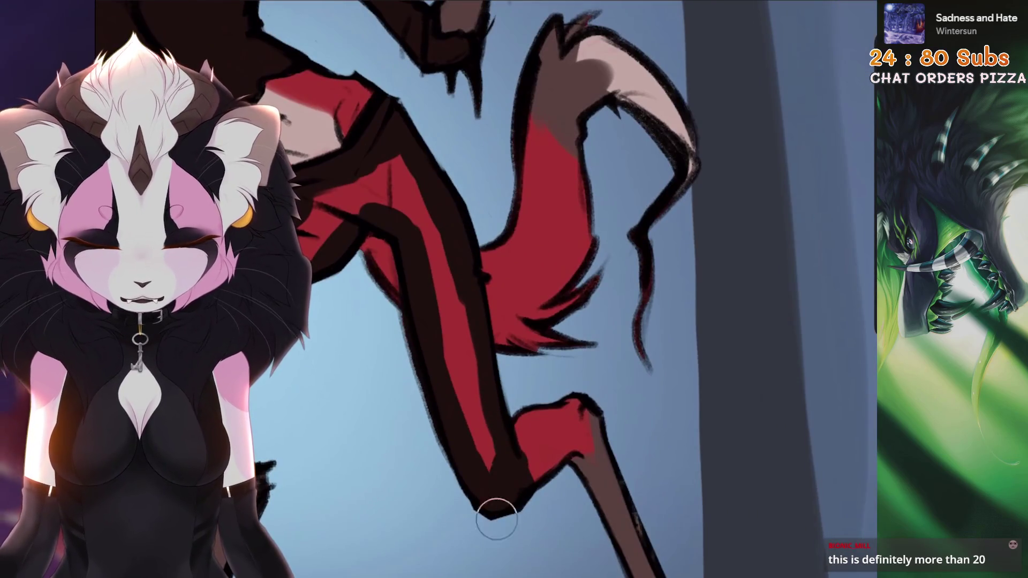
left_click_drag(497, 517, 482, 322)
mouse_move(563, 241)
left_mouse_down()
mouse_move(450, 362)
mouse_move(562, 242)
left_mouse_up()
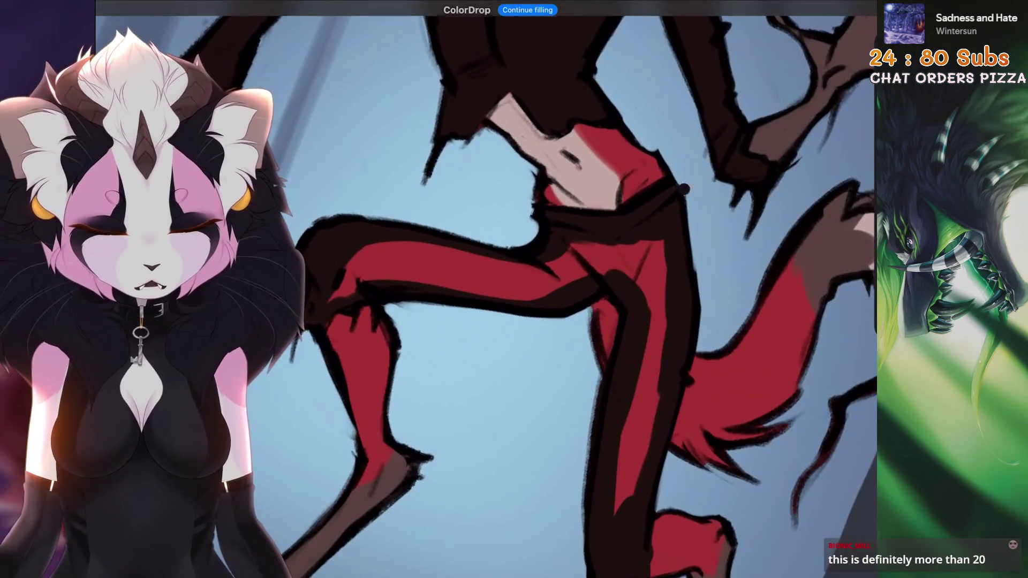
mouse_move(563, 402)
left_mouse_down()
mouse_move(450, 241)
mouse_move(603, 362)
mouse_move(482, 241)
left_mouse_up()
left_click_drag(522, 281, 482, 362)
left_click_drag(482, 322, 525, 277)
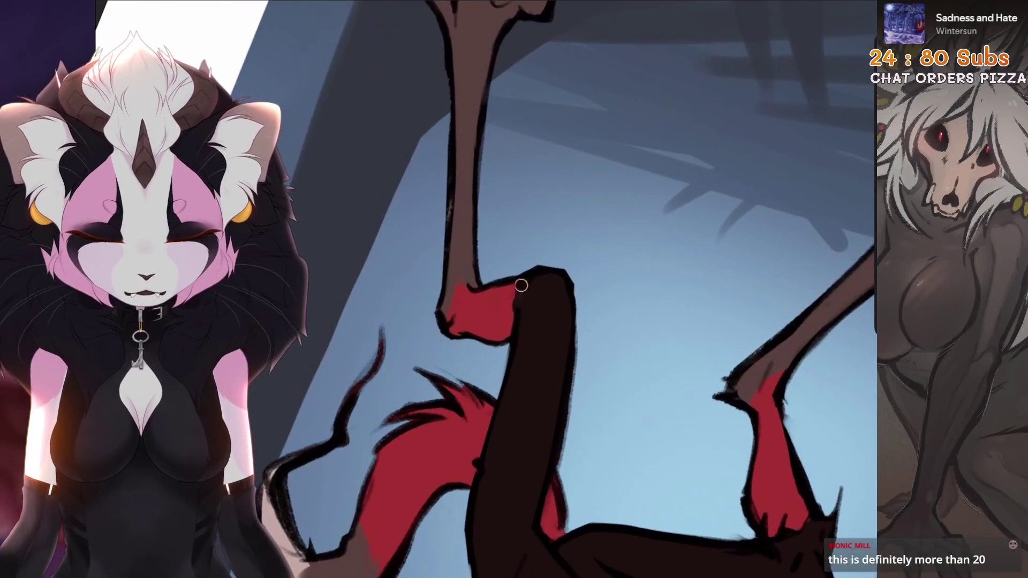
left_click_drag(523, 322, 442, 241)
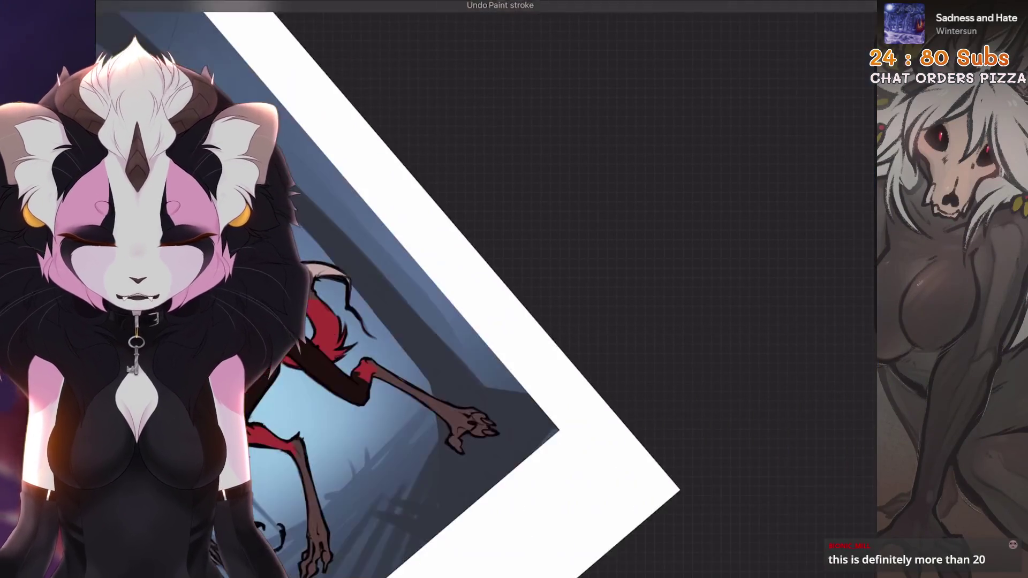
Enable Alpha Lock on the suit layer, Layer 14
left_click_drag(482, 282, 522, 362)
left_click_drag(523, 321, 482, 241)
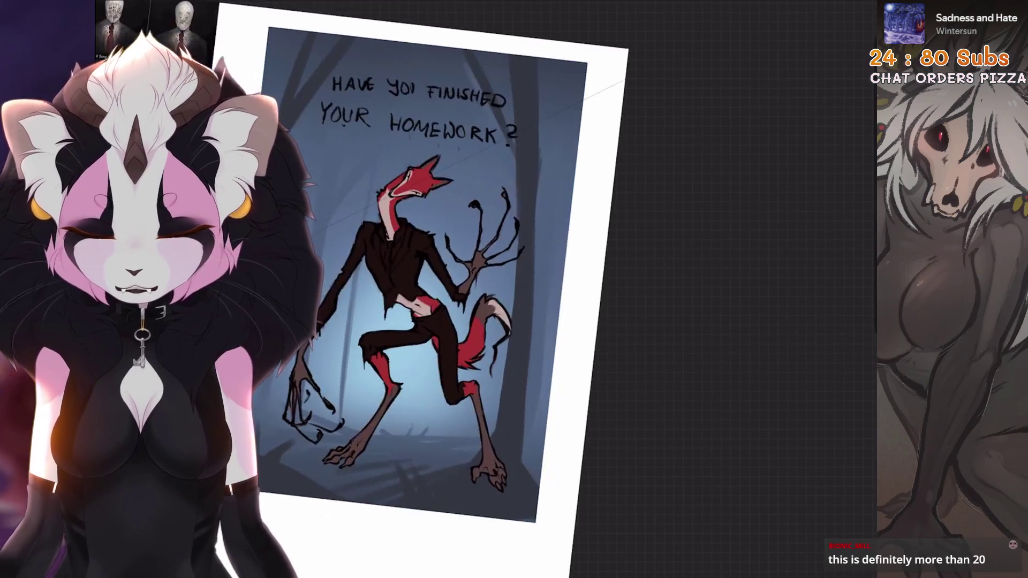
left_click_drag(482, 282, 562, 361)
mouse_move(522, 321)
left_mouse_down()
mouse_move(482, 281)
mouse_move(522, 338)
left_mouse_up()
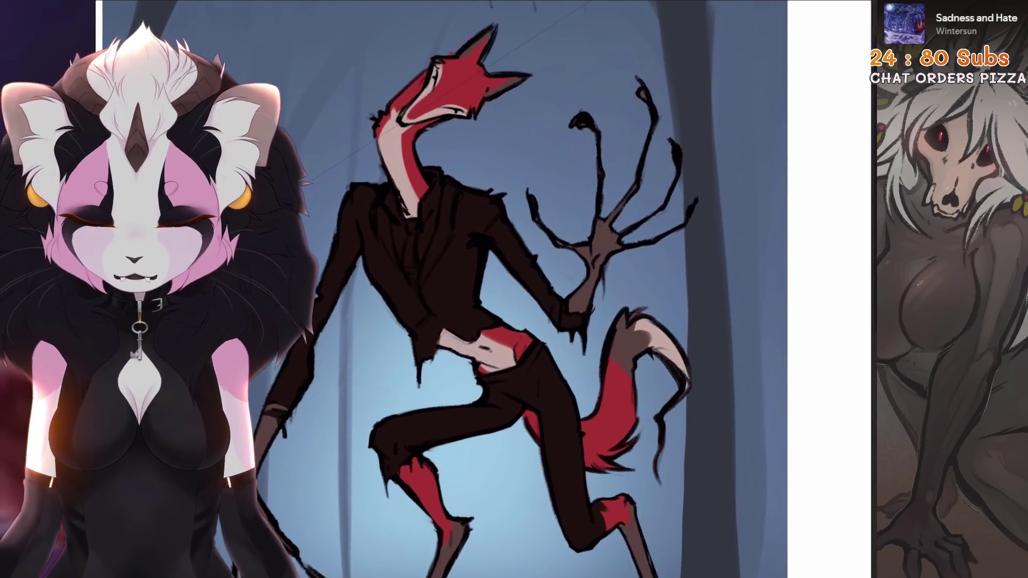
left_click(788, 16)
left_click(753, 273)
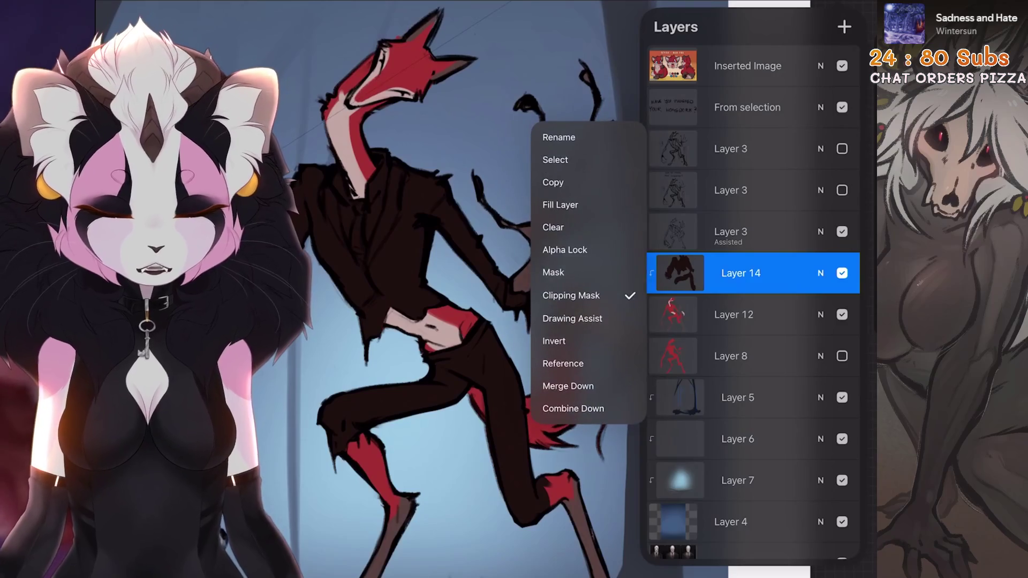
left_click(571, 297)
left_click(482, 322)
Pick a cooler near-black and a large brush to repaint the suit over the dark brown
left_click_drag(442, 241, 450, 289)
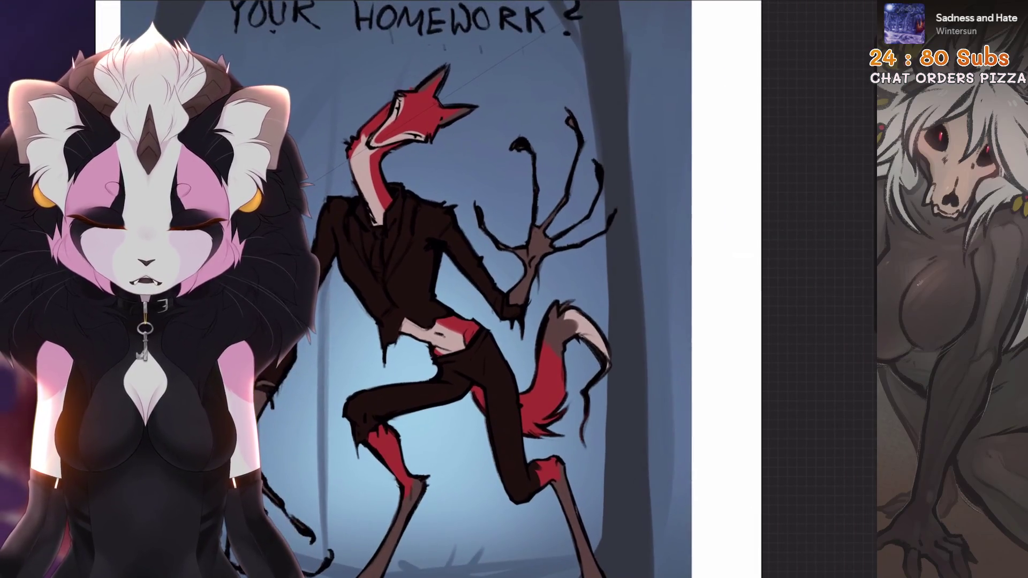
left_click(836, 16)
left_click(673, 207)
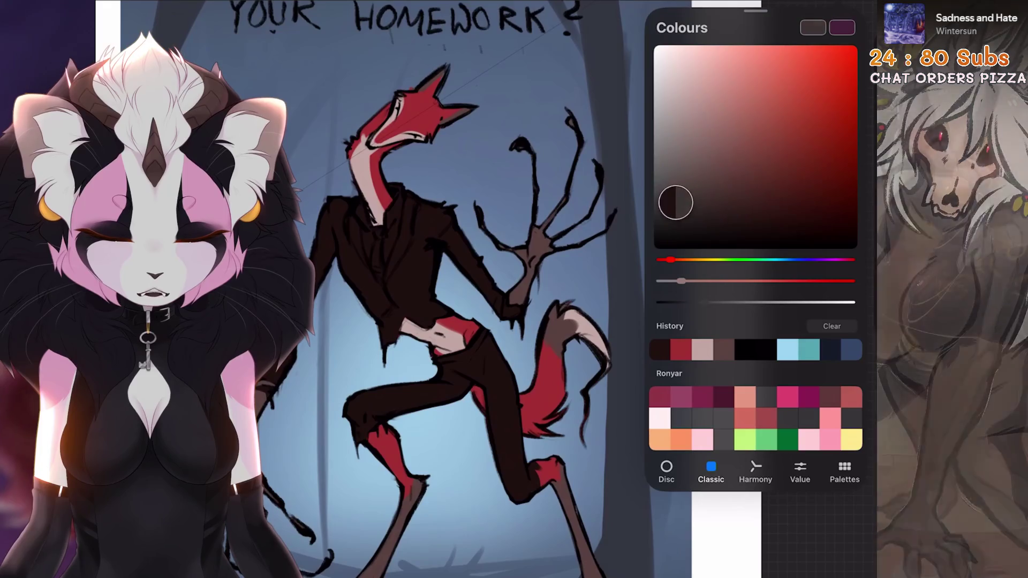
left_click(482, 241)
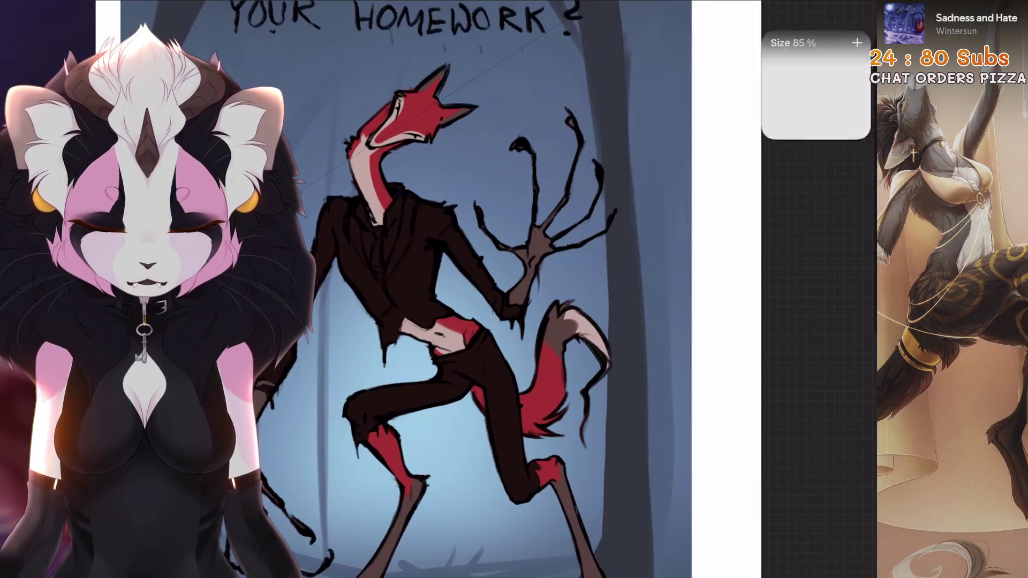
left_click_drag(442, 321, 482, 242)
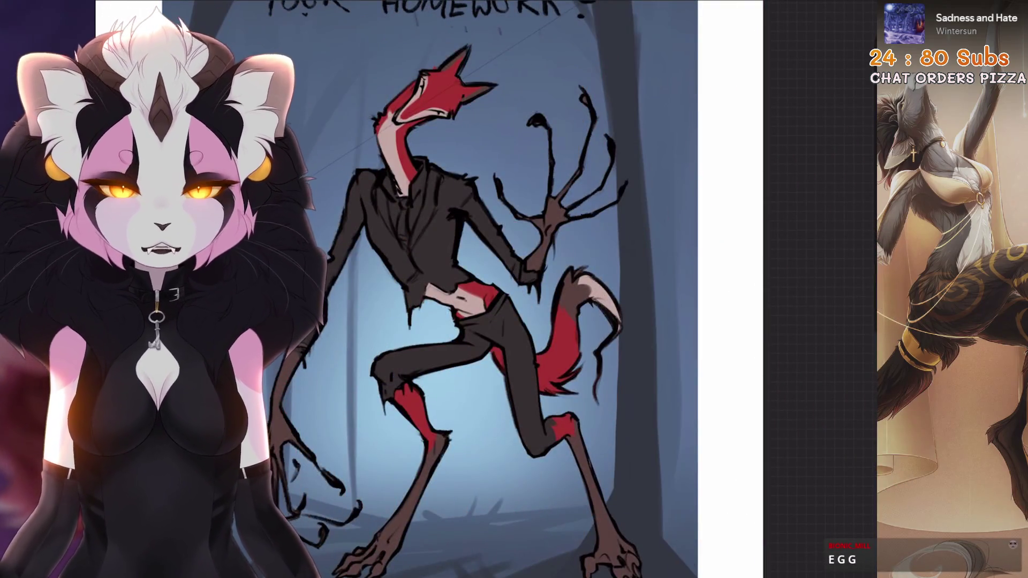
scroll(483, 290, "down", 2)
scroll(443, 289, "up", 2)
left_click(675, 27)
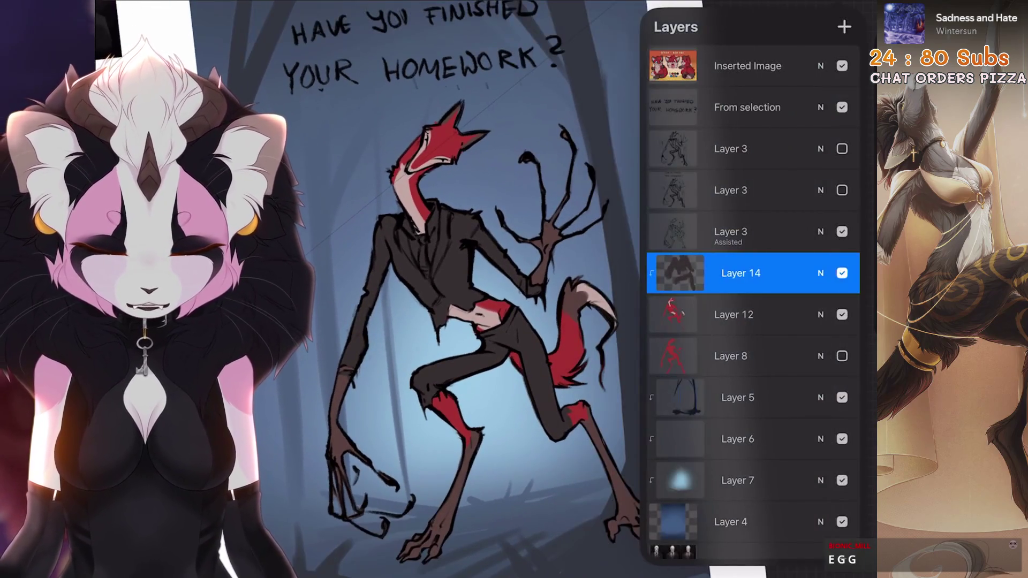
left_click(843, 26)
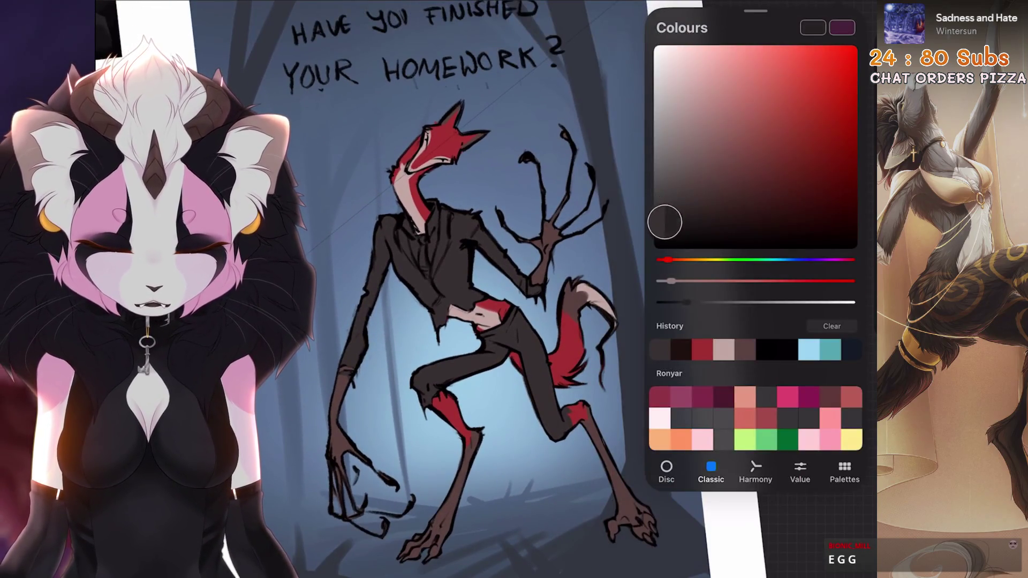
left_click(482, 289)
scroll(483, 289, "down", 4)
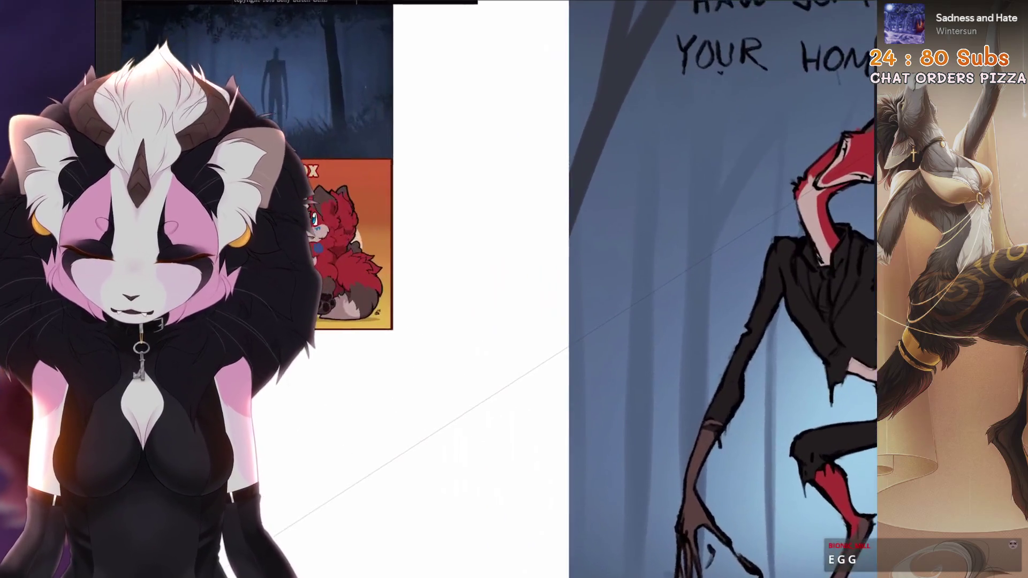
scroll(615, 190, "up", 3)
scroll(562, 289, "down", 5)
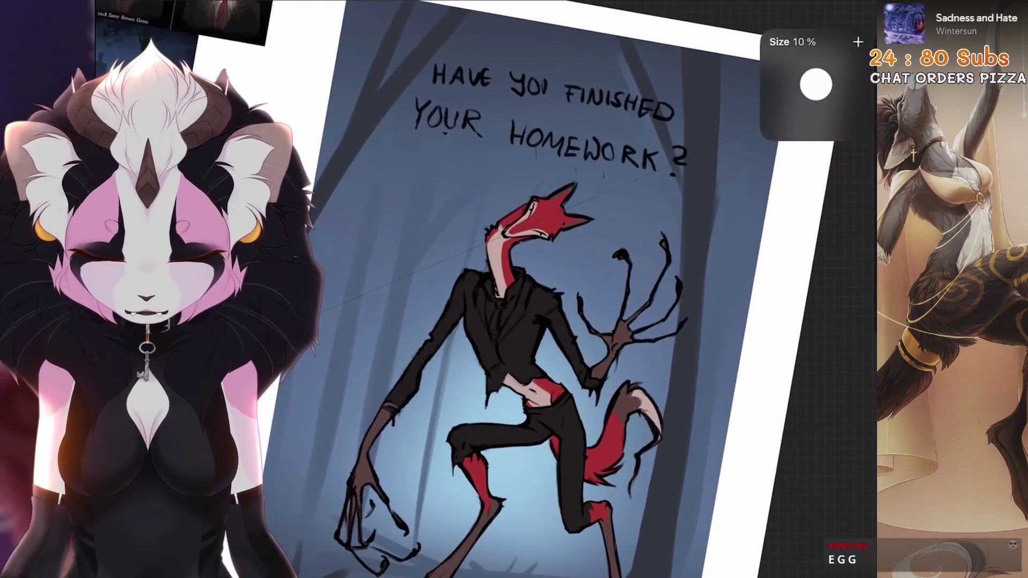
scroll(562, 289, "up", 5)
Paint a red tie at the collar and choose a pale pink for the shirt collar
left_click_drag(496, 266, 499, 290)
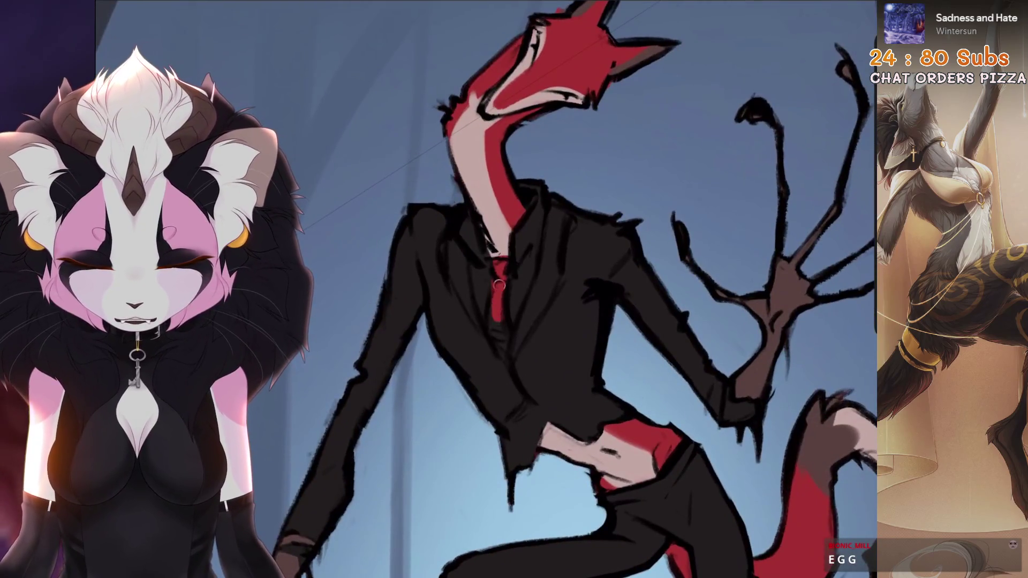
left_click(842, 28)
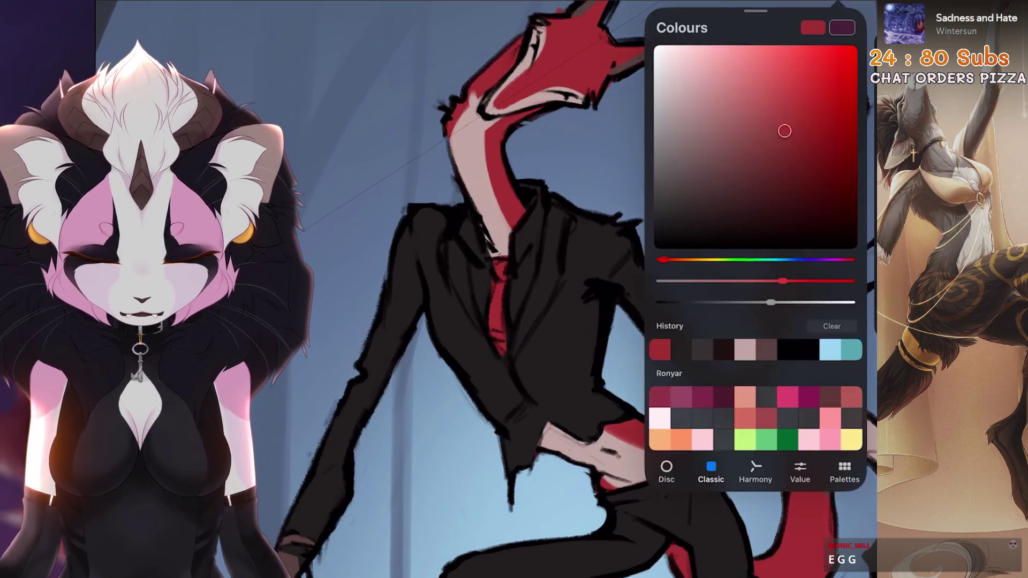
left_click_drag(785, 132, 697, 64)
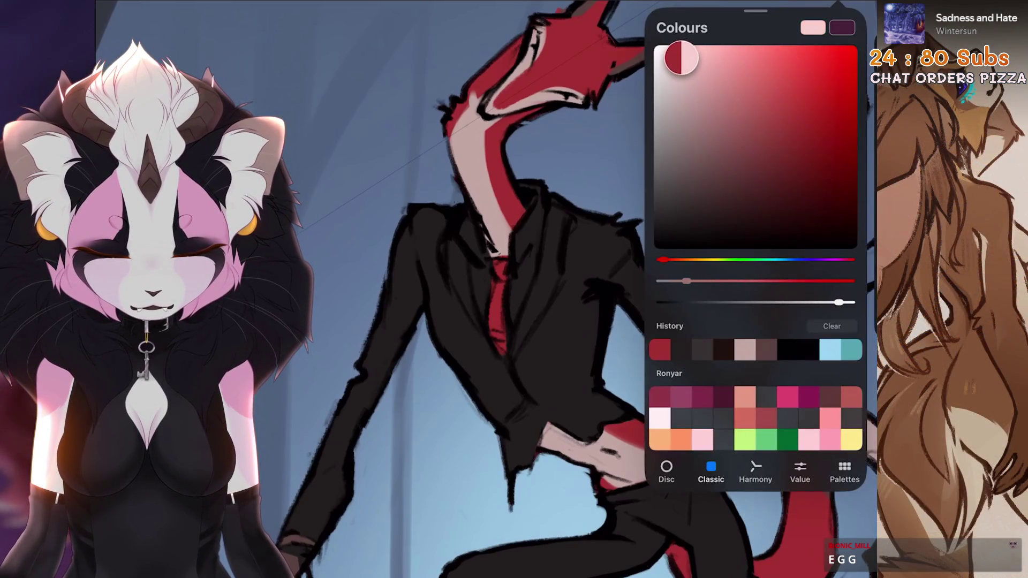
left_click(518, 233)
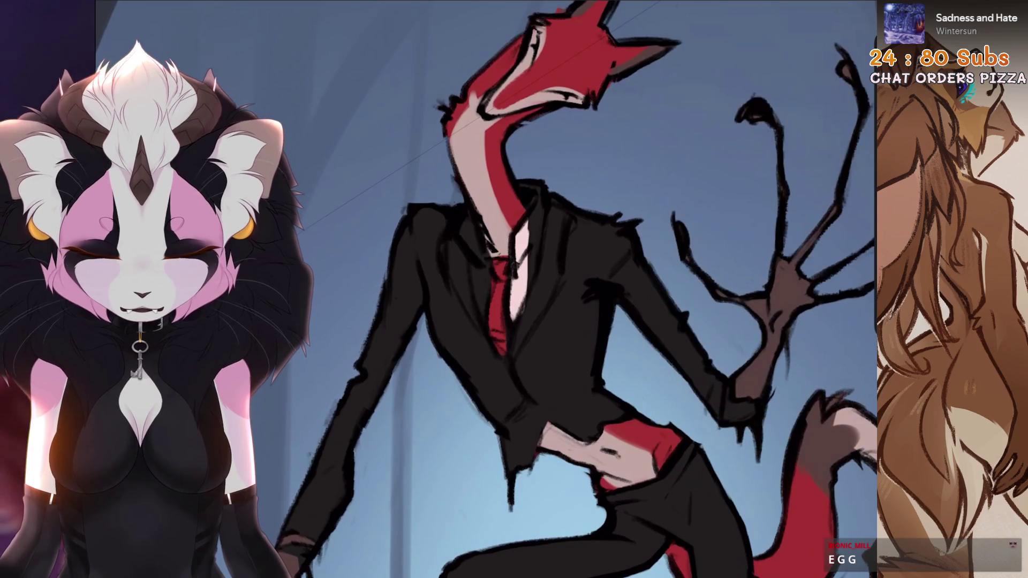
left_click(842, 27)
left_click(525, 218)
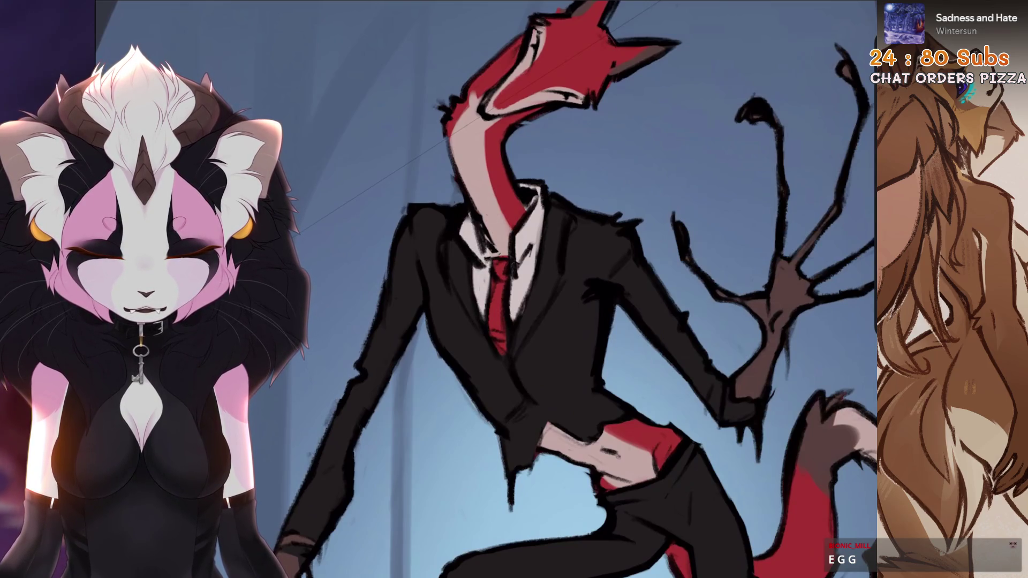
scroll(529, 258, "down", 8)
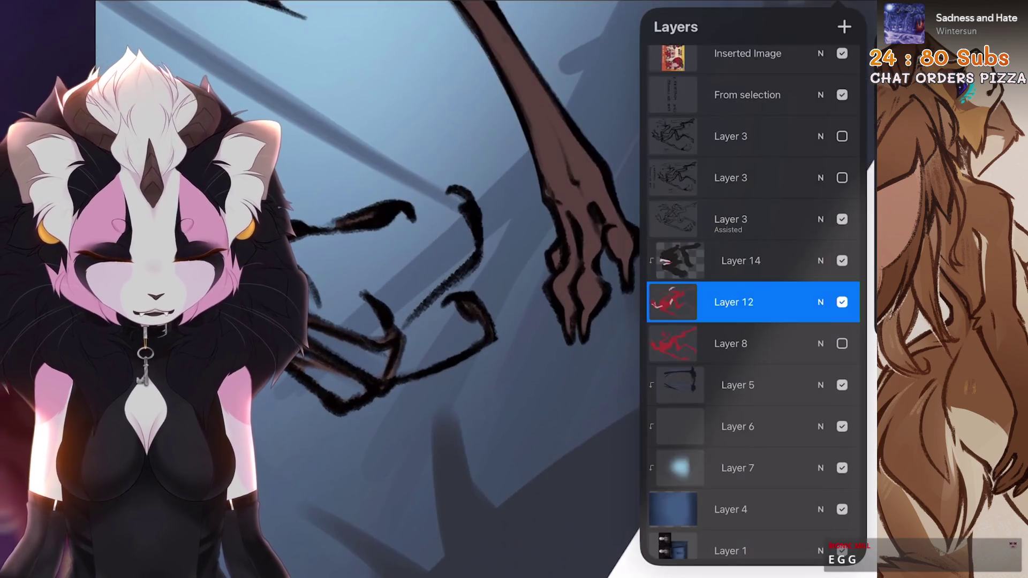
left_click(752, 302)
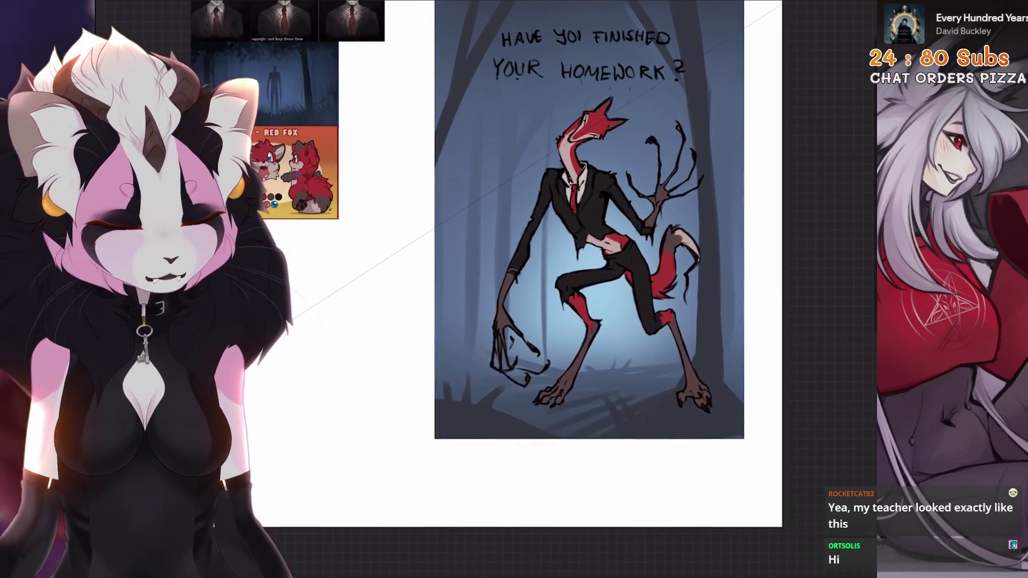
Duplicate the suit layer and flood the copy with dark colour
left_click(762, 4)
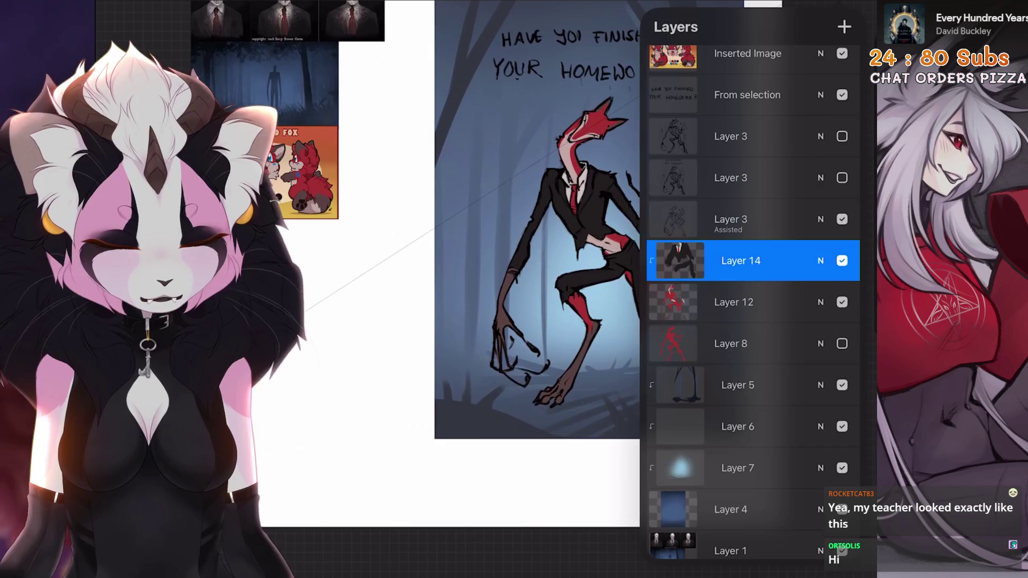
left_click(754, 260)
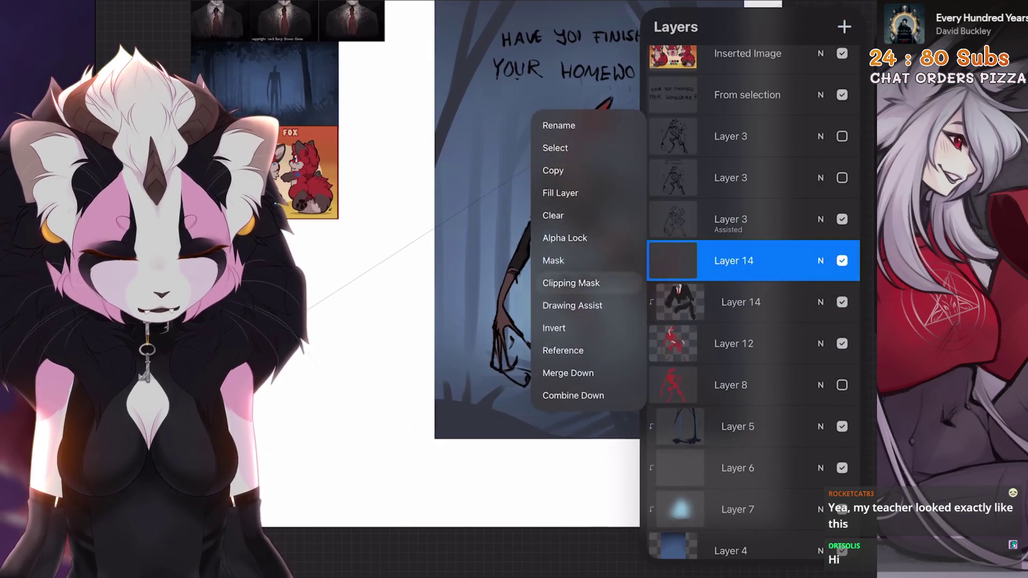
left_click(558, 161)
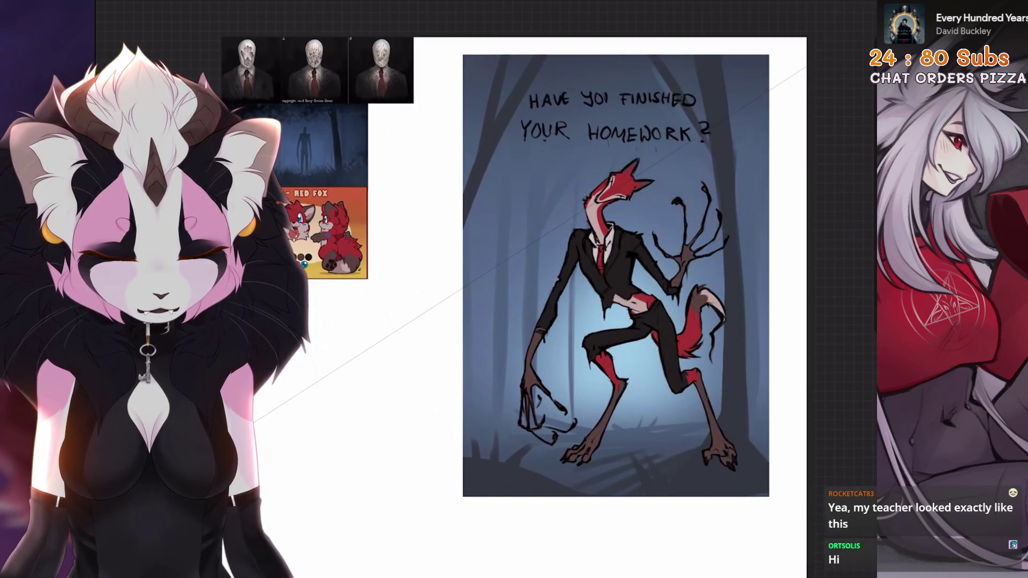
left_click(619, 265)
left_click(762, 4)
Set the dark copy to Multiply blending at 51% opacity
left_click(820, 274)
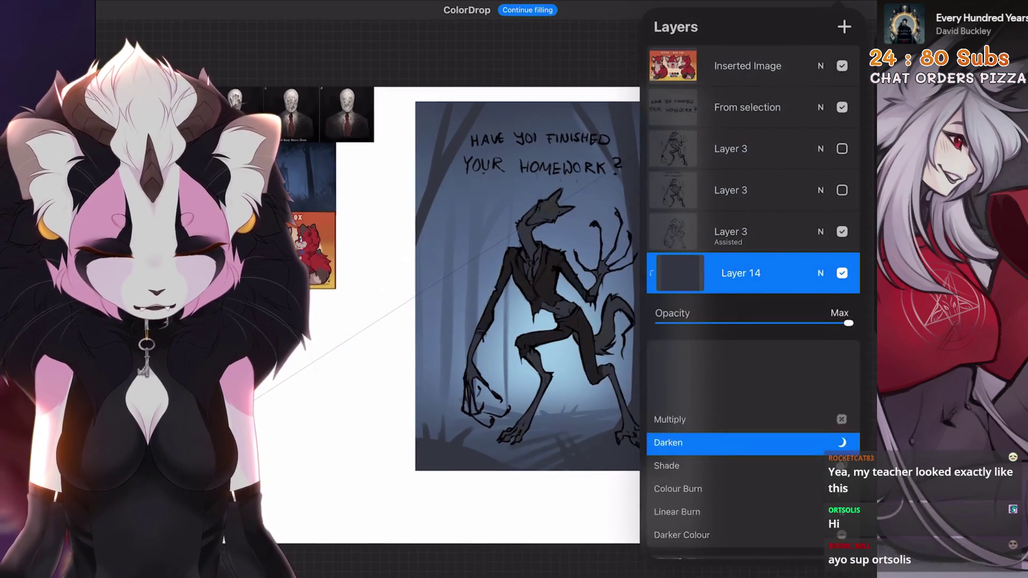
left_click(754, 445)
left_click_drag(849, 323, 754, 323)
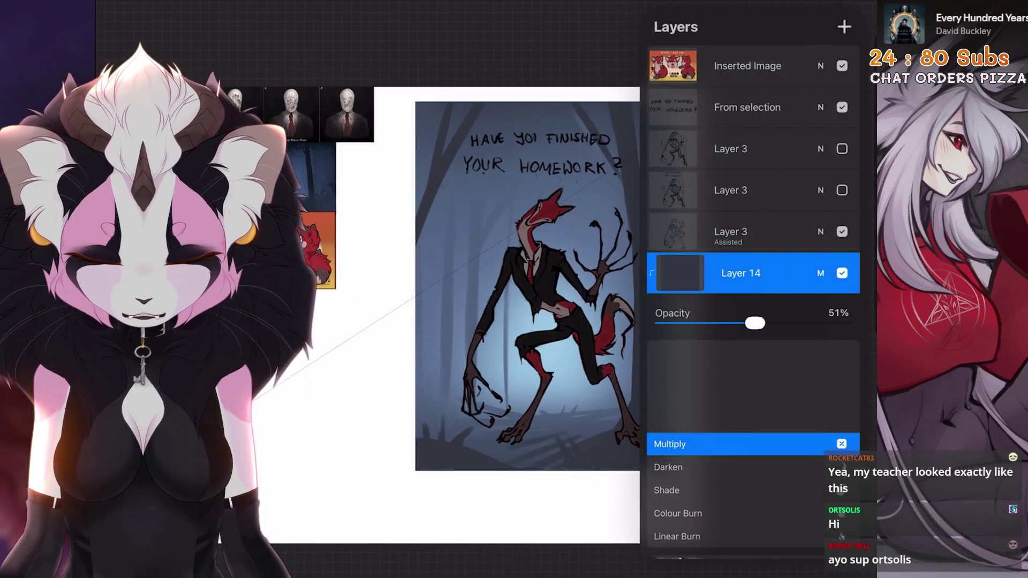
left_click(820, 273)
left_click(482, 322)
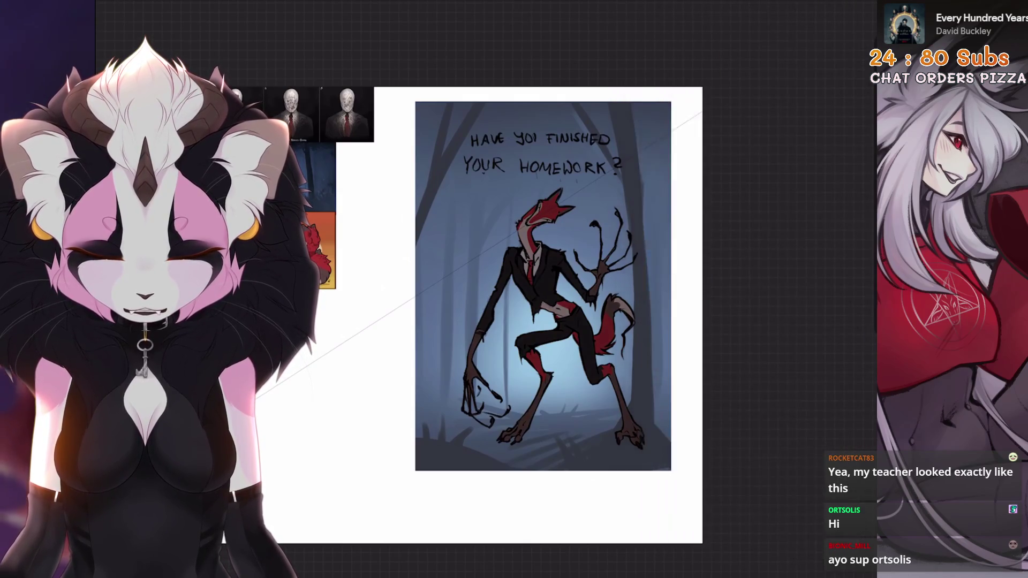
scroll(514, 289, "up", 4)
scroll(514, 289, "down", 4)
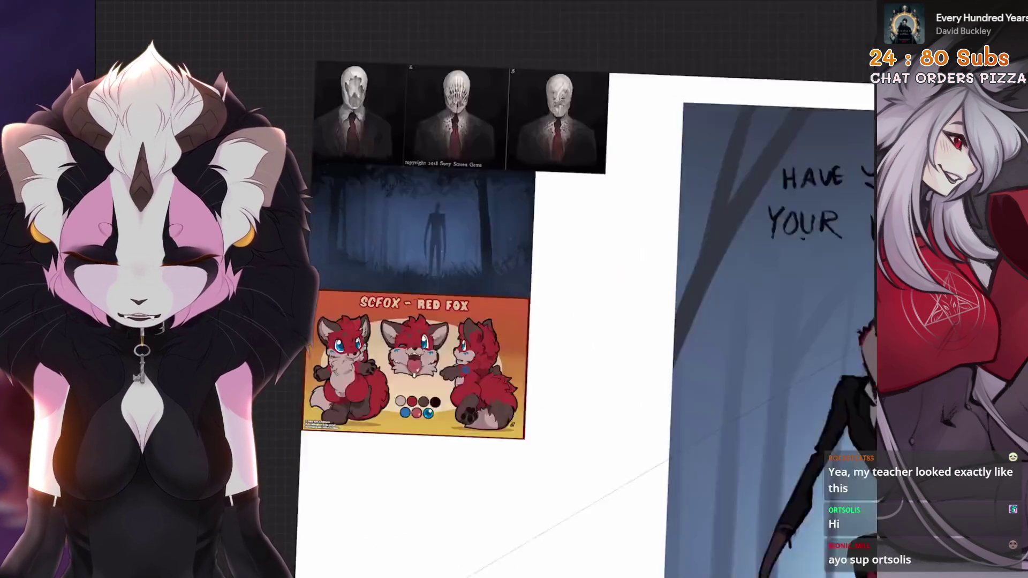
Reselect the original suit layer below and bring up the colour picker
left_click(803, 17)
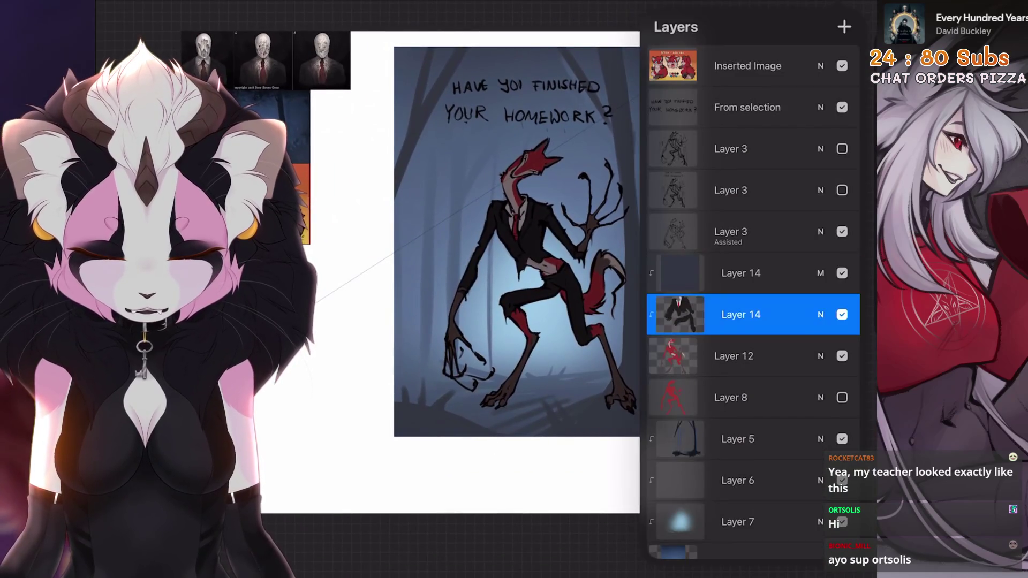
left_click(753, 315)
left_click(842, 28)
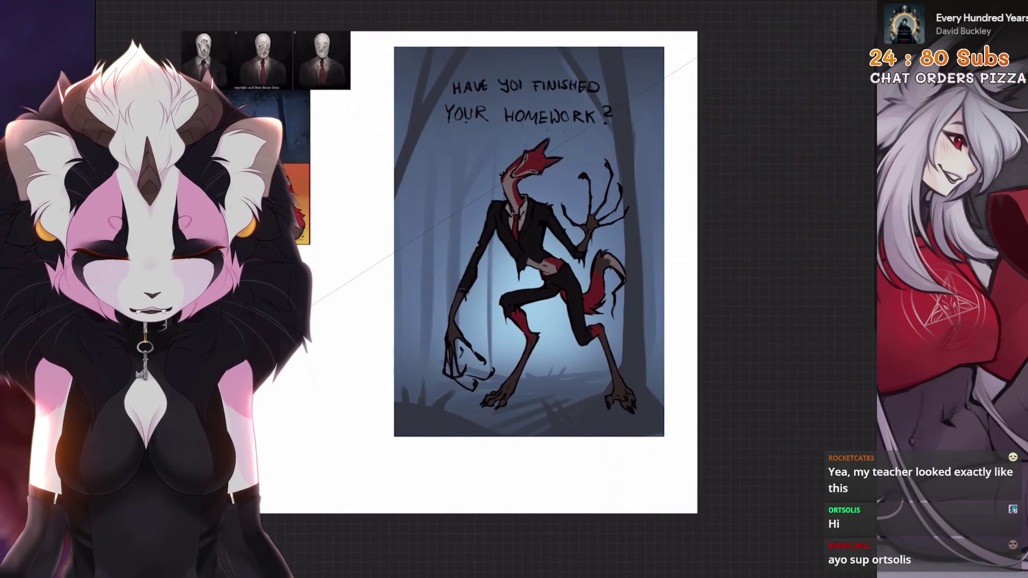
left_click(843, 27)
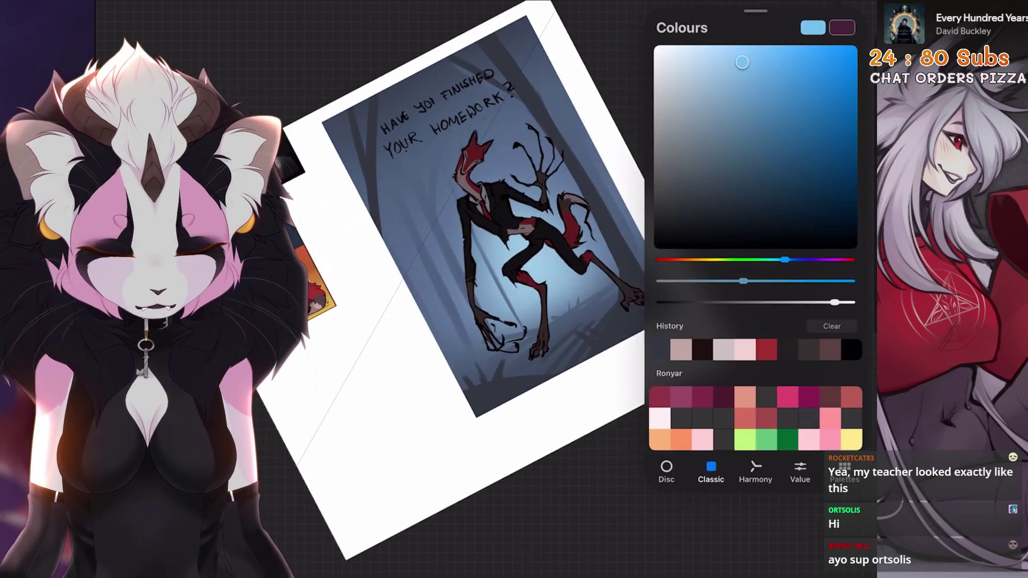
With a soft Airbrushing brush, cover the creature's body in blue paint
left_click(643, 377)
left_click(643, 487)
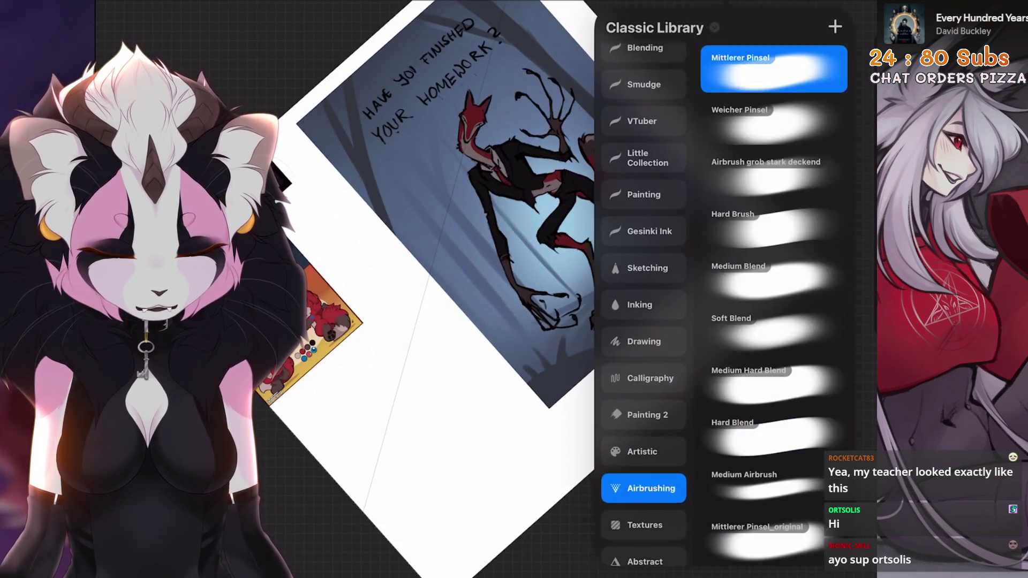
left_click(815, 85)
left_click_drag(619, 273, 563, 269)
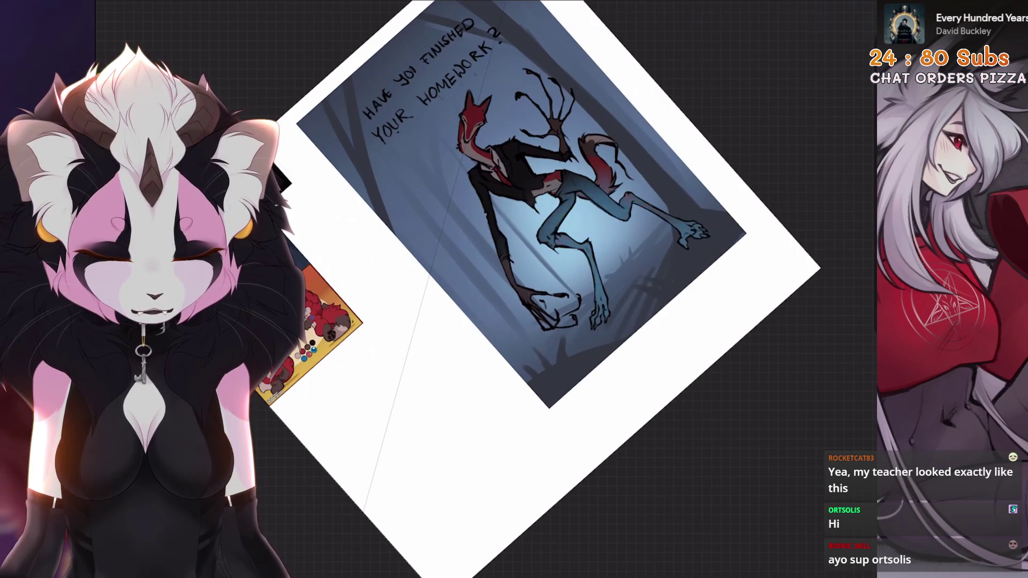
Brighten the glow colour and shift it from cyan toward blue
left_click(842, 28)
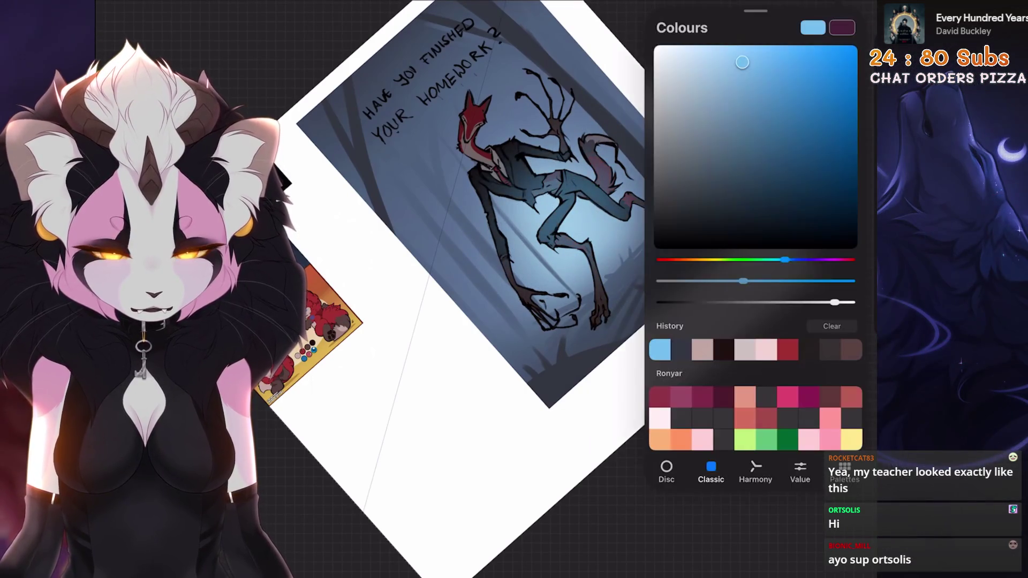
left_click(590, 378)
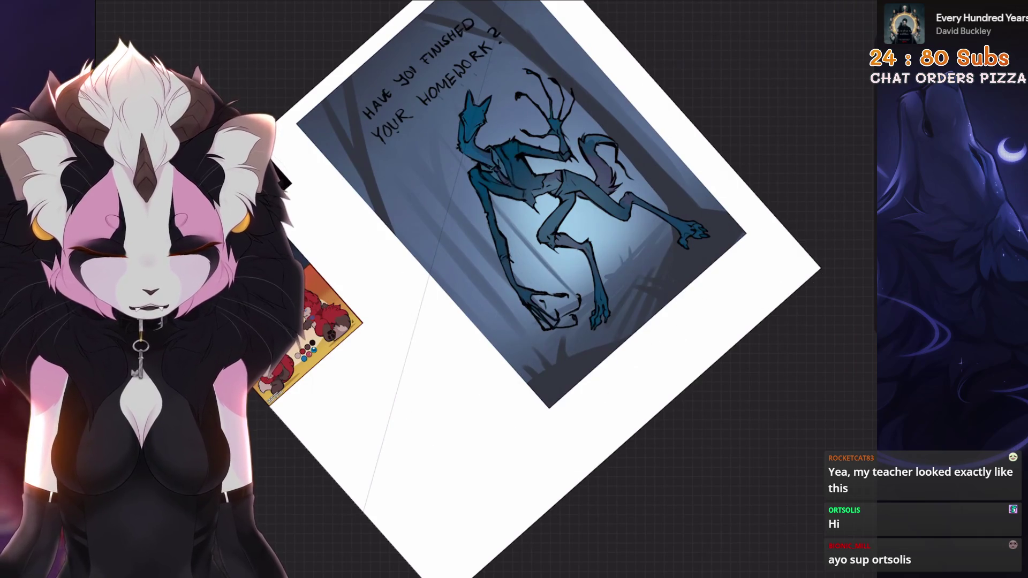
left_click(842, 27)
left_click(562, 201)
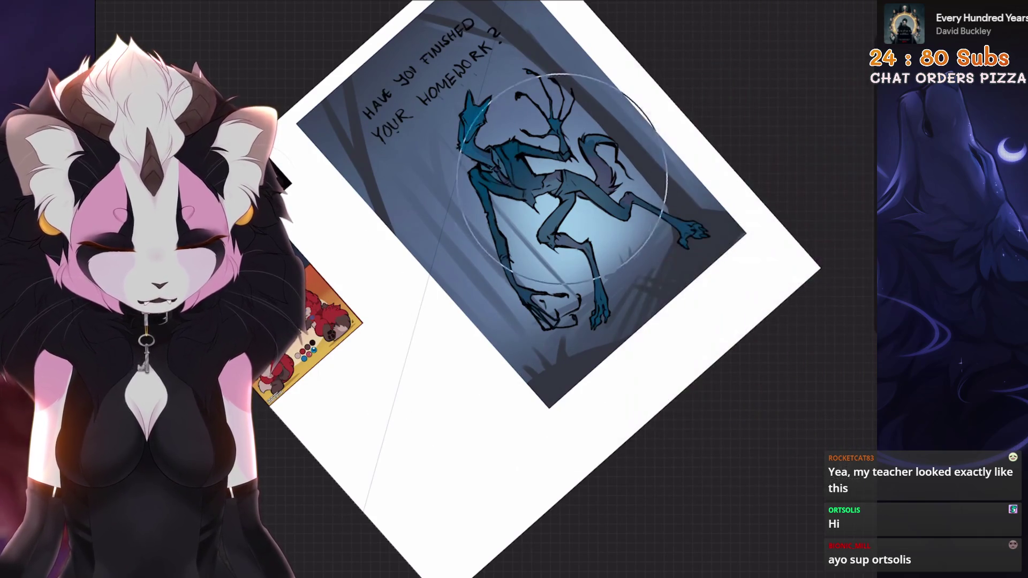
left_click(842, 28)
left_click_drag(776, 260, 786, 259)
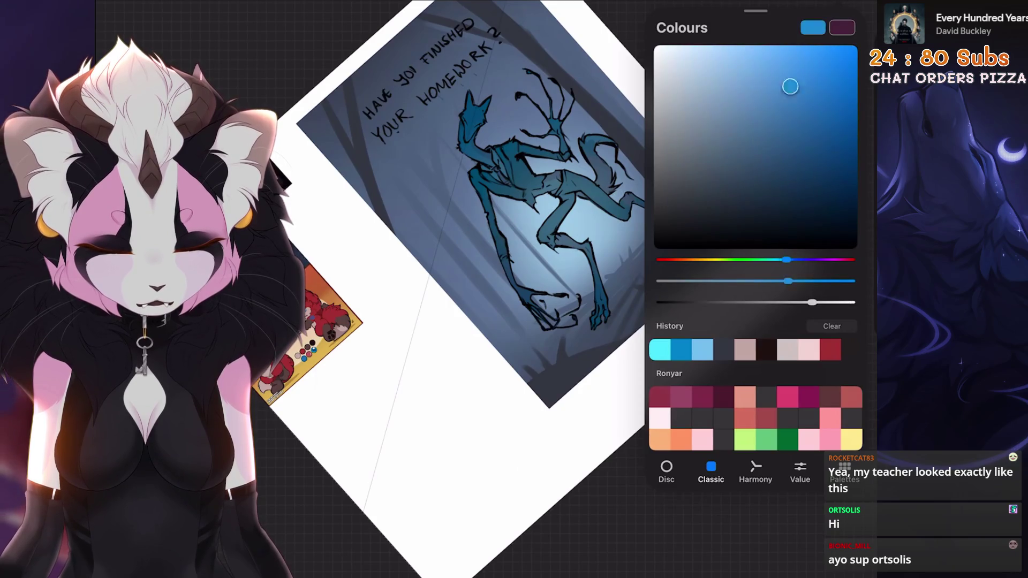
left_click(562, 321)
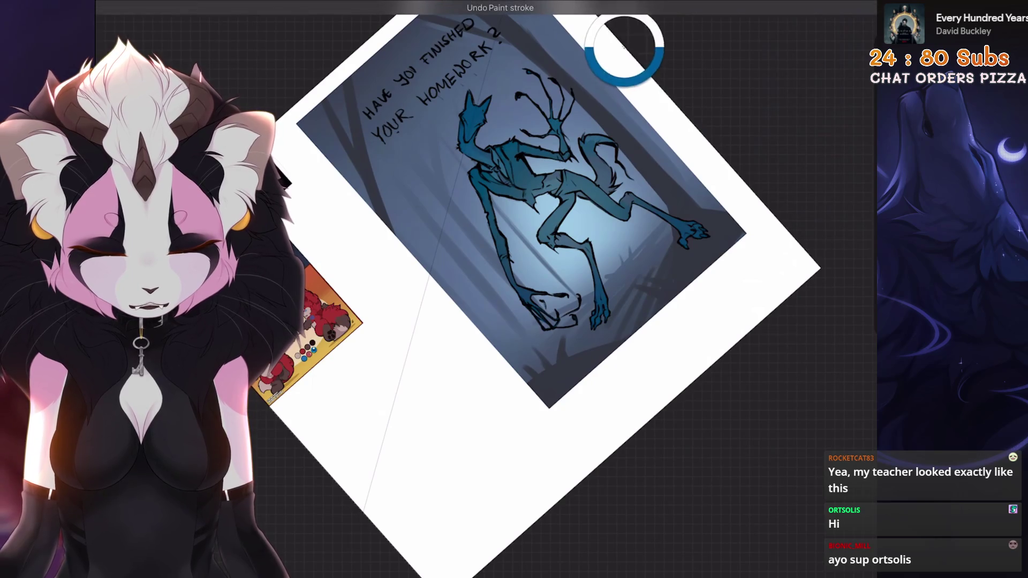
left_click(842, 28)
left_click(679, 321)
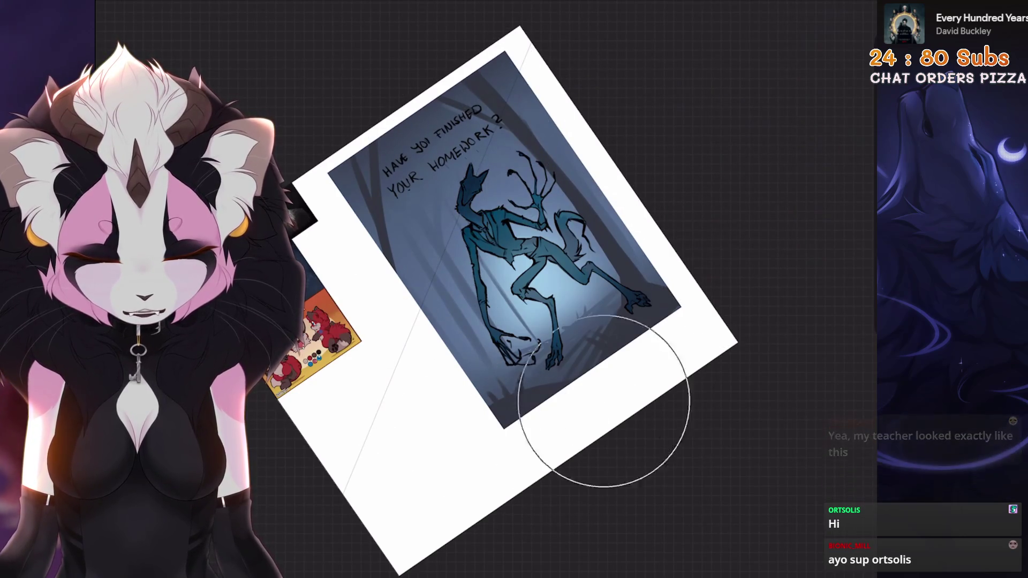
Apply a Gaussian Blur to the blue glow layer, Layer 15
key("l")
left_click(753, 302)
left_click(482, 282)
left_click(129, 29)
left_click(200, 88)
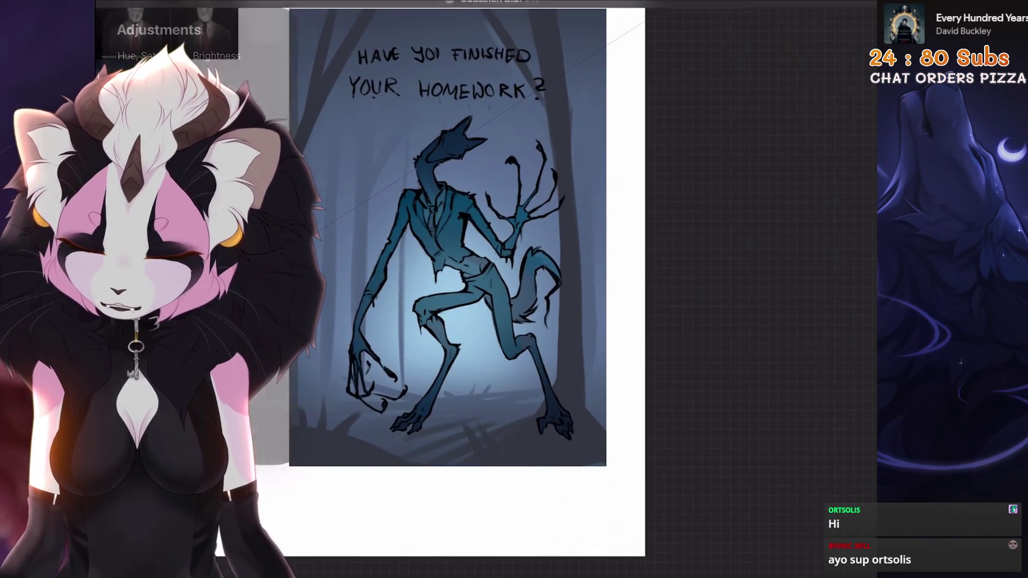
left_click(820, 10)
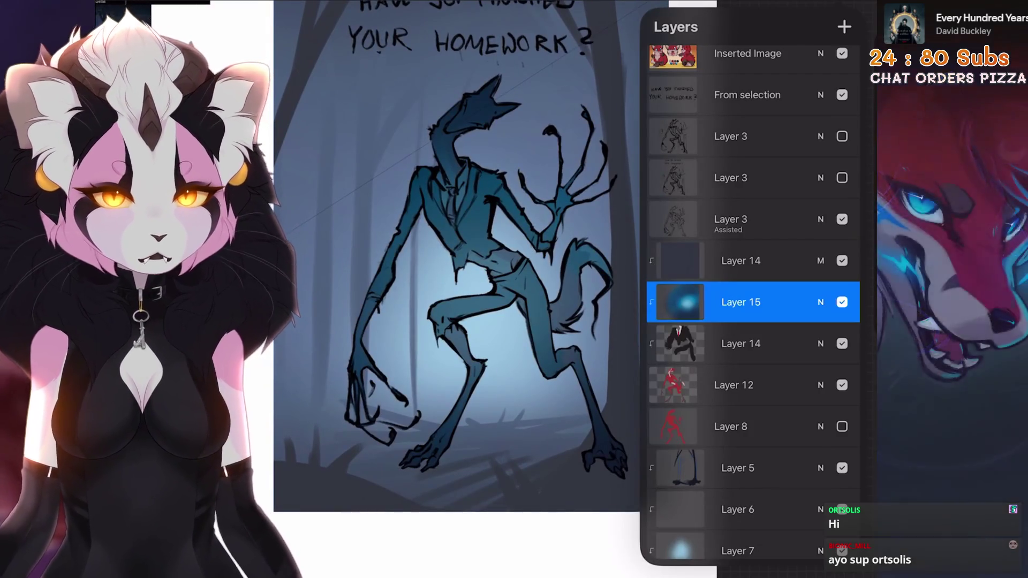
Set Layer 15 to Soft Light blending at low opacity after trying Colour Dodge
left_click_drag(748, 344, 747, 354)
left_click(821, 298)
left_click(821, 277)
left_click(723, 483)
scroll(752, 447, "down", 4)
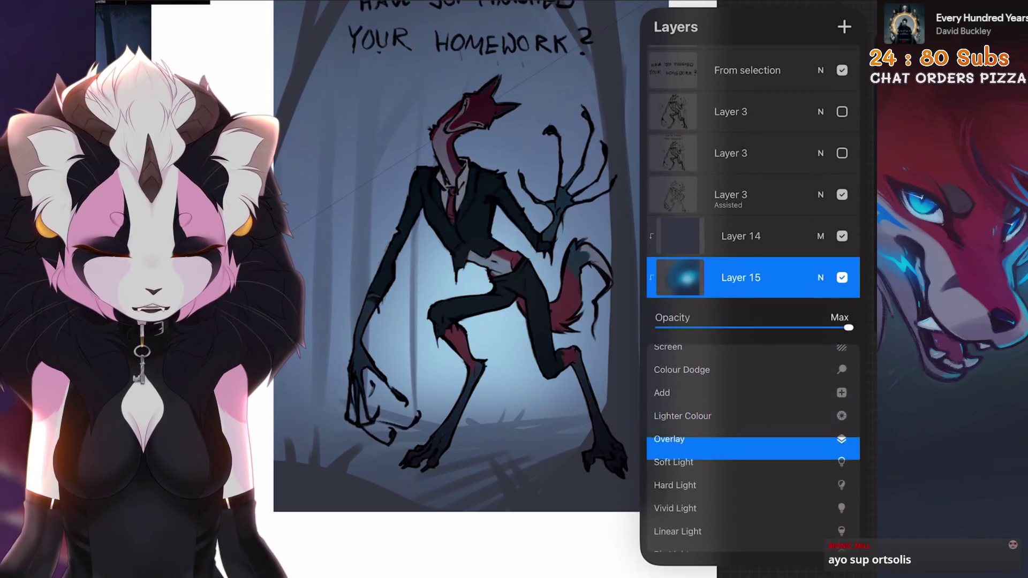
left_click(821, 277)
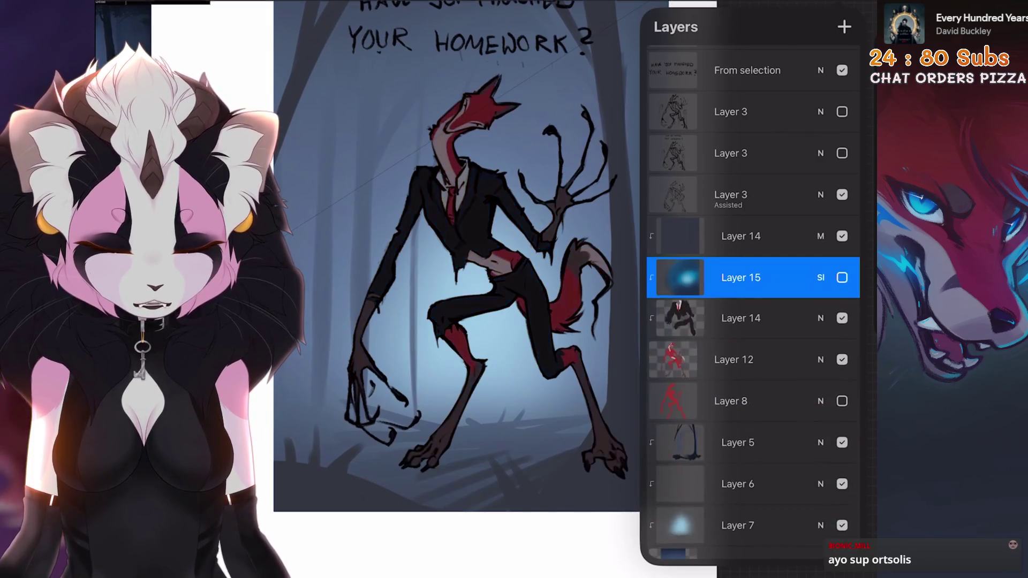
left_click(821, 277)
left_click_drag(849, 327, 666, 327)
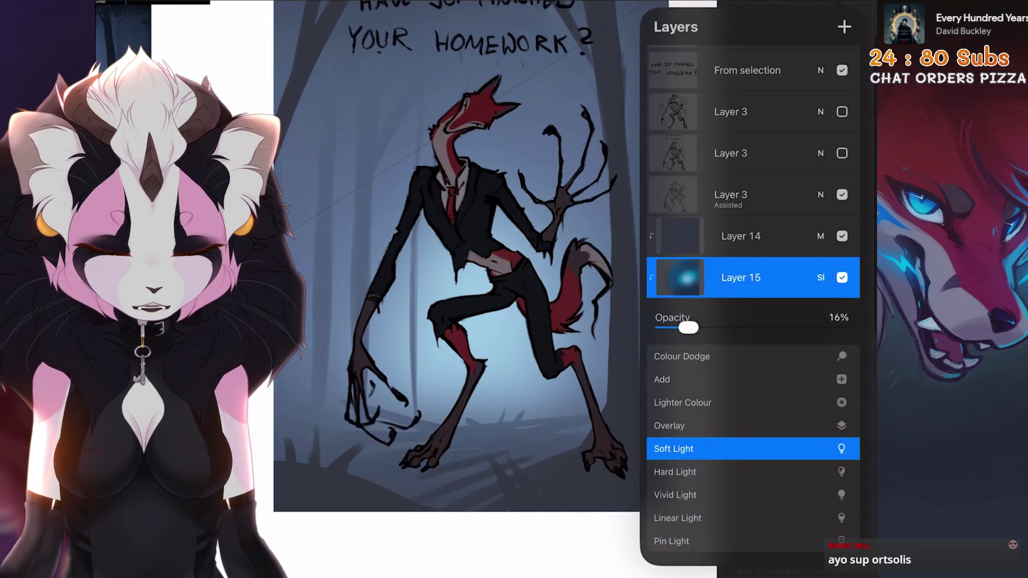
left_click(821, 278)
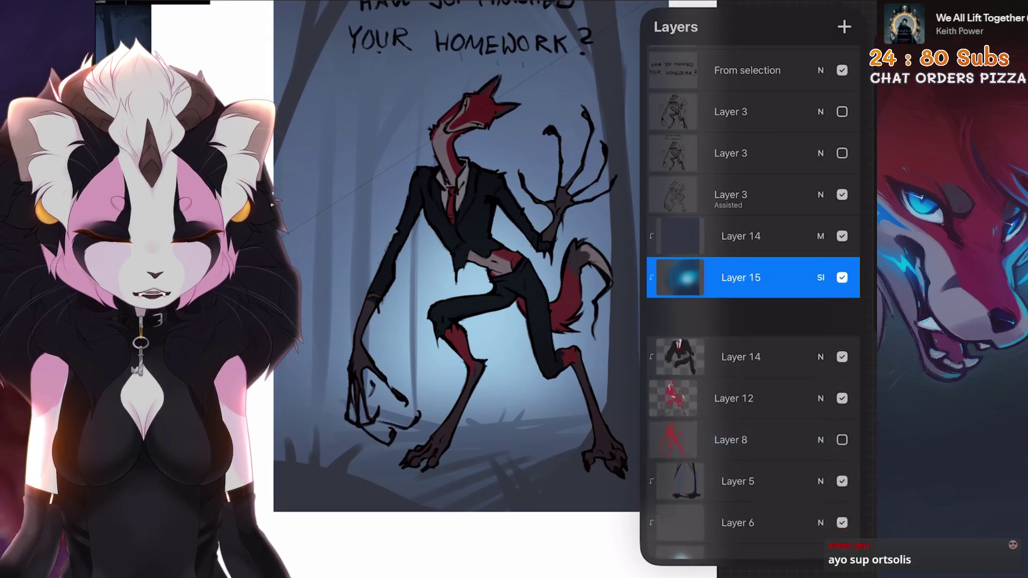
Raise Layer 14's Multiply opacity to about half and pick a colour for shading
left_click(821, 236)
left_click_drag(670, 287, 795, 286)
left_click(821, 236)
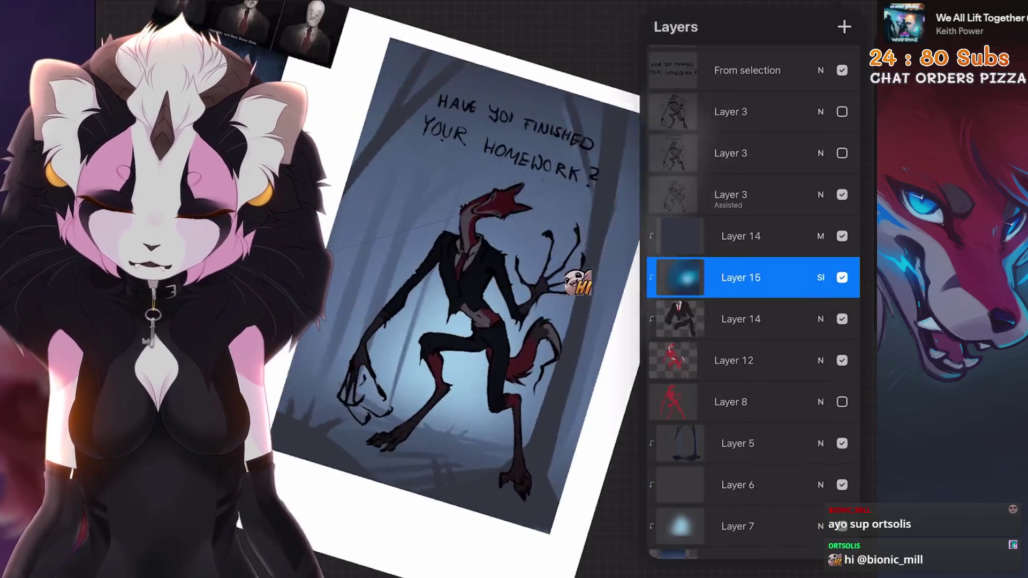
left_click(754, 319)
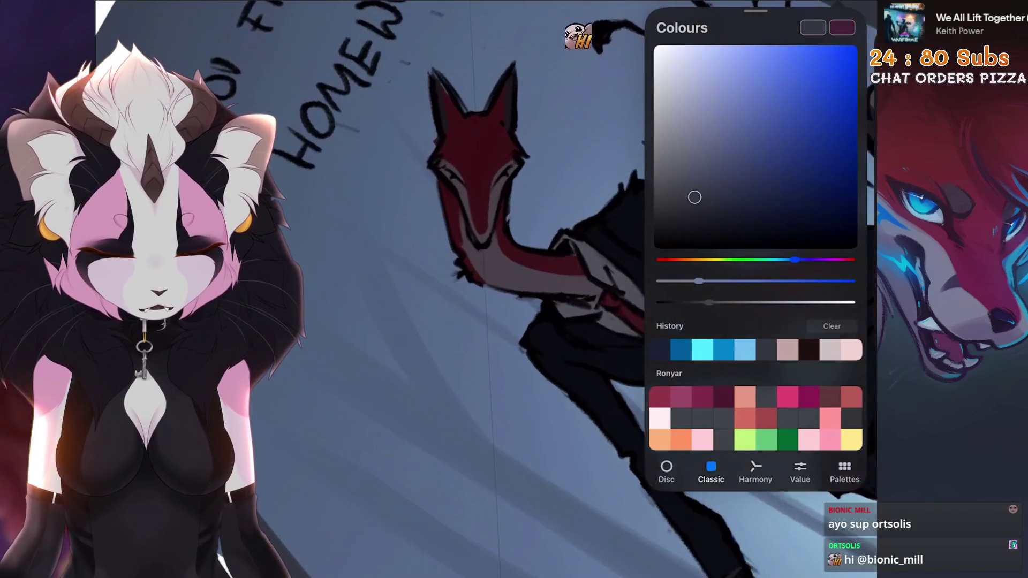
left_click(483, 241)
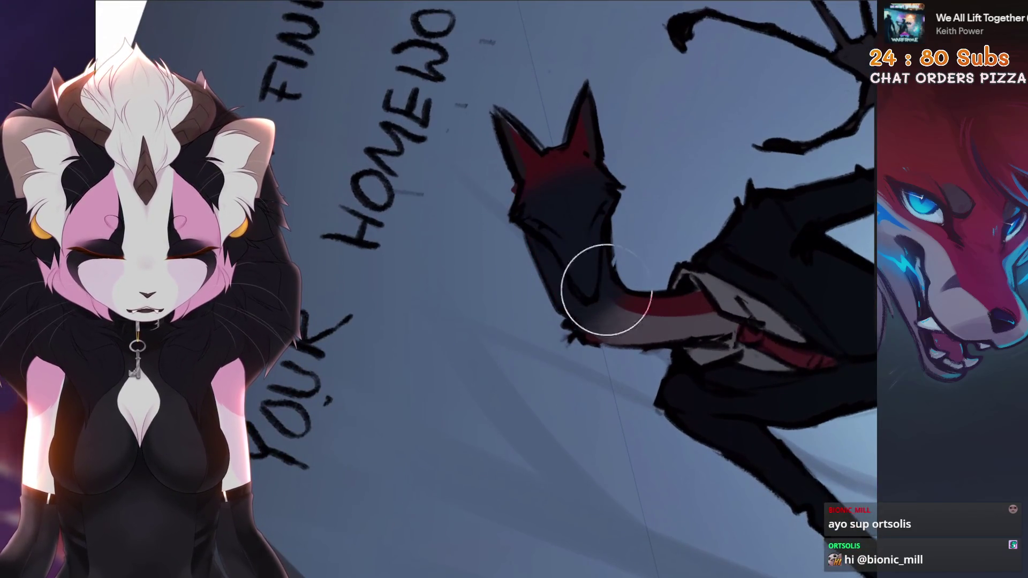
scroll(548, 143, "down", 5)
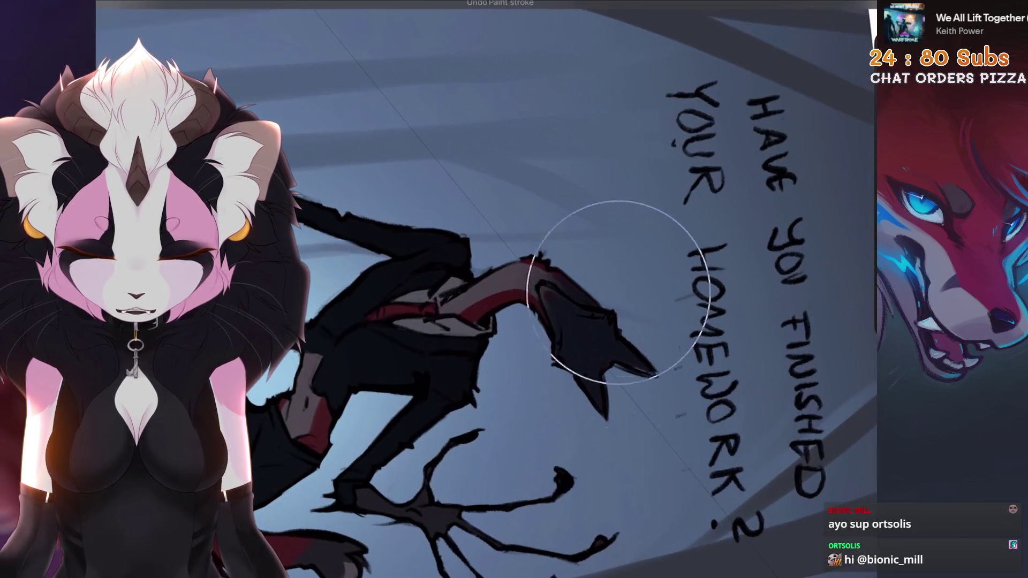
scroll(596, 394, "down", 4)
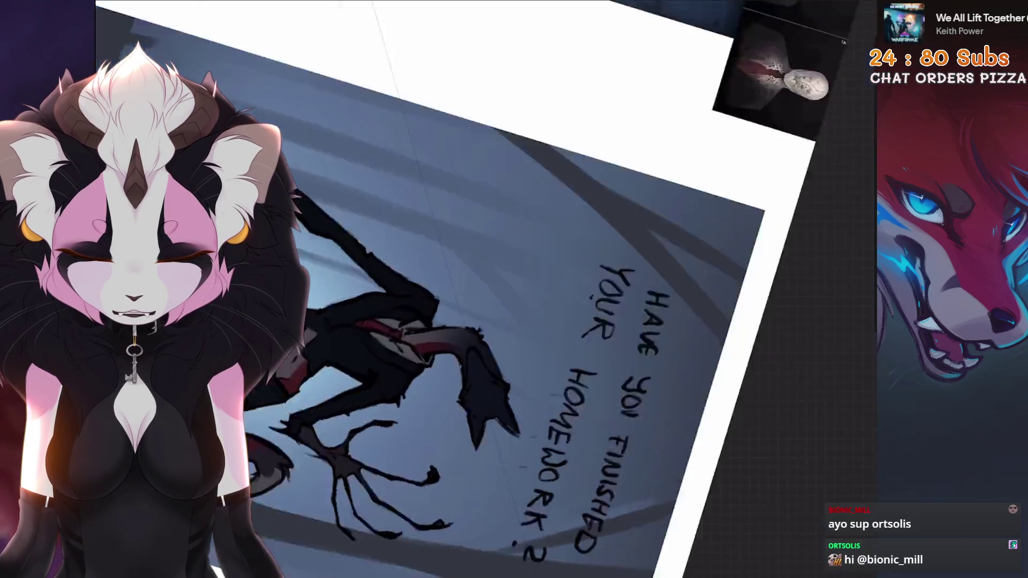
scroll(514, 289, "up", 4)
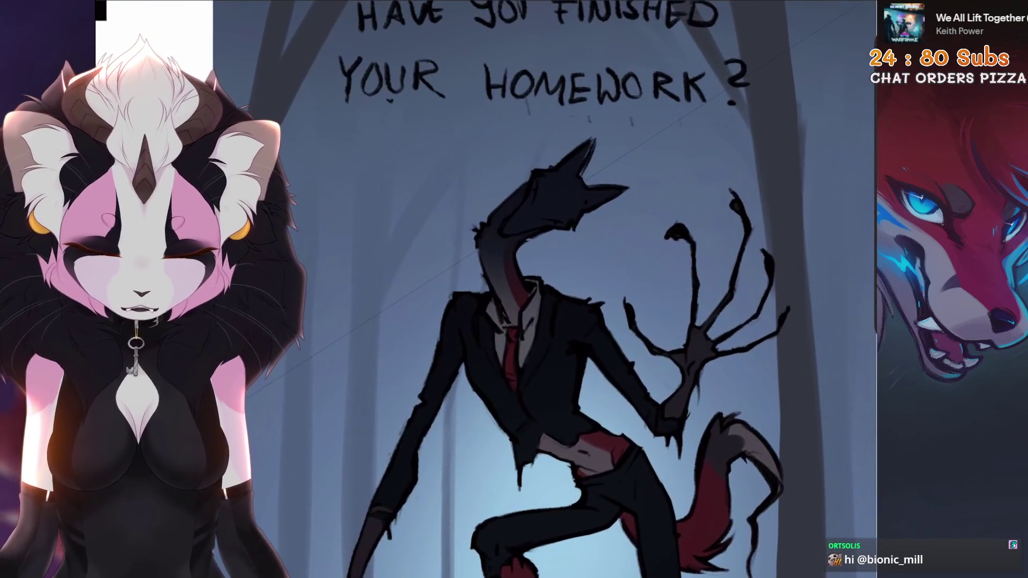
scroll(514, 289, "down", 4)
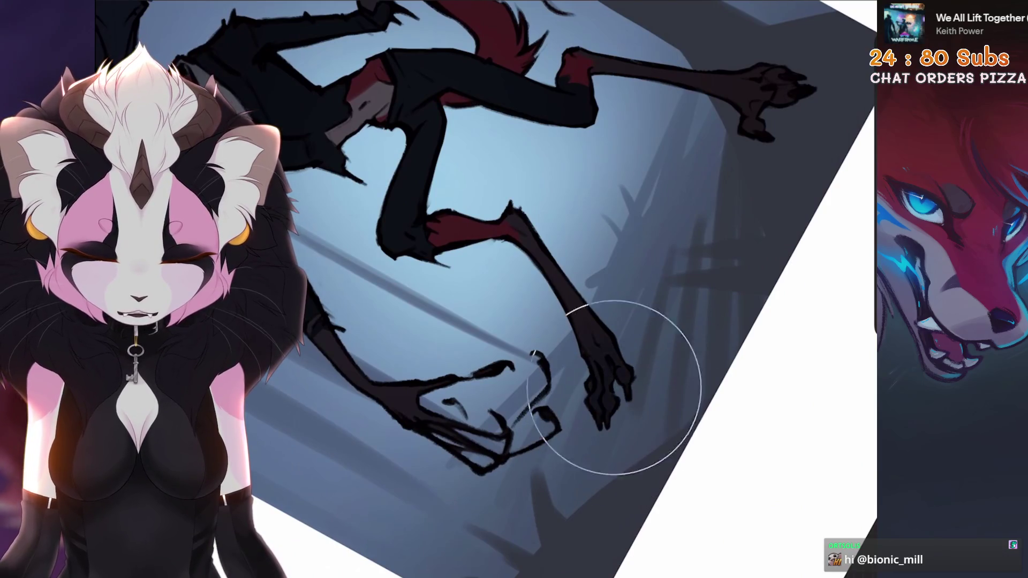
scroll(619, 390, "down", 4)
Fit the artwork upright and bring up the new Layer 16's blending settings
key("Escape")
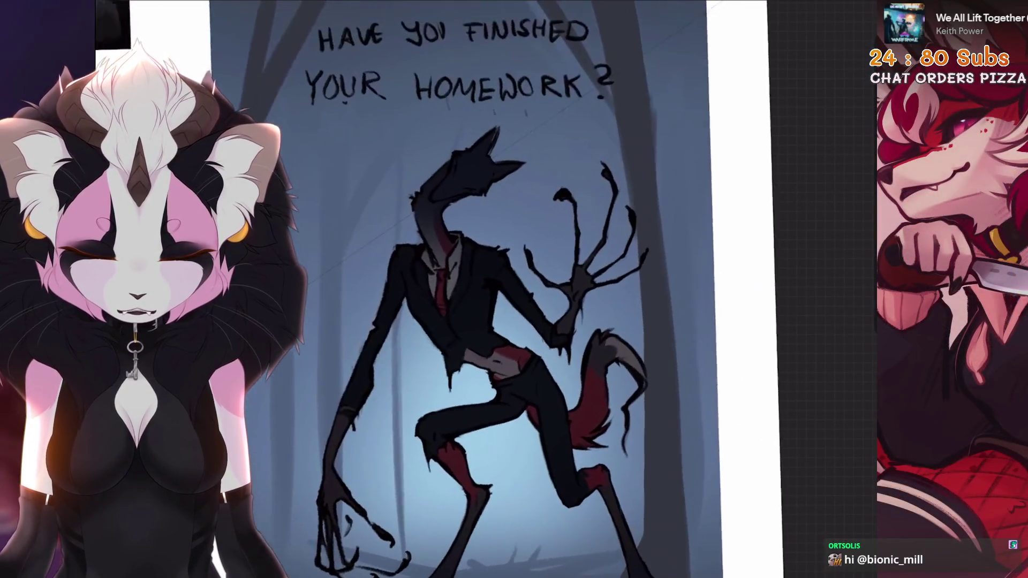
scroll(607, 245, "up", 6)
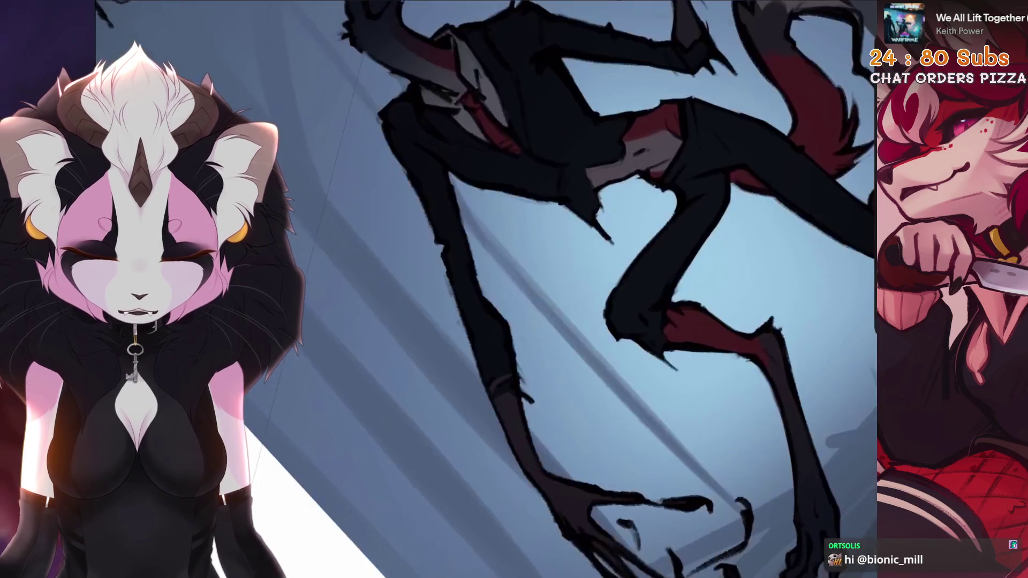
scroll(652, 422, "down", 6)
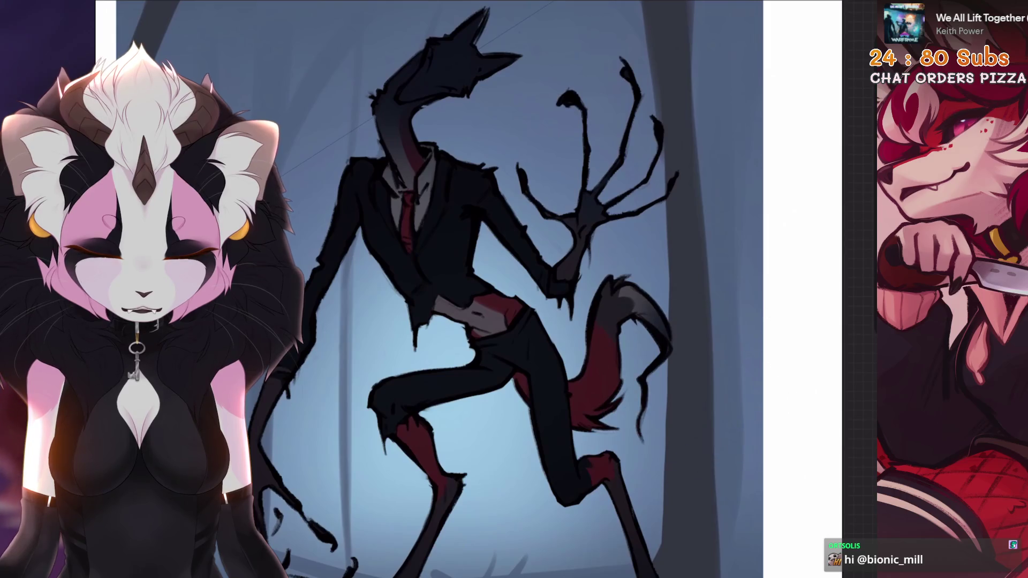
scroll(514, 289, "down", 6)
scroll(610, 241, "up", 4)
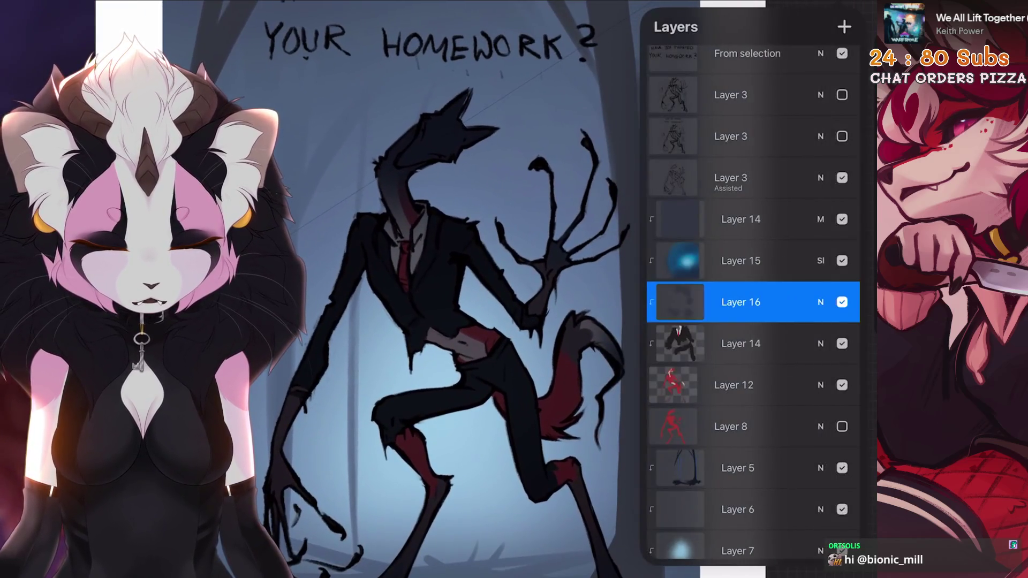
left_click(748, 276)
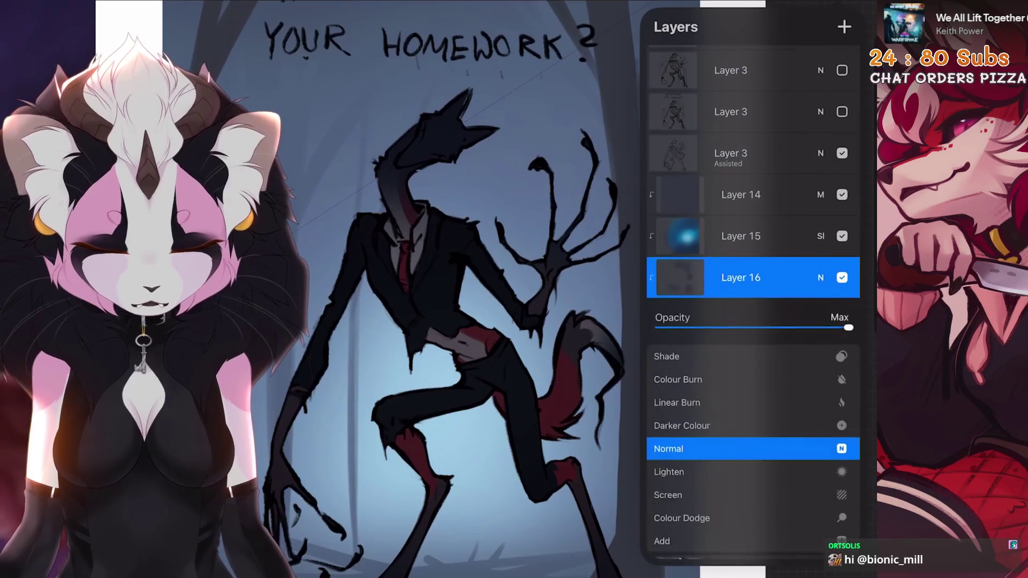
scroll(752, 449, "up", 4)
Set Layer 16 to Multiply at 83% opacity and select Layer 14
left_click_drag(848, 327, 703, 328)
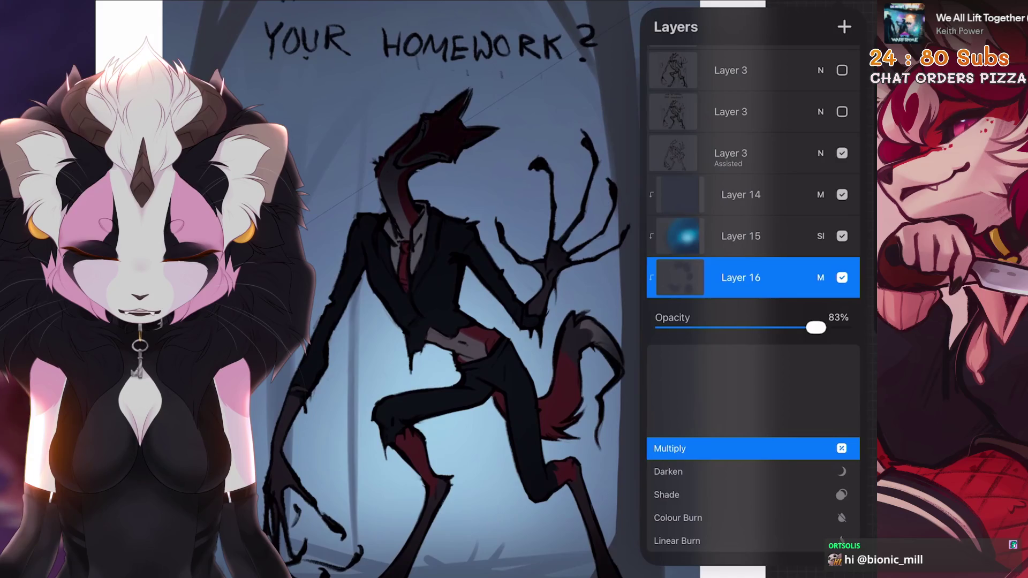
left_click(753, 277)
scroll(442, 281, "up", 4)
left_click(753, 195)
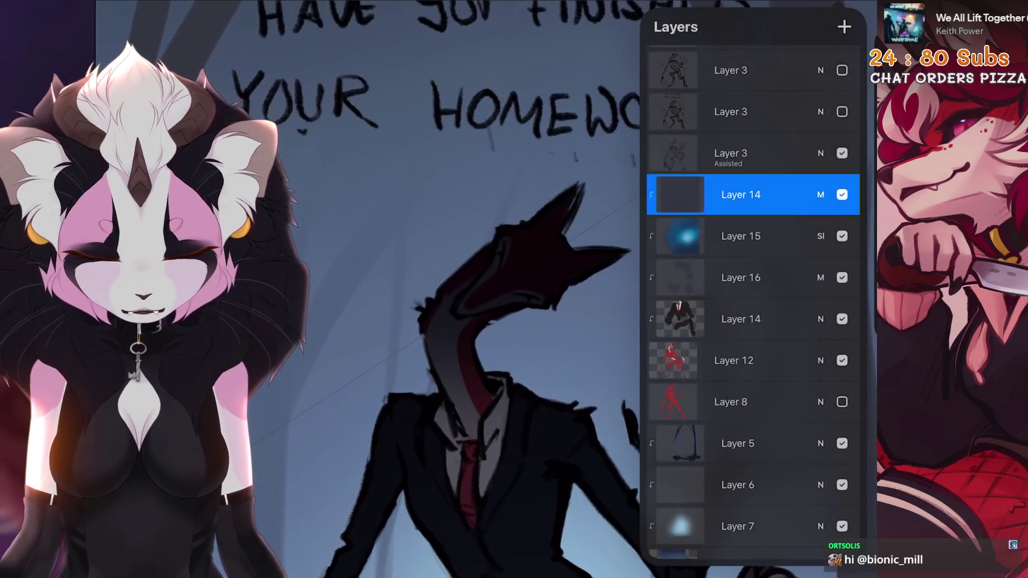
scroll(442, 281, "up", 3)
left_click(752, 153)
Check the colour and choose the Künstlertusche brush from Inking
left_click(842, 27)
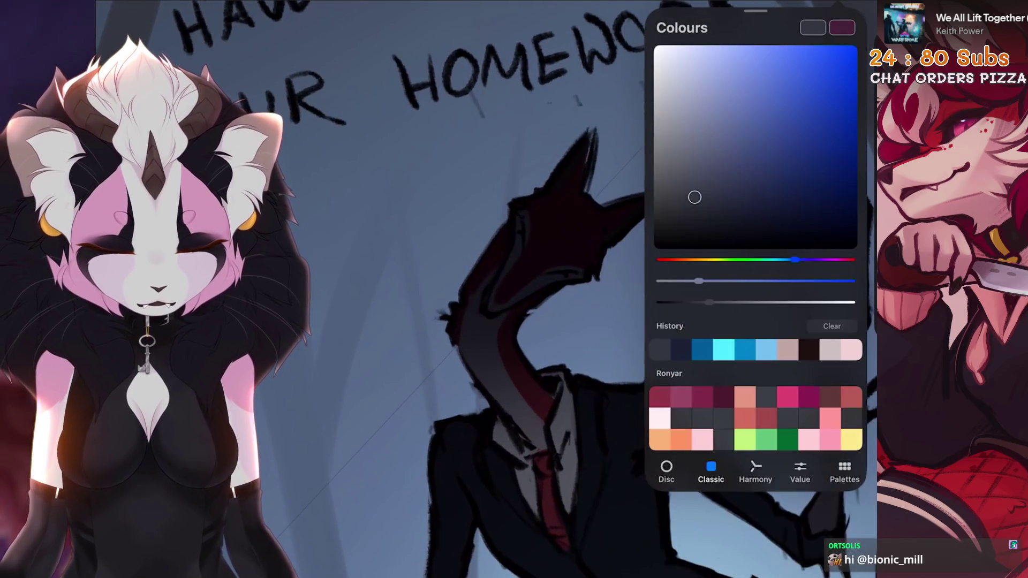
scroll(441, 281, "down", 5)
left_click(842, 27)
scroll(442, 282, "down", 3)
scroll(442, 298, "up", 4)
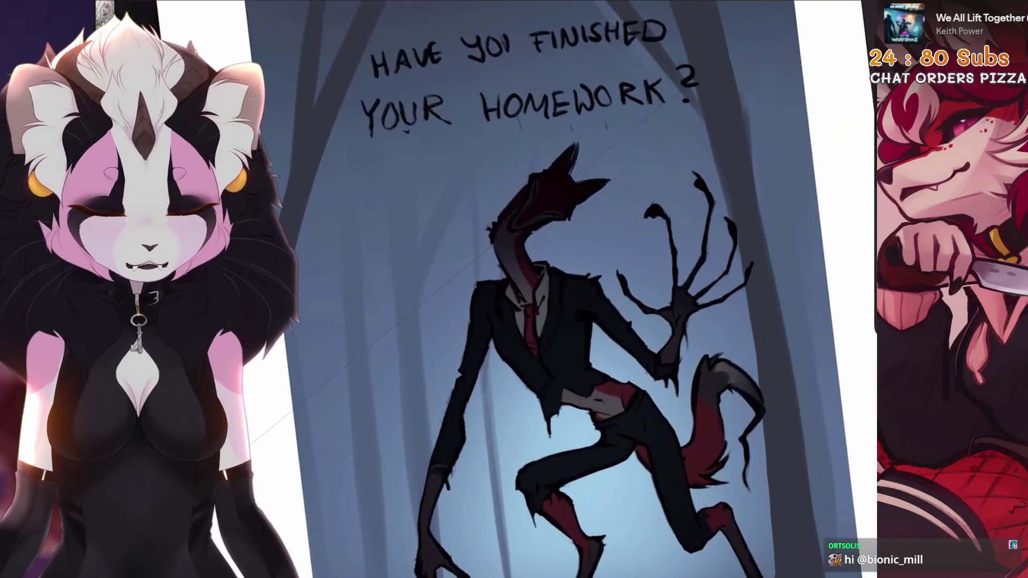
scroll(514, 241, "up", 6)
left_click(771, 24)
left_click(643, 119)
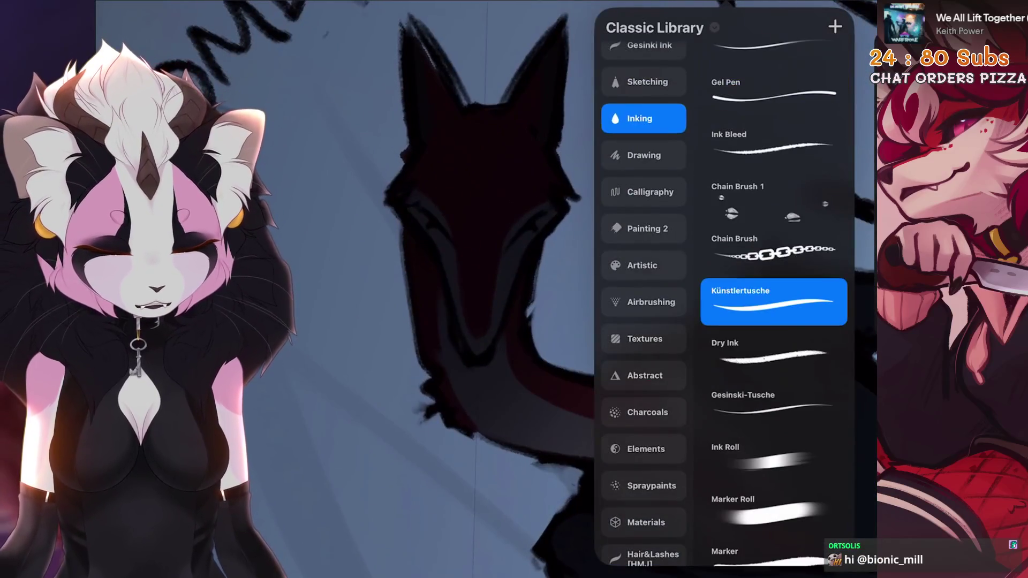
scroll(442, 282, "up", 4)
Switch to the Sketching 6B Pencil and paint a bright blue marking over the creature's eye
left_click(646, 81)
left_click(771, 302)
left_click(482, 241)
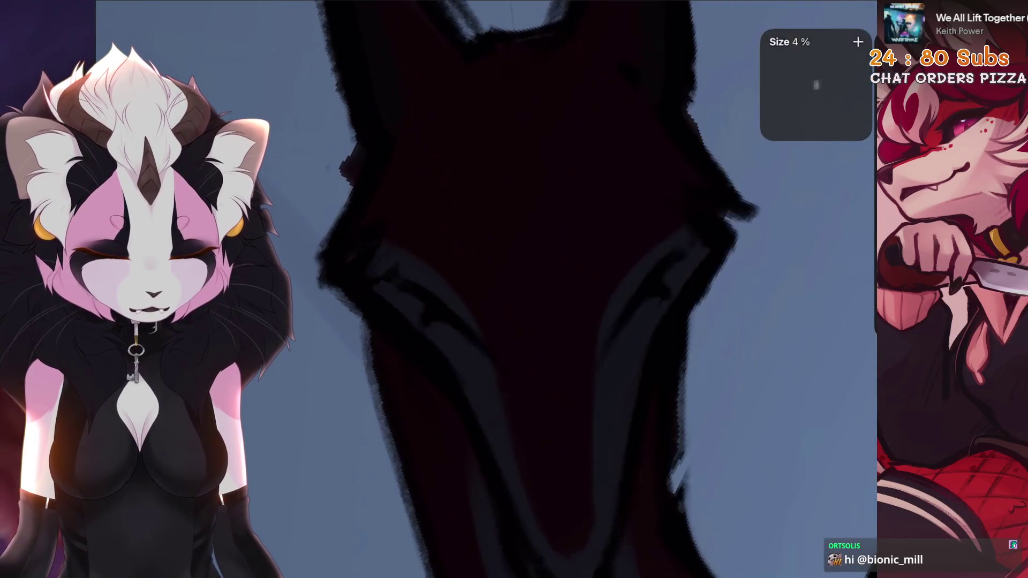
key("ctrl+z")
key("ctrl+z")
left_click_drag(619, 274, 575, 338)
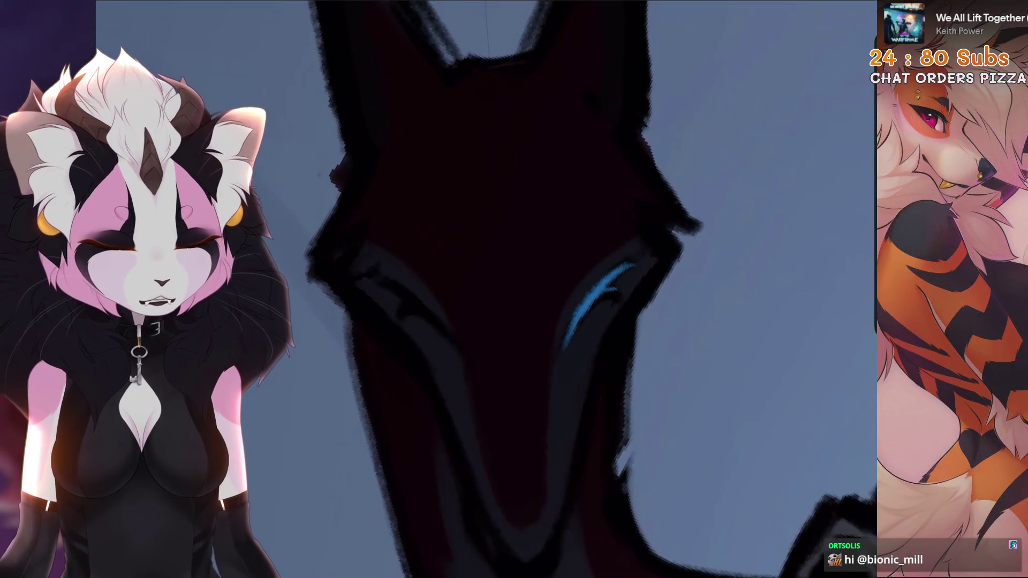
Check Layer 17 in Layers, then inspect the face from rotated and zoomed views
left_click(811, 16)
left_click(754, 231)
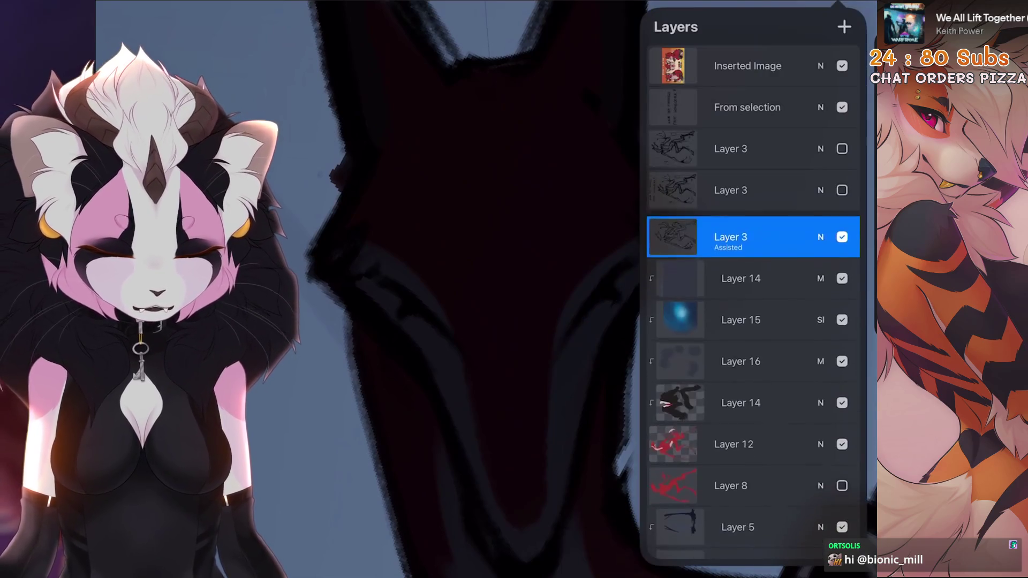
left_click(753, 232)
left_click(483, 402)
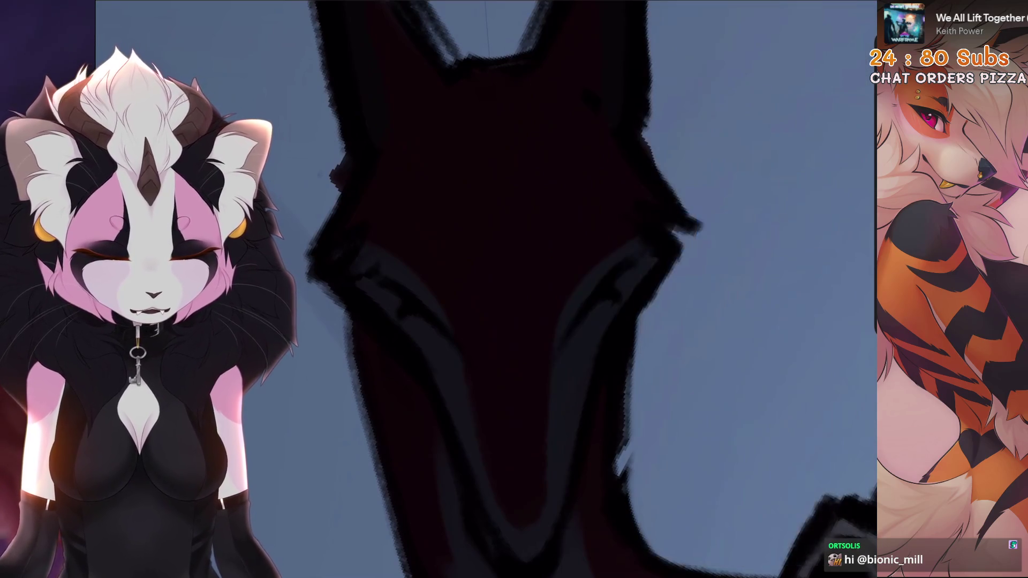
left_click_drag(563, 322, 673, 231)
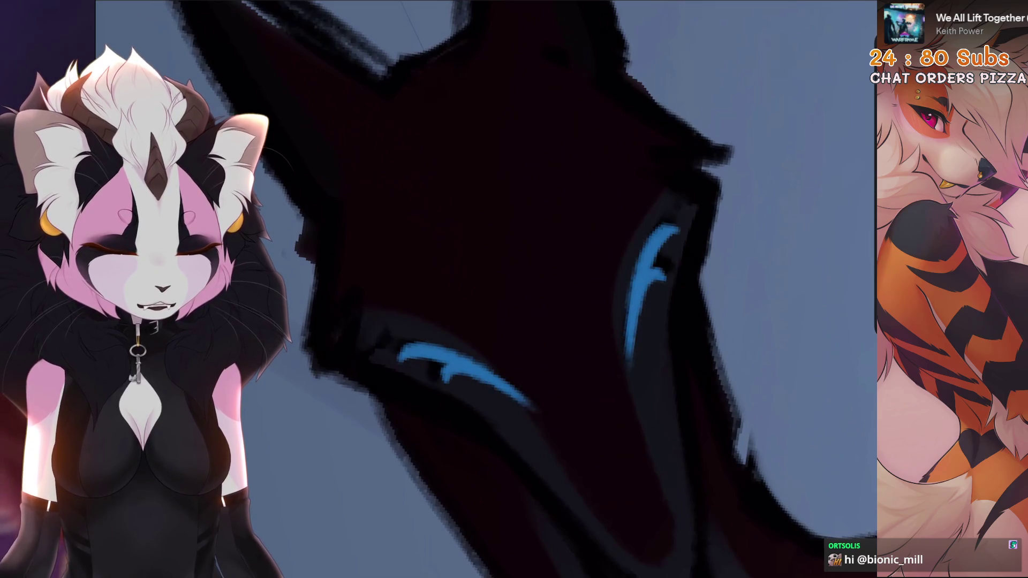
scroll(643, 290, "down", 3)
scroll(643, 289, "up", 3)
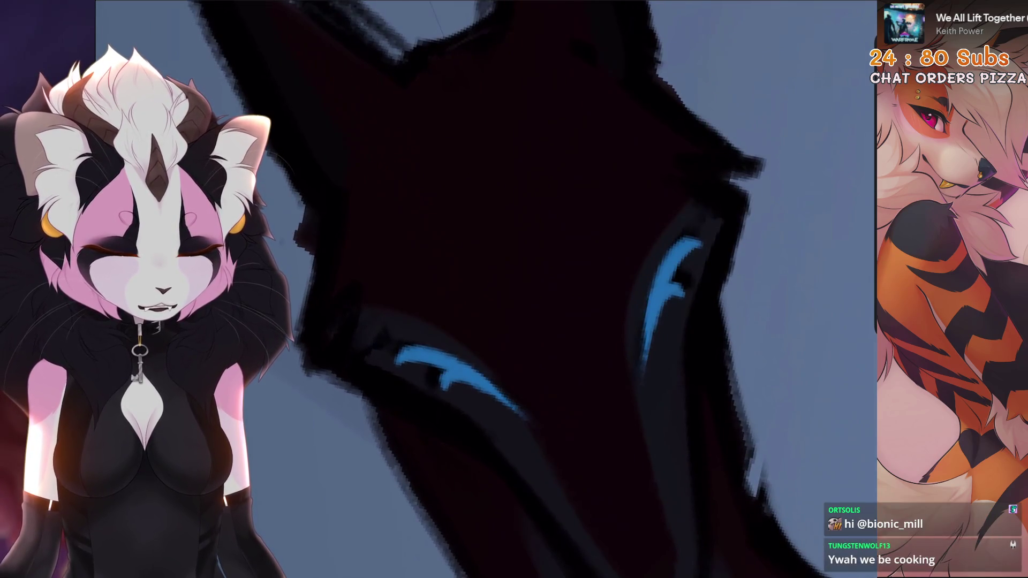
left_click_drag(642, 289, 562, 266)
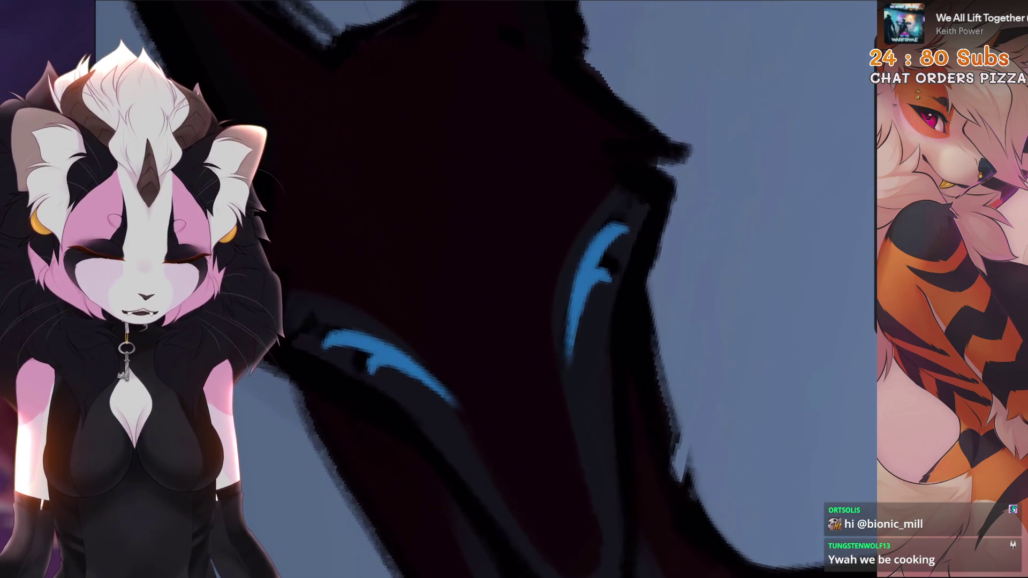
left_click_drag(642, 289, 482, 241)
scroll(562, 289, "down", 5)
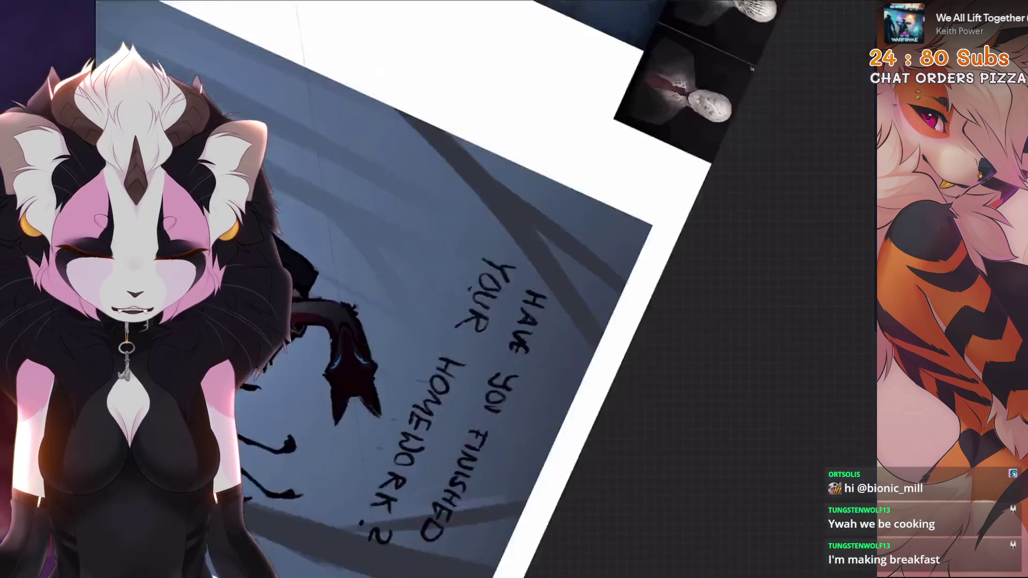
left_click_drag(482, 290, 563, 241)
left_click(804, 16)
scroll(482, 289, "up", 4)
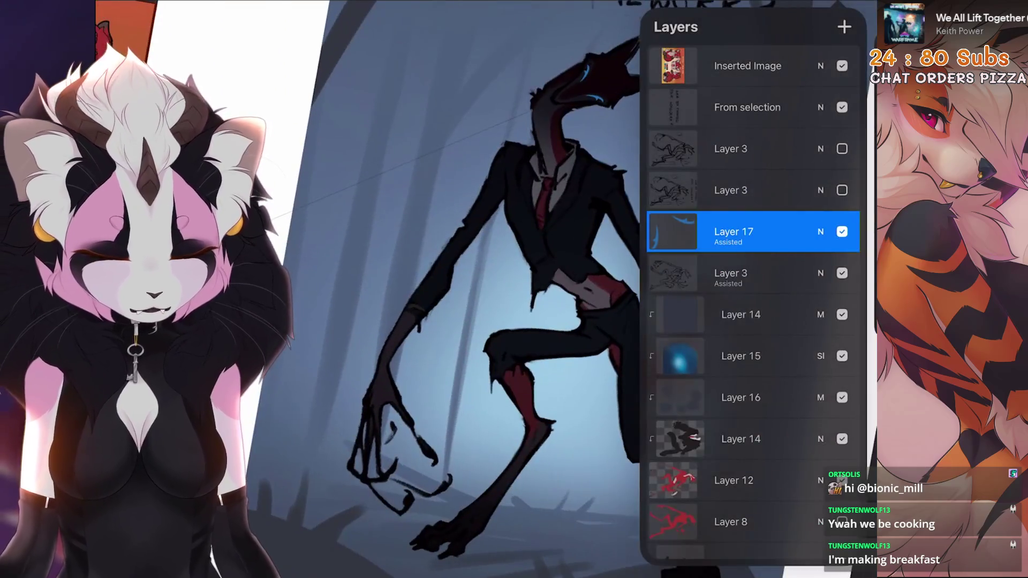
Select Layer 16 and apply a Clouds noise adjustment, raising the grain
left_click(821, 278)
left_click(820, 277)
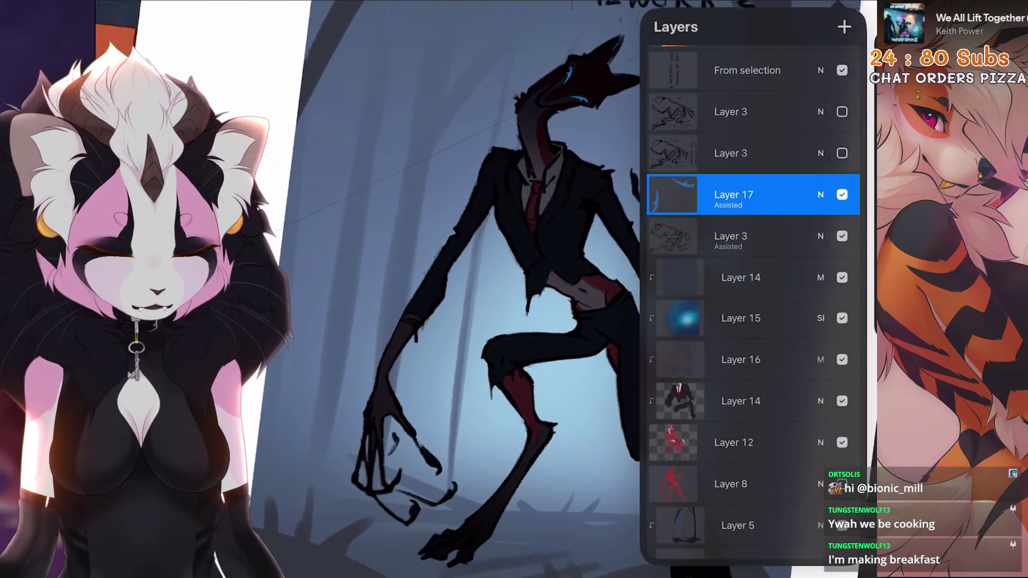
left_click(739, 360)
left_click(739, 402)
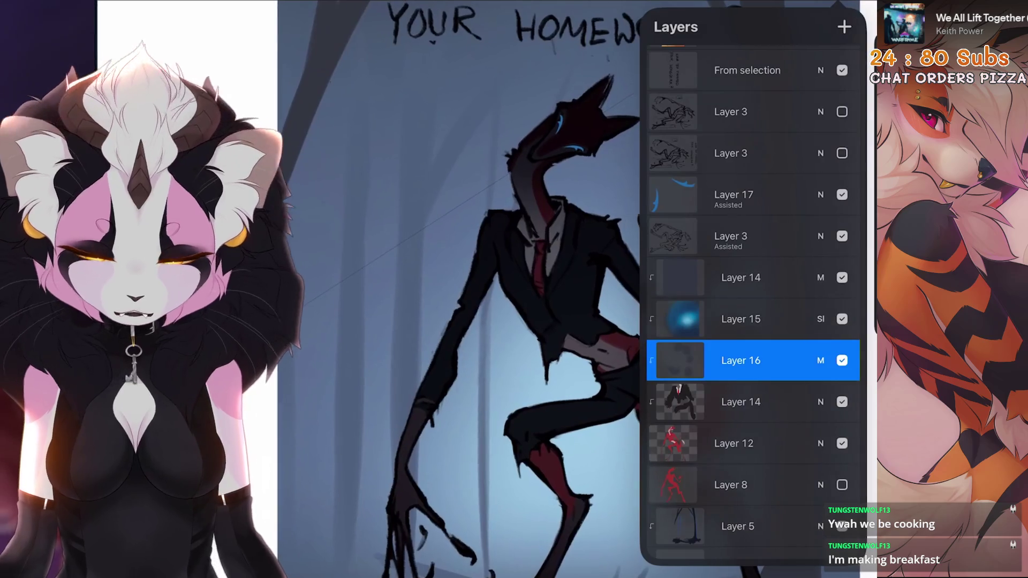
left_click(136, 16)
scroll(514, 290, "up", 3)
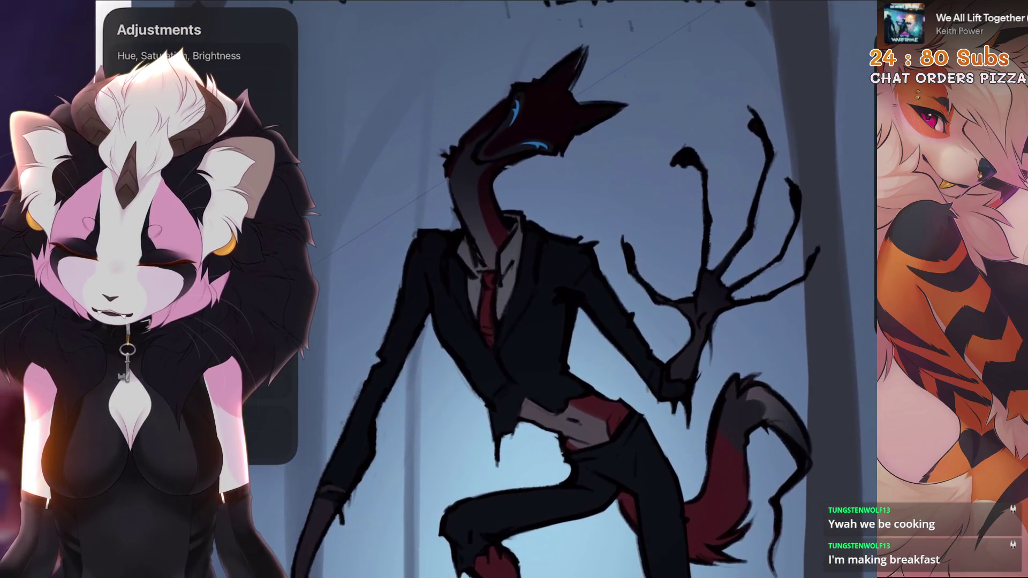
left_click(179, 56)
scroll(563, 242, "up", 3)
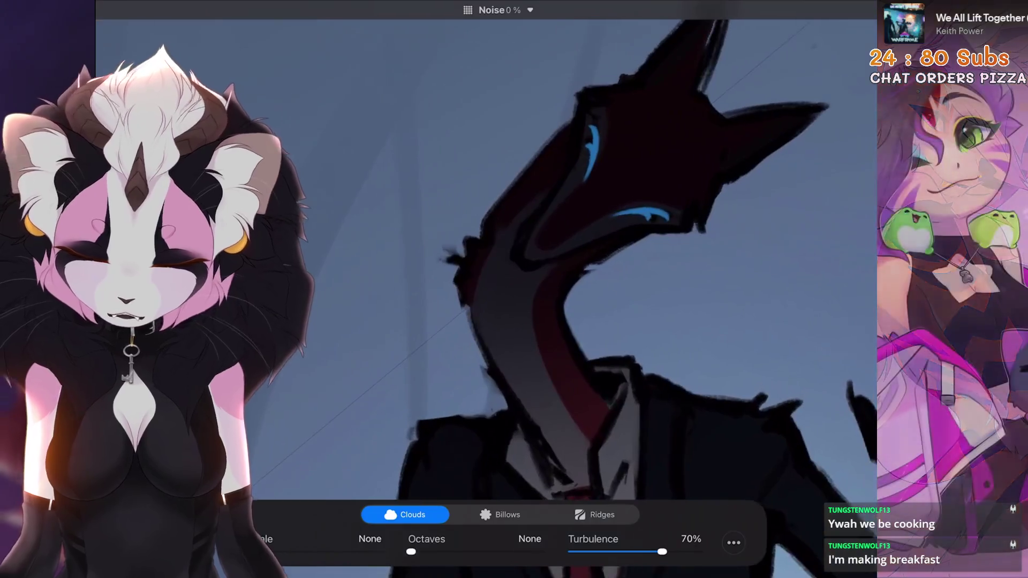
left_click_drag(402, 241, 563, 242)
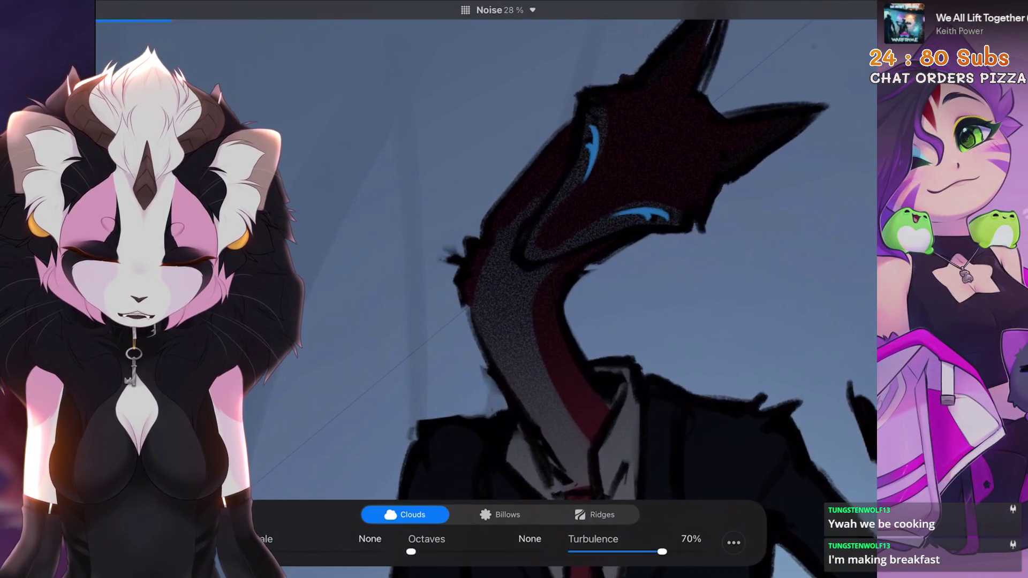
Commit the noise and confirm Layer 16's Multiply blend at 97% opacity
left_click(843, 16)
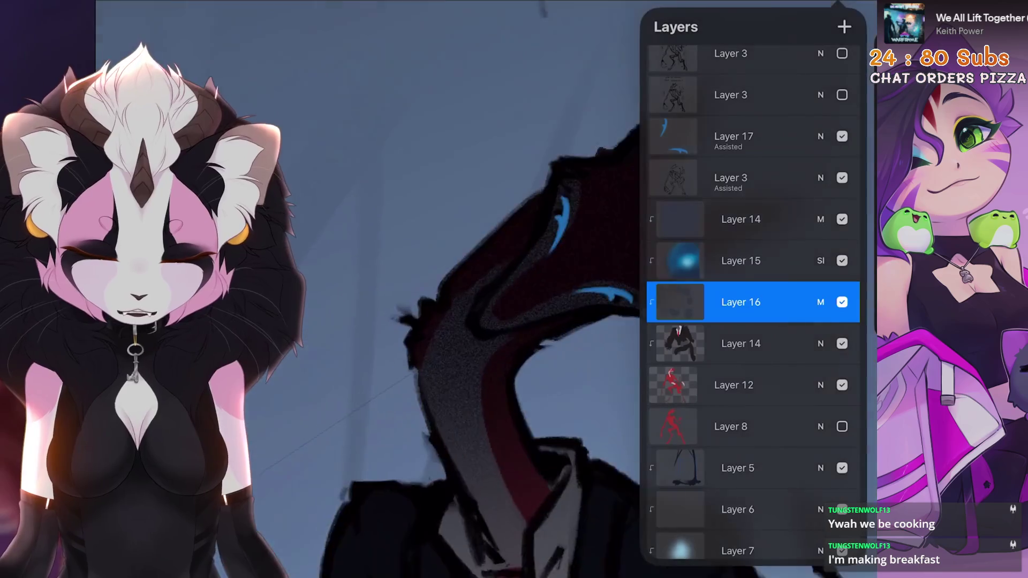
left_click(821, 277)
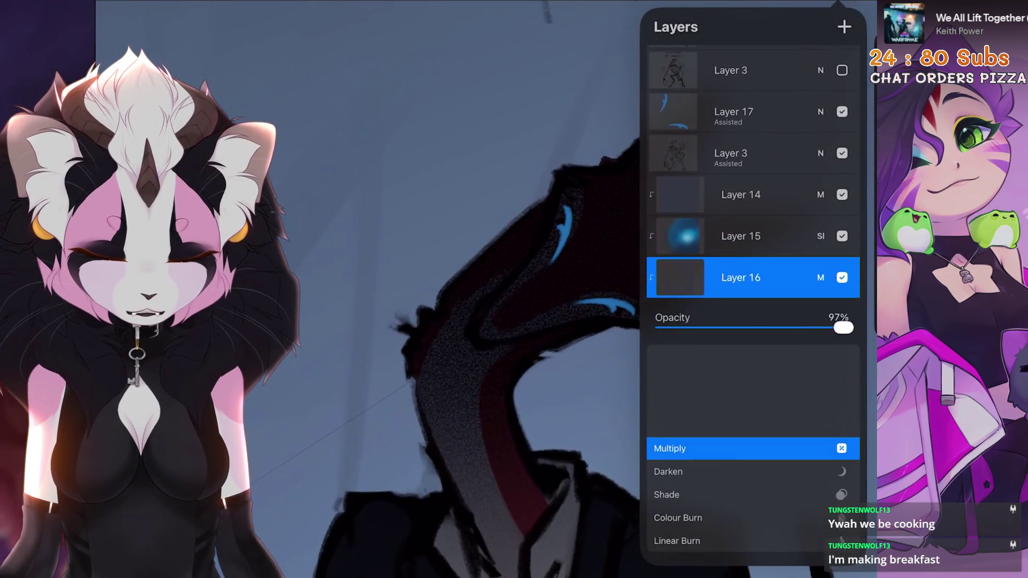
left_click(522, 322)
scroll(522, 322, "down", 5)
scroll(522, 281, "up", 4)
scroll(713, 235, "up", 4)
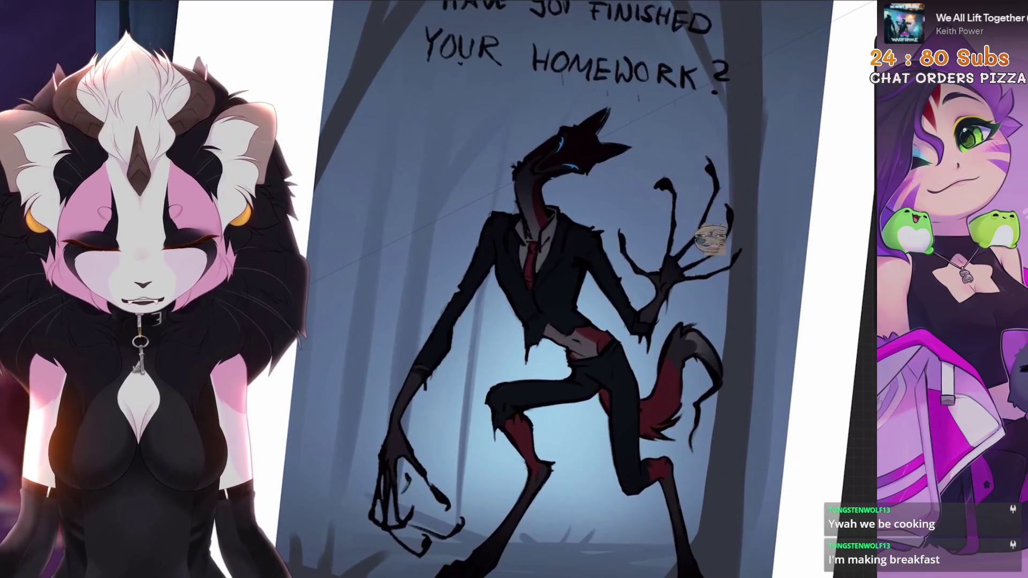
scroll(683, 249, "down", 2)
Select Layer 14 and reveal its Multiply blend and 74% opacity slider
left_click(843, 16)
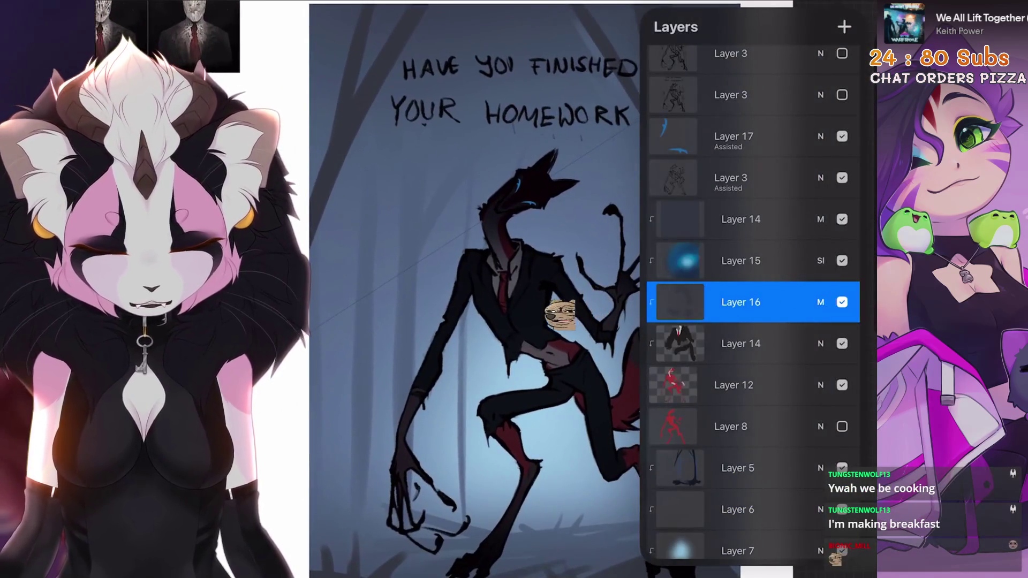
left_click(522, 321)
scroll(522, 321, "down", 4)
scroll(562, 281, "up", 2)
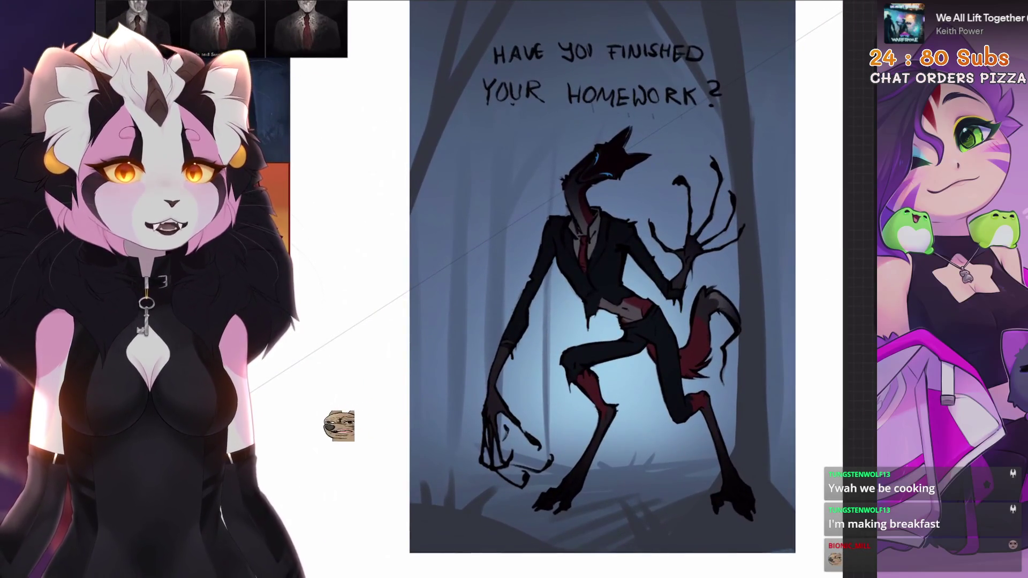
scroll(523, 322, "down", 3)
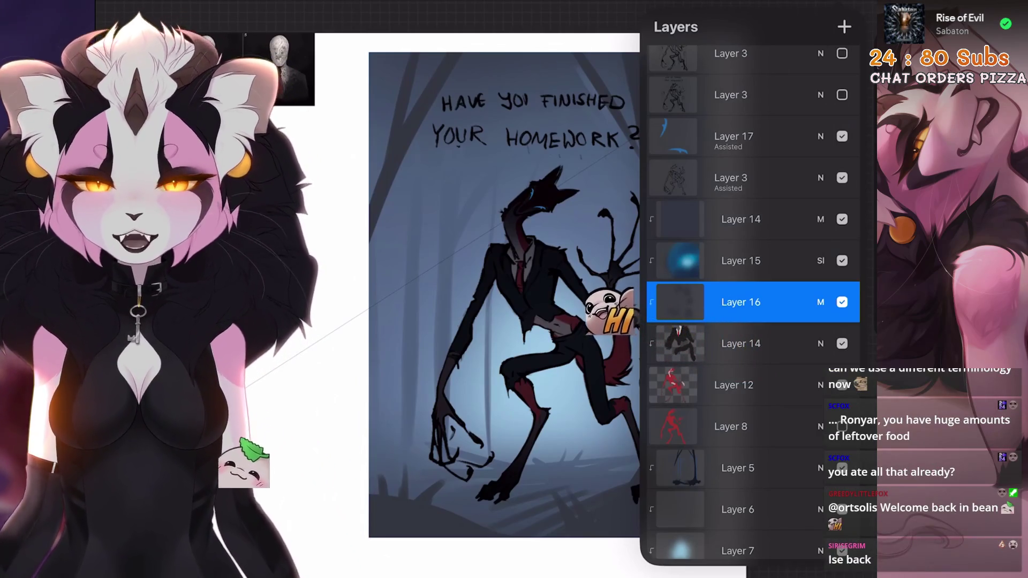
left_click(754, 219)
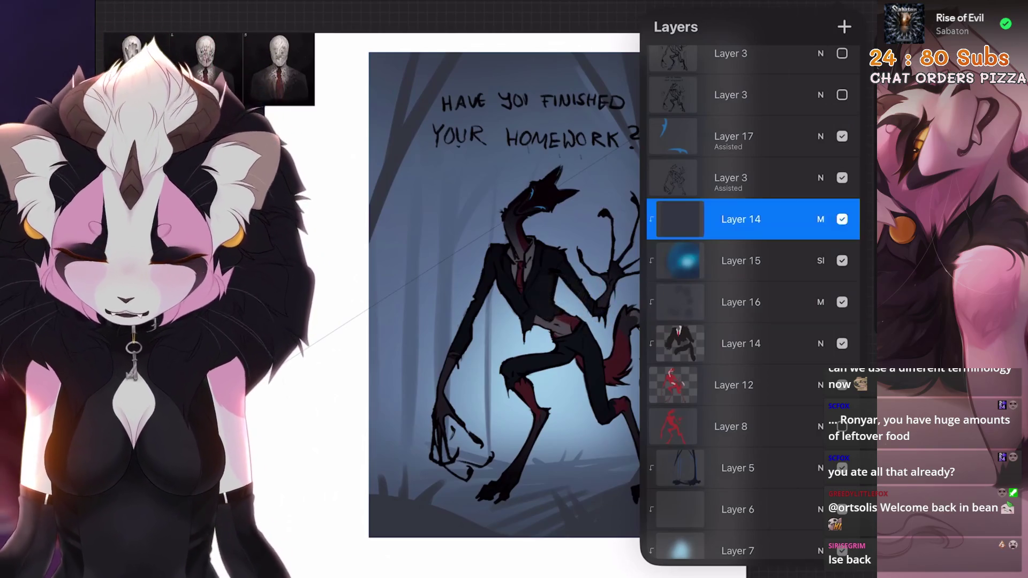
left_click(820, 220)
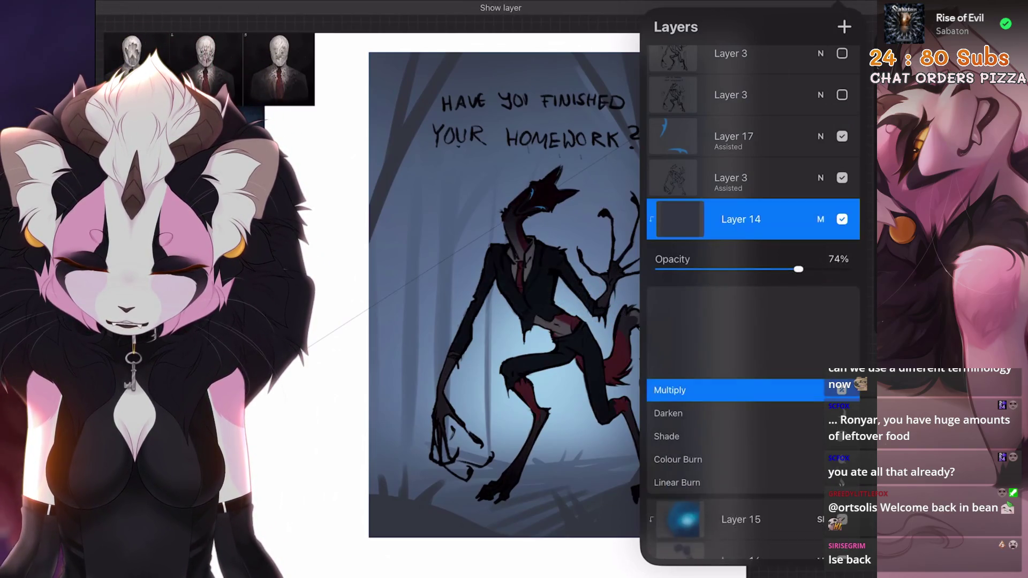
Lower Layer 14's opacity to about 49%, then select the hidden sketch Layer 3
left_click_drag(795, 270, 751, 269)
left_click(821, 220)
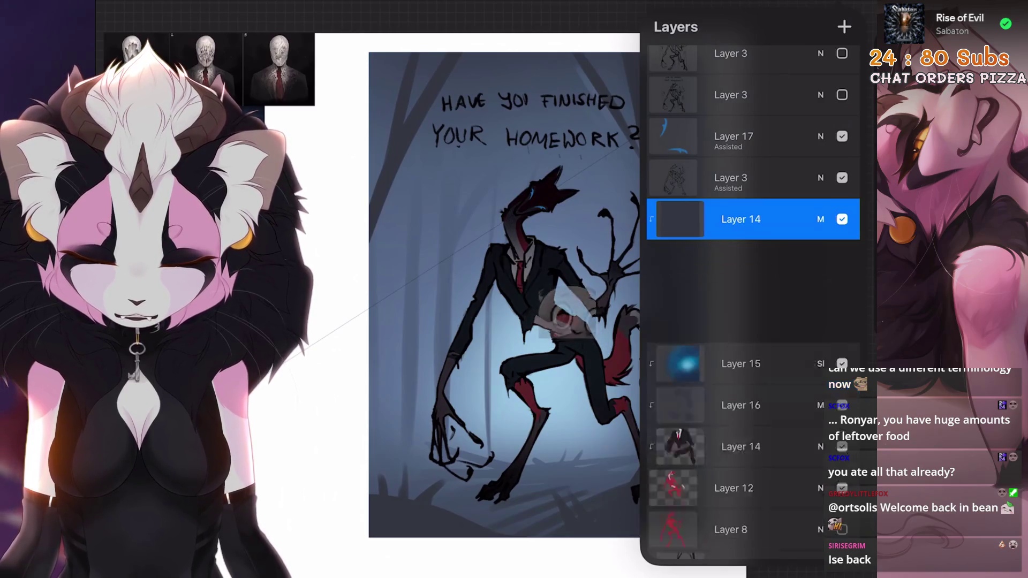
left_click(483, 321)
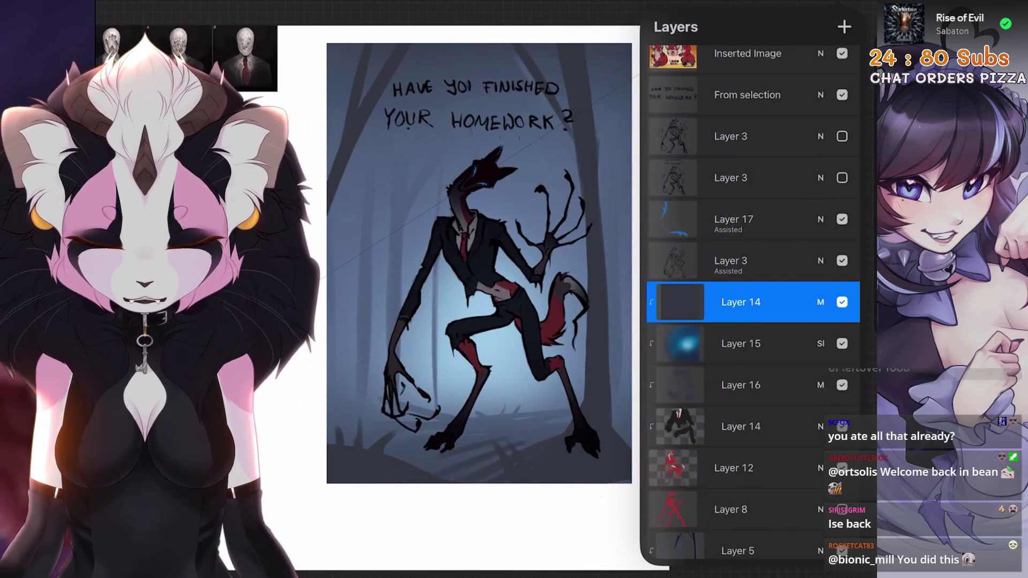
left_click(753, 178)
Select the poster's layers from the selection layer down to Layer 8 and group them
left_click(753, 136)
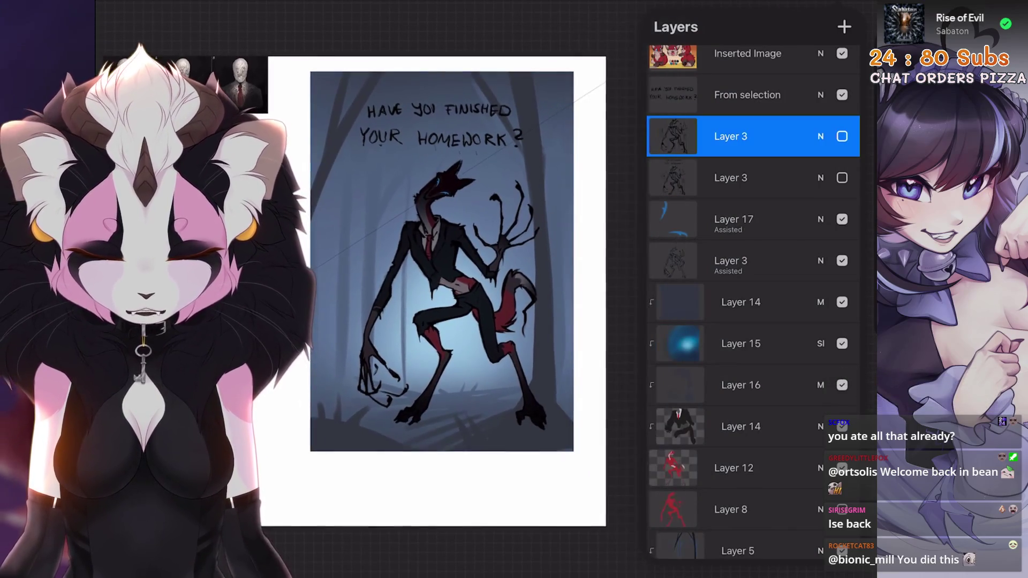
left_click(753, 94)
left_click_drag(723, 136, 788, 136)
left_click_drag(723, 178, 788, 178)
left_click_drag(723, 219, 787, 220)
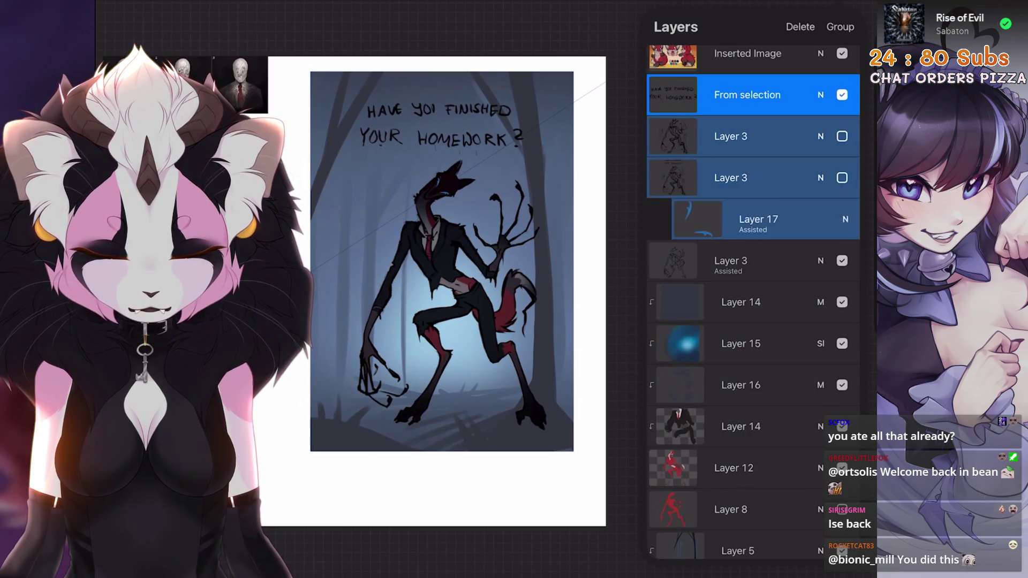
left_click_drag(723, 260, 788, 260)
left_click_drag(723, 302, 788, 302)
scroll(752, 241, "down", 2)
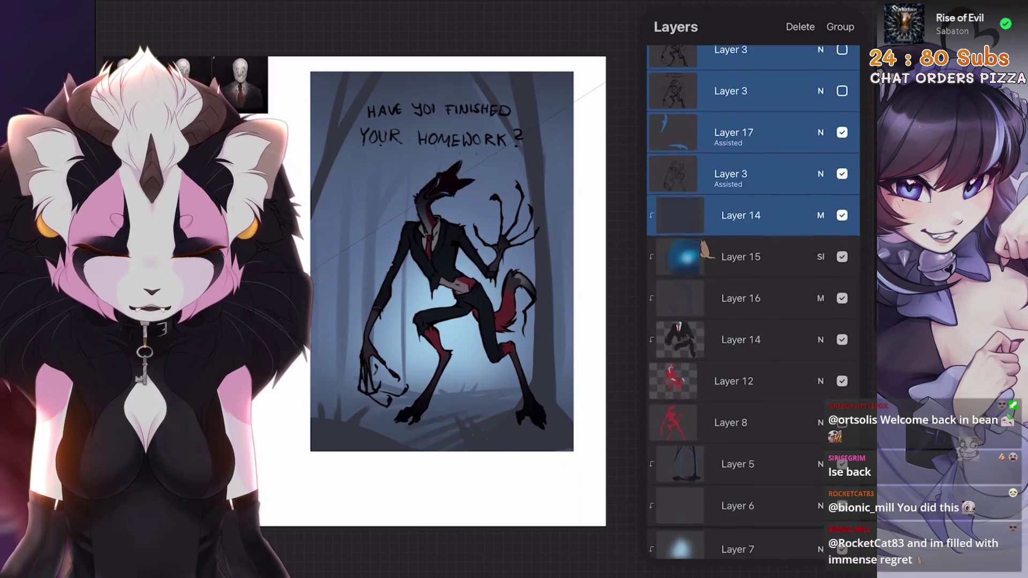
left_click_drag(723, 261, 788, 261)
left_click_drag(723, 303, 787, 303)
left_click_drag(723, 344, 787, 344)
left_click_drag(723, 385, 787, 386)
left_click_drag(723, 428, 788, 427)
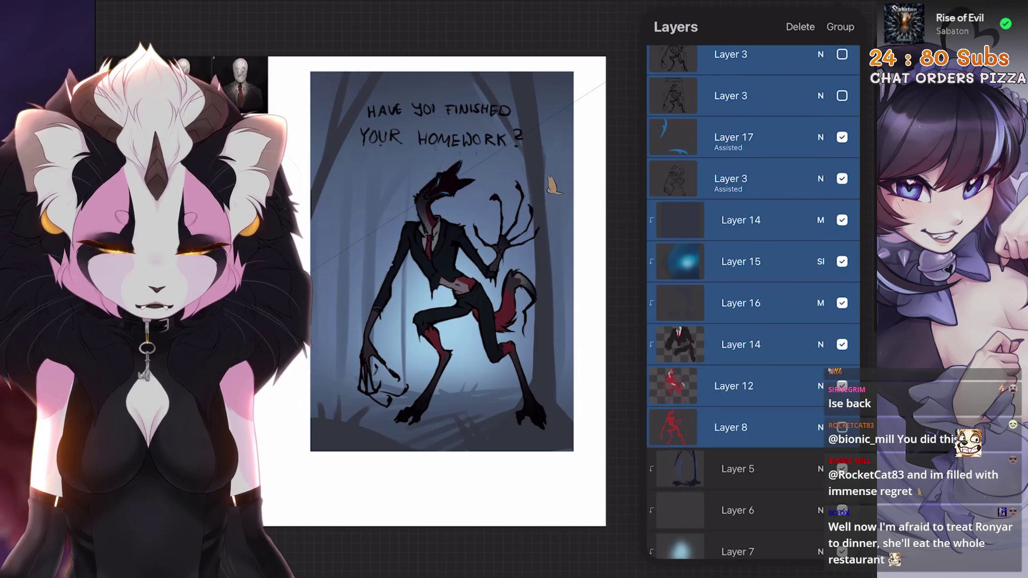
scroll(753, 241, "up", 5)
left_click(840, 27)
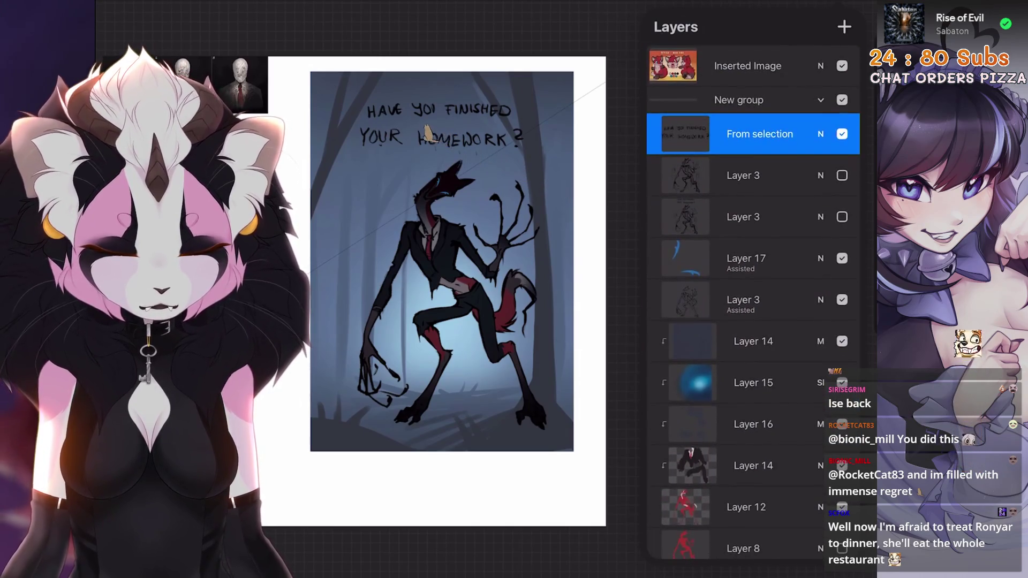
left_click(842, 111)
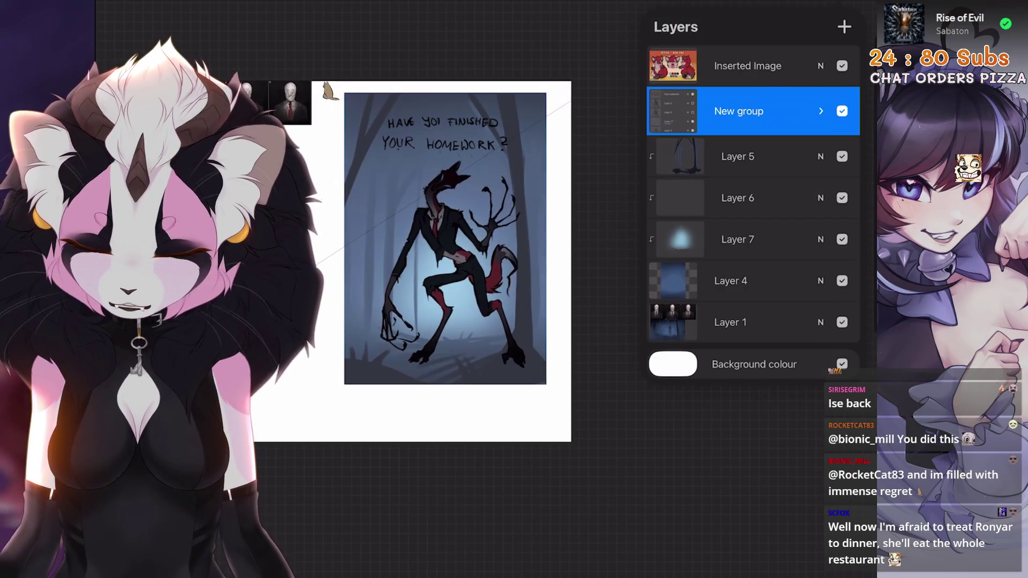
scroll(442, 242, "down", 1)
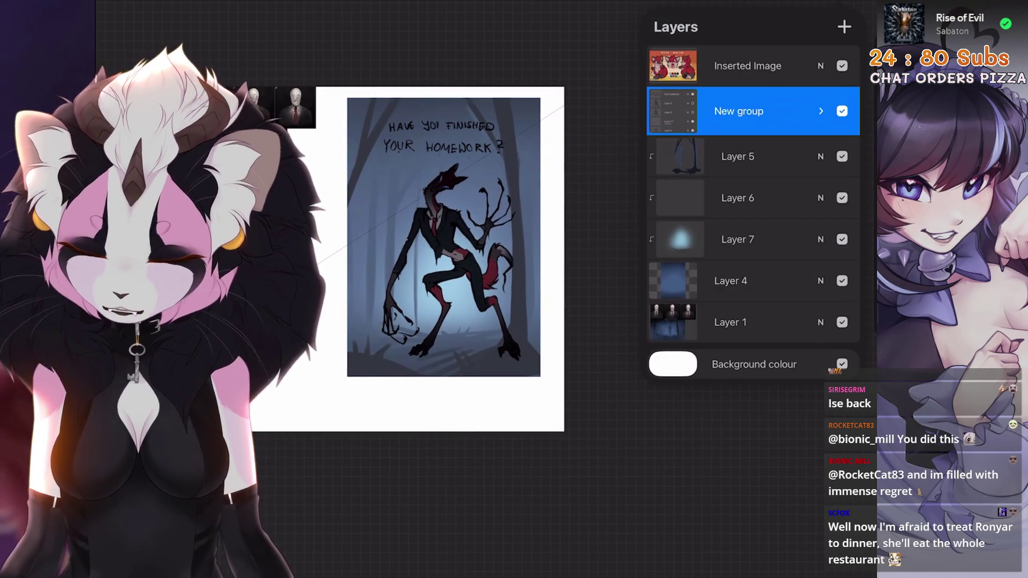
Move the Layer 1 photo inset onto the painting's top-left corner, then bring up Crop and Resize
left_click(747, 66)
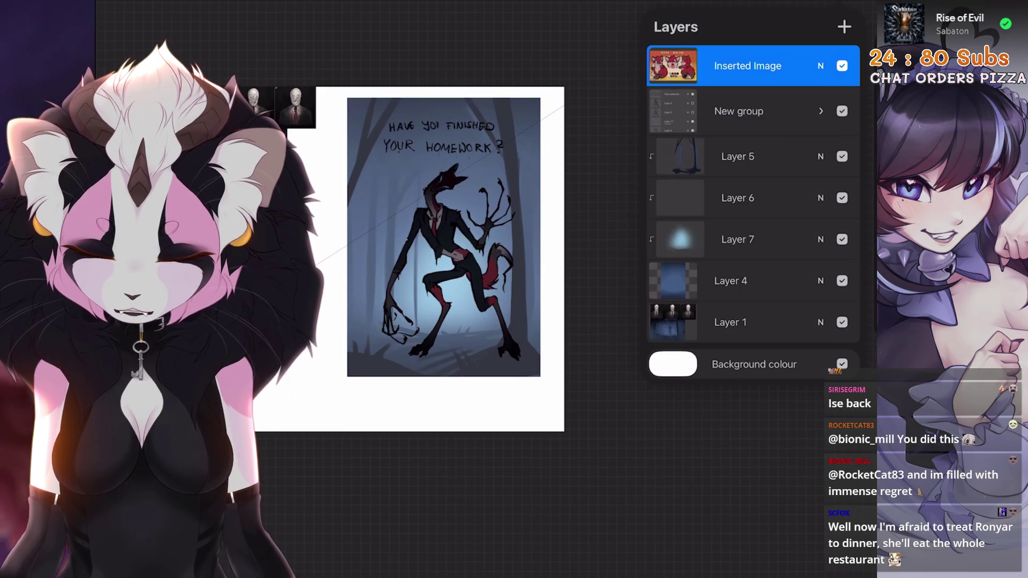
left_click(754, 280)
left_click(754, 323)
left_click(402, 241)
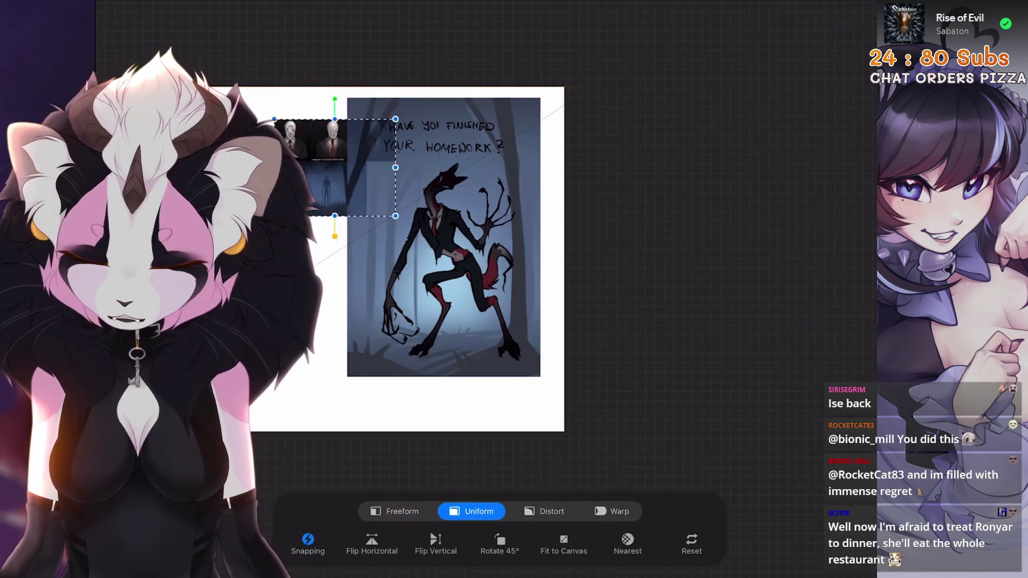
left_click_drag(335, 168, 400, 135)
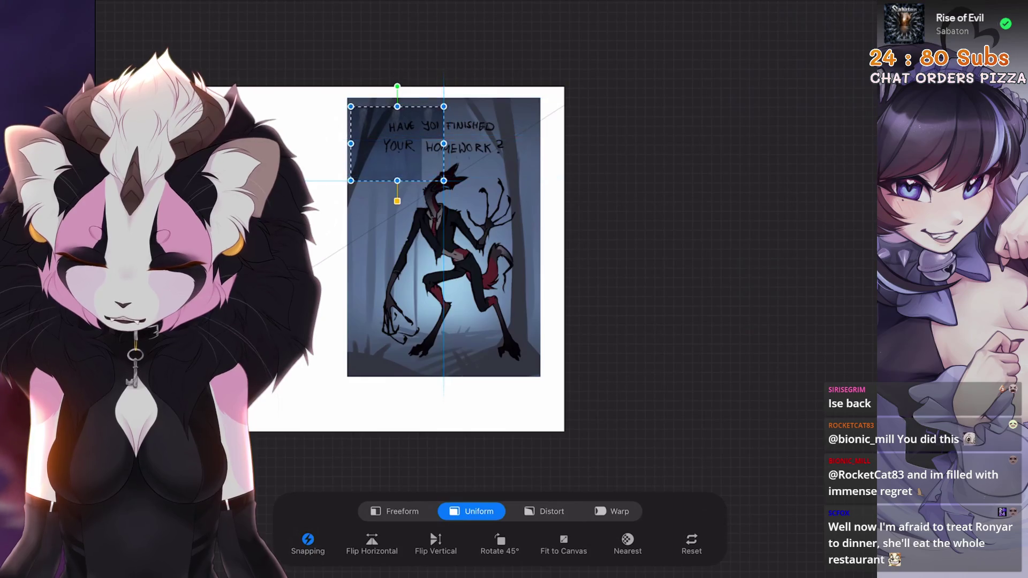
key("Escape")
left_click(121, 16)
left_click(161, 48)
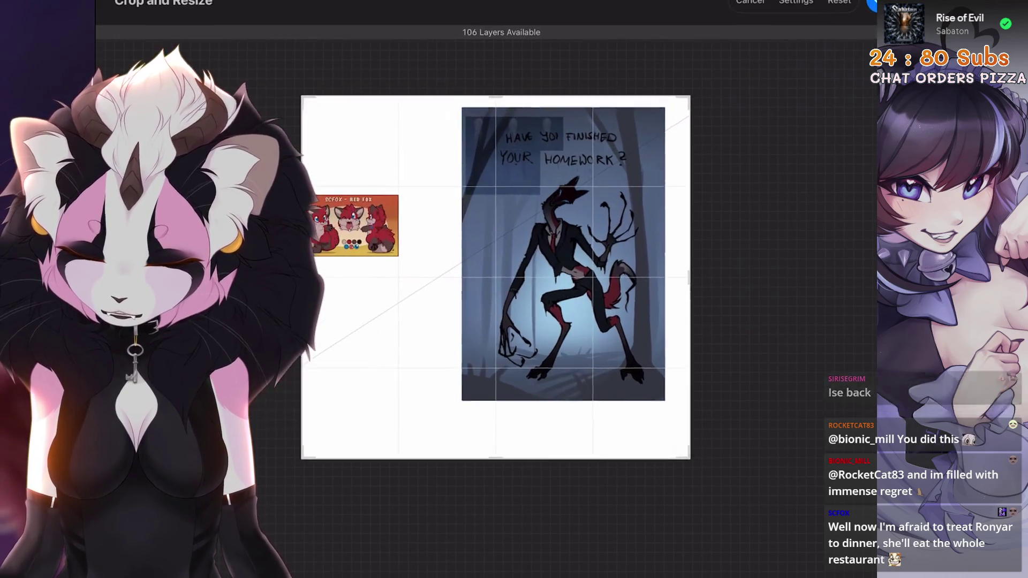
Crop all four canvas edges in to just the painting
left_click_drag(307, 278, 470, 277)
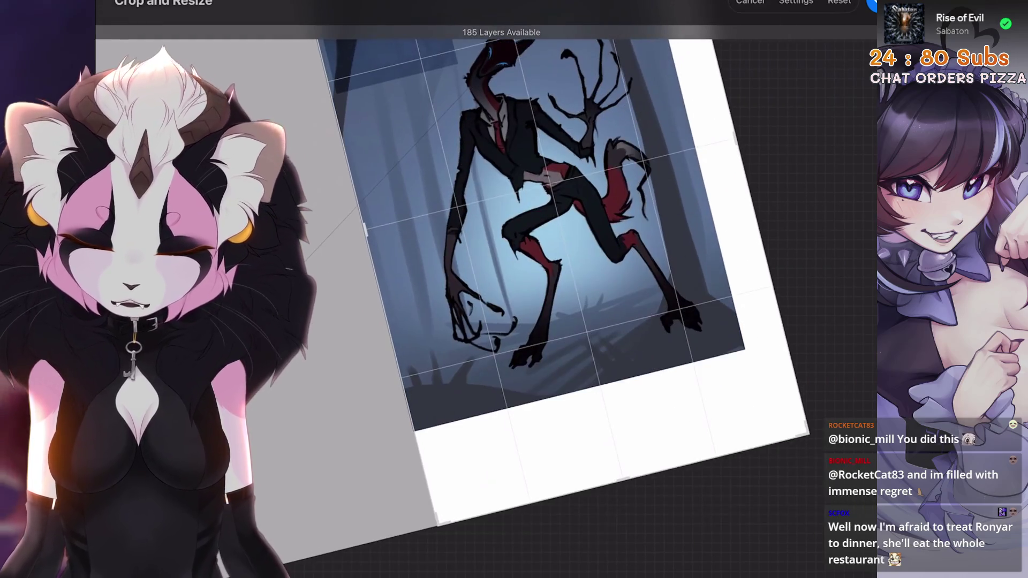
left_click_drag(579, 458, 599, 385)
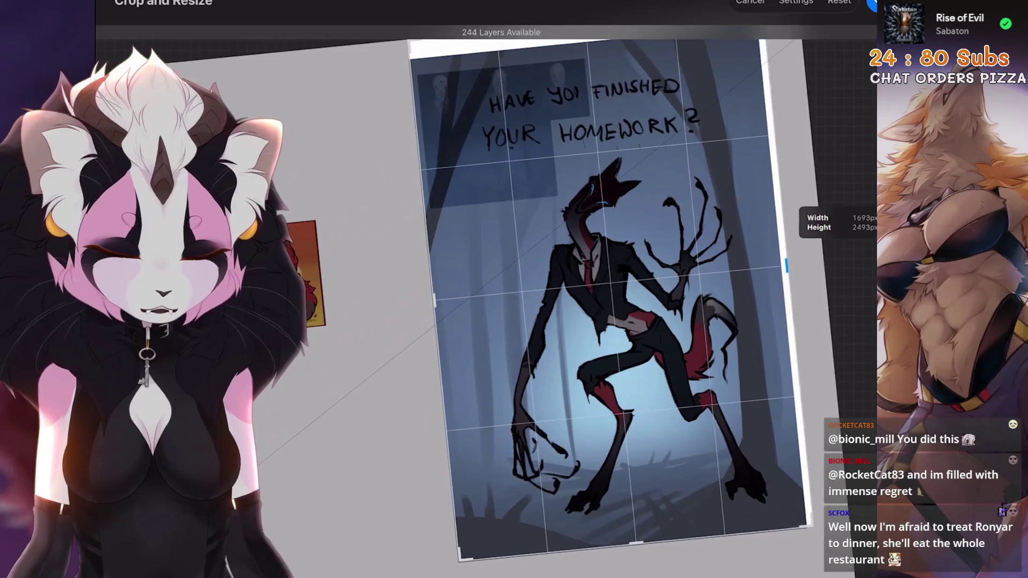
left_click_drag(803, 265, 780, 265)
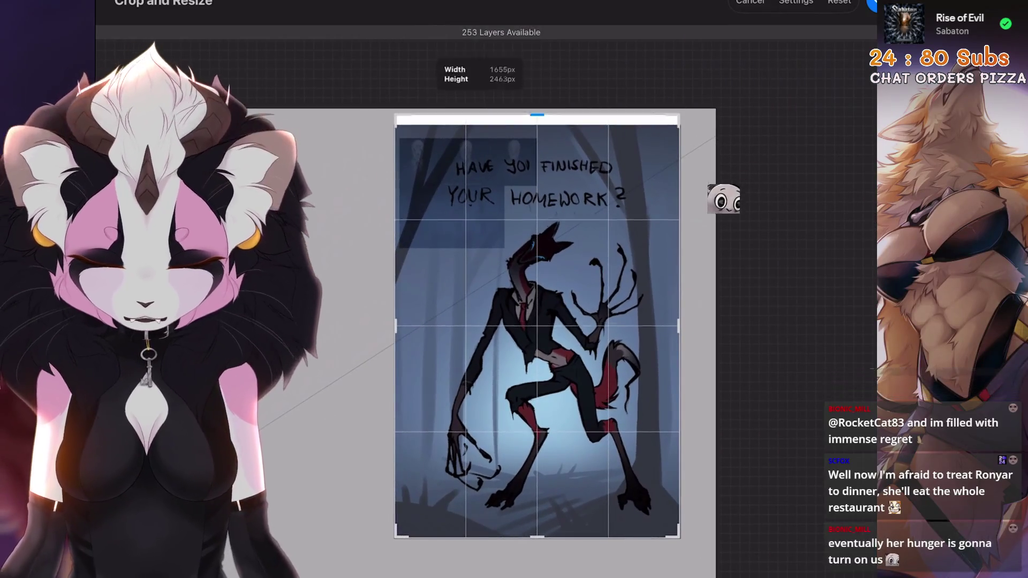
left_click_drag(539, 111, 538, 128)
key("Return")
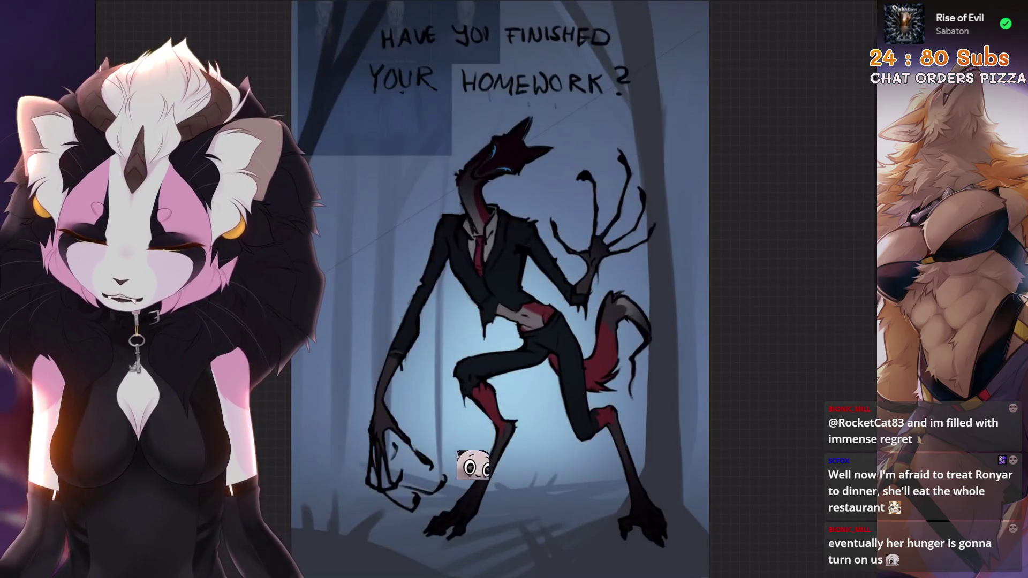
Resample the canvas up to 2417 × 3500 pixels via the size settings
left_click(121, 8)
left_click(145, 48)
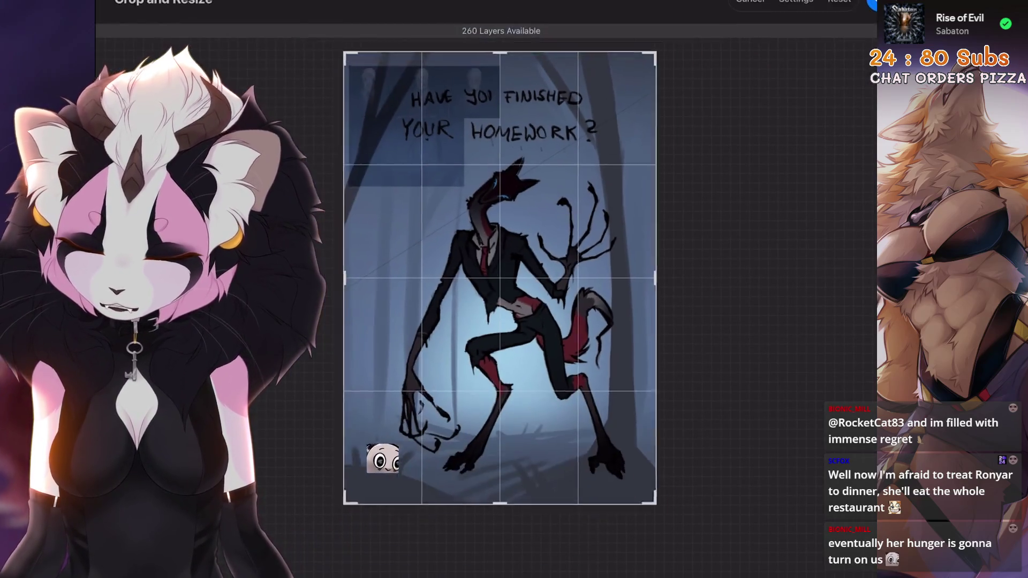
left_click(796, 2)
left_click(839, 69)
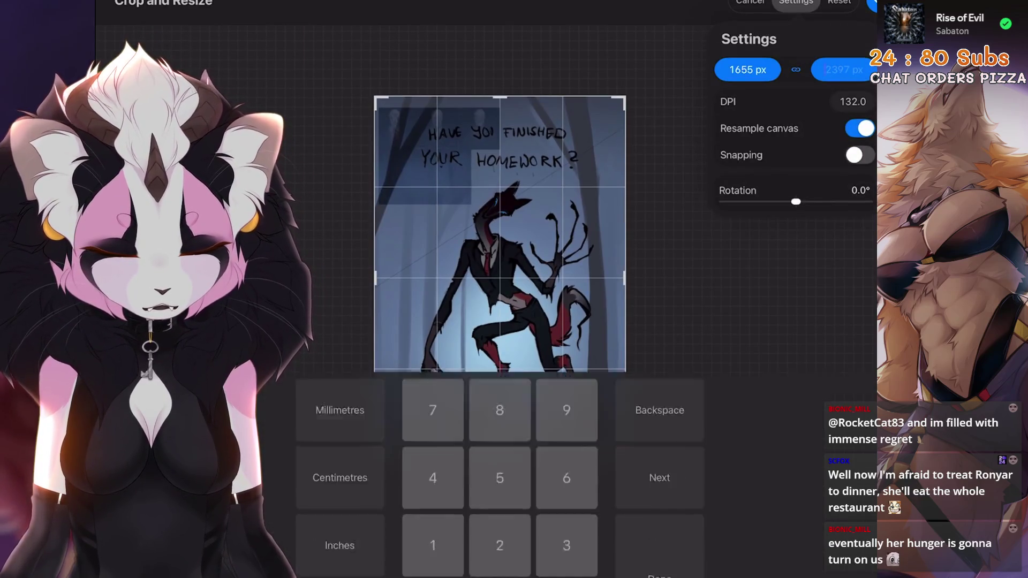
type("3500")
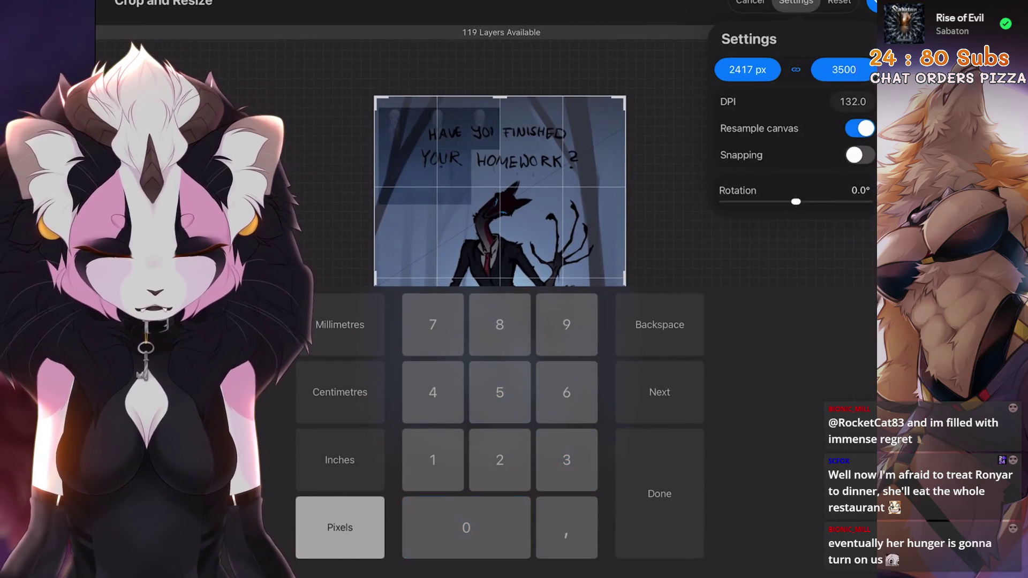
key("Return")
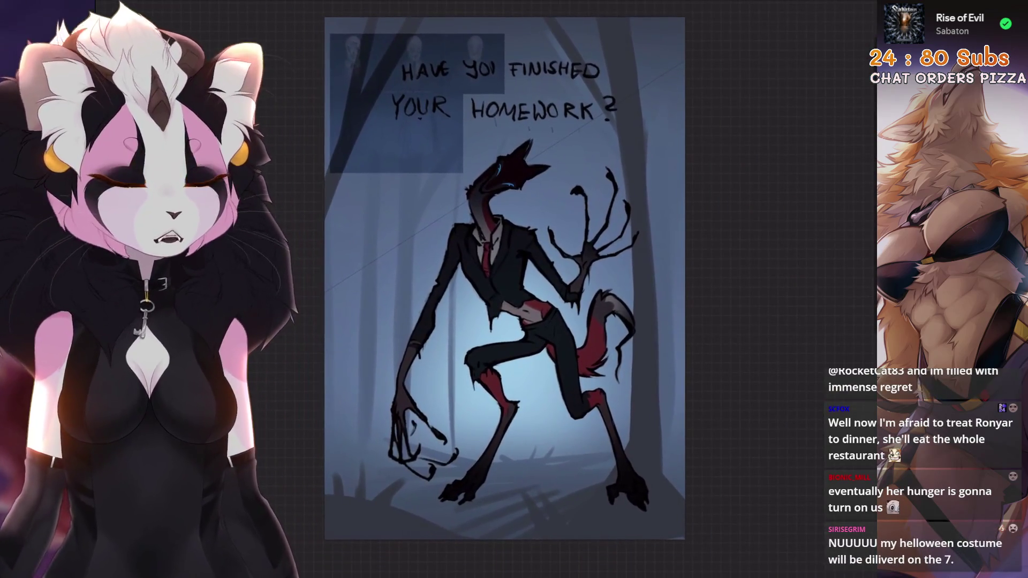
Hide Layer 1, show Layer 7, and nudge Layer 4's opacity
left_click(788, 24)
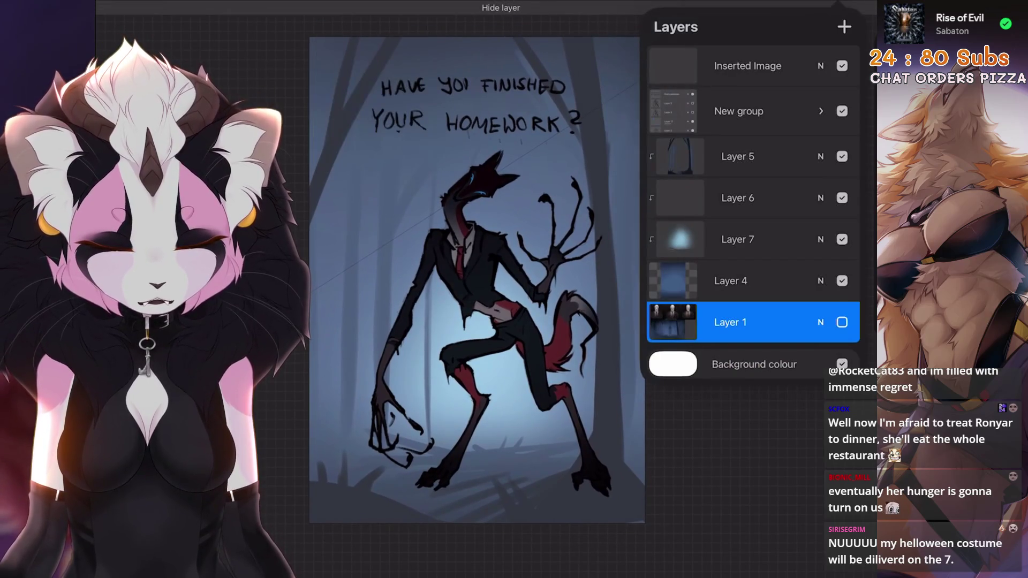
left_click(731, 281)
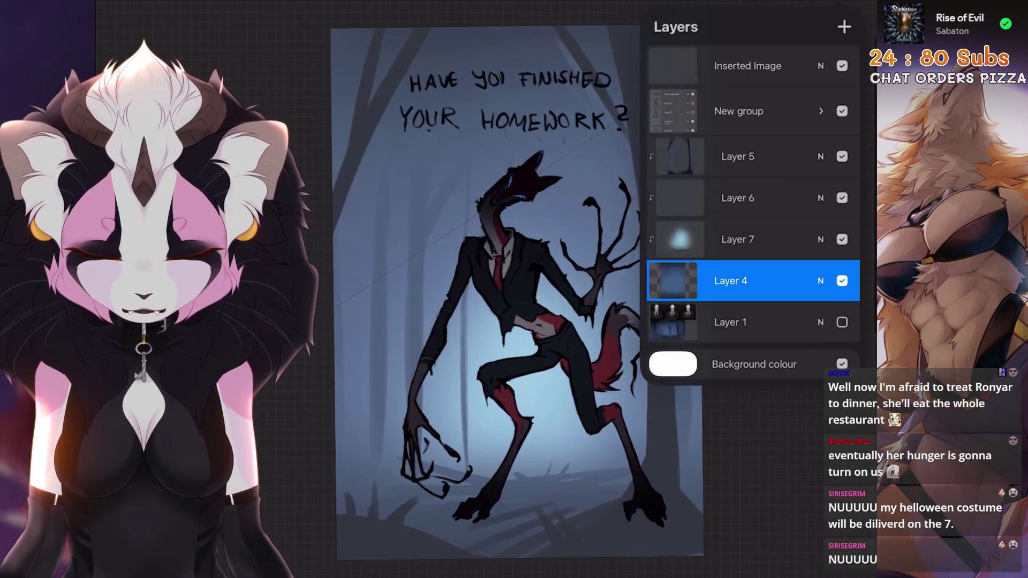
left_click(842, 280)
scroll(515, 289, "down", 1)
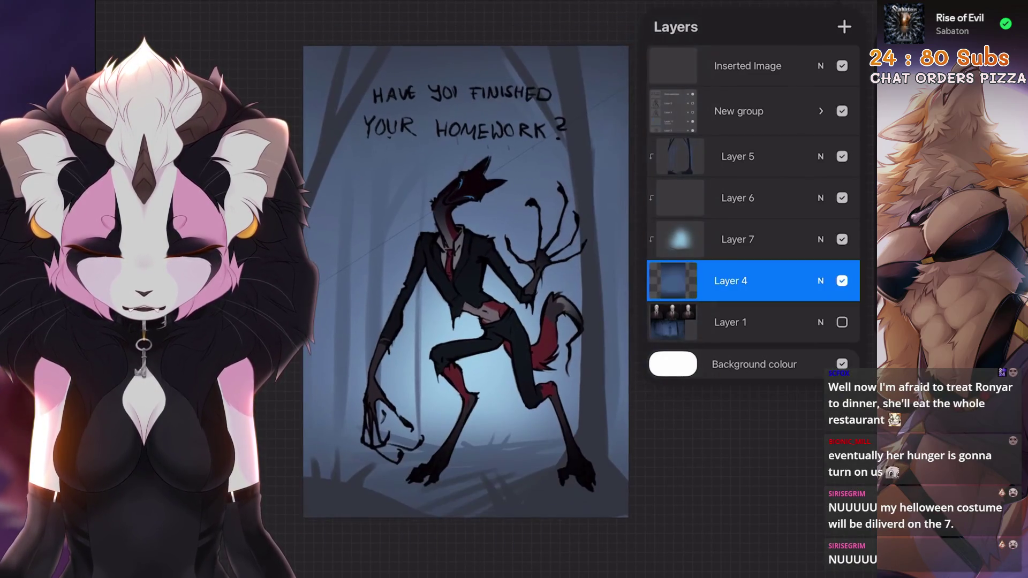
left_click(842, 239)
left_click(820, 280)
mouse_move(836, 322)
left_mouse_down()
mouse_move(724, 322)
mouse_move(828, 322)
left_mouse_up()
left_click(821, 281)
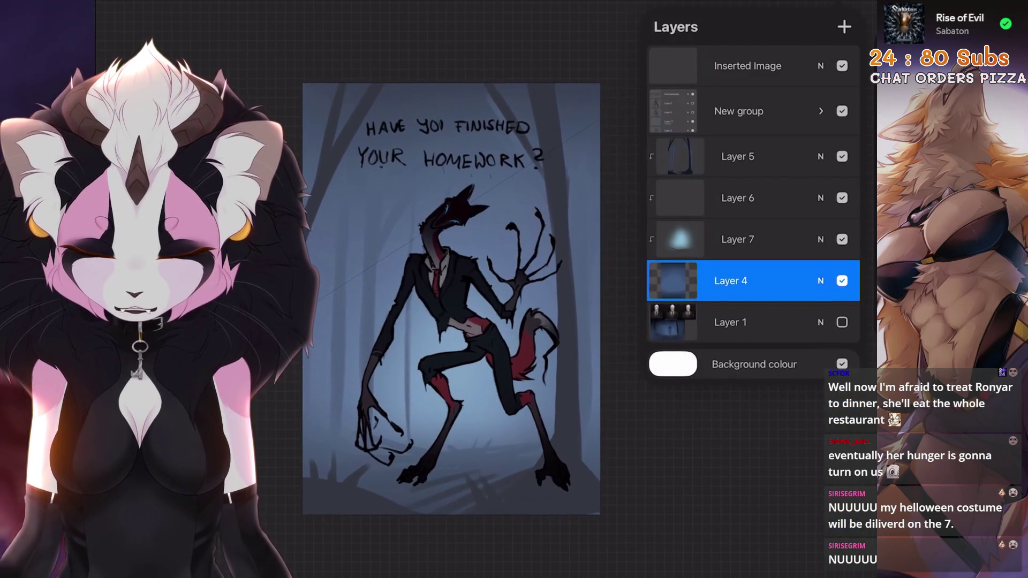
Expand, review and collapse the New group of poster layers
left_click(737, 239)
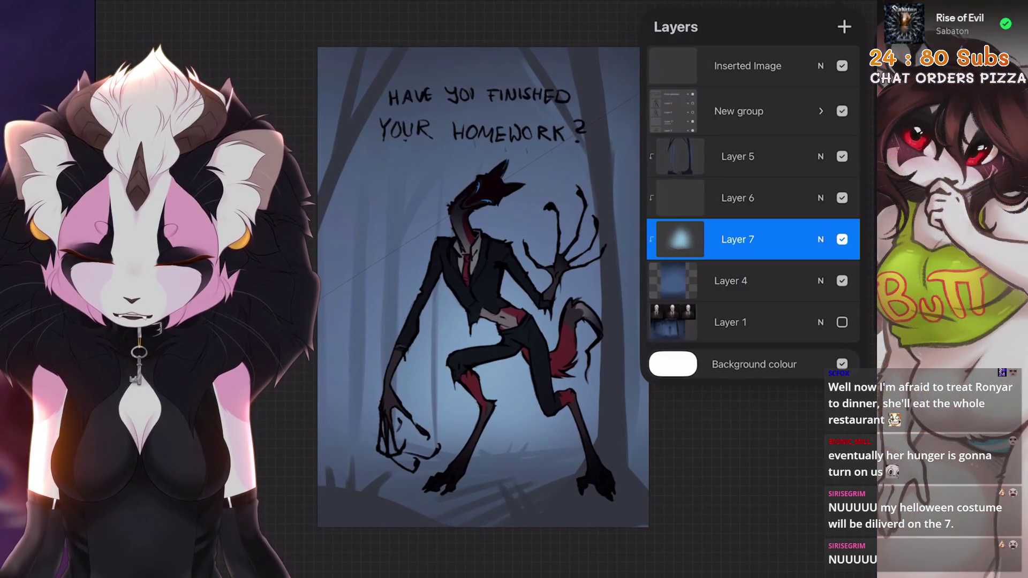
left_click(739, 111)
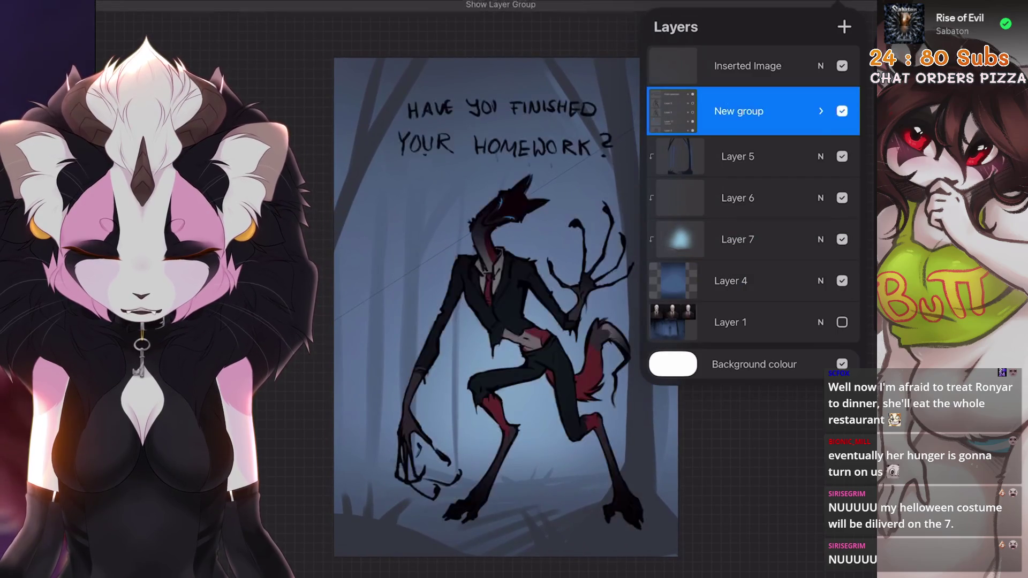
left_click(820, 111)
left_click(738, 101)
left_click(482, 322)
left_click(821, 100)
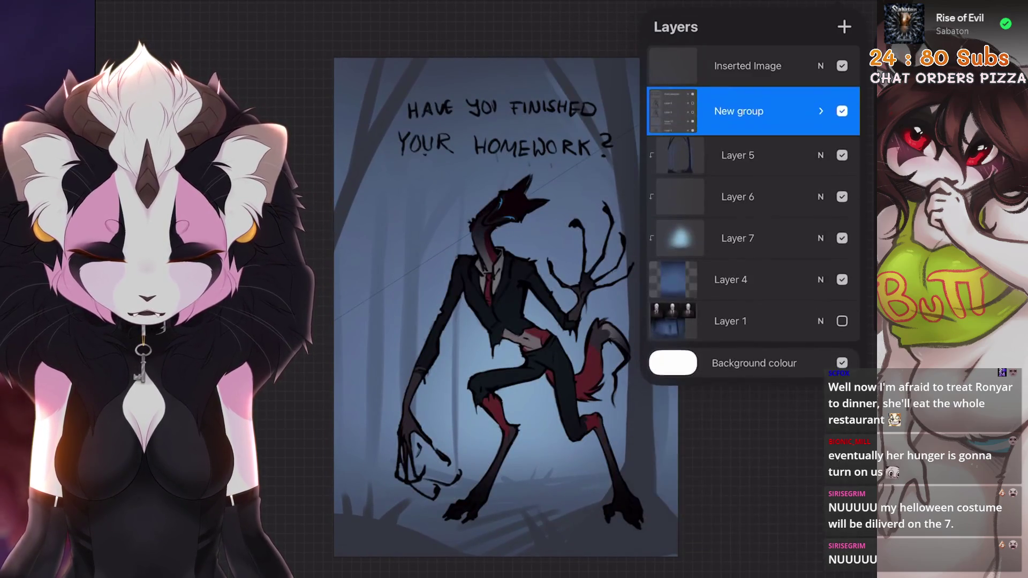
Add a new layer above Layer 5 and switch the brush library to Airbrushing
left_click(731, 281)
left_click(738, 156)
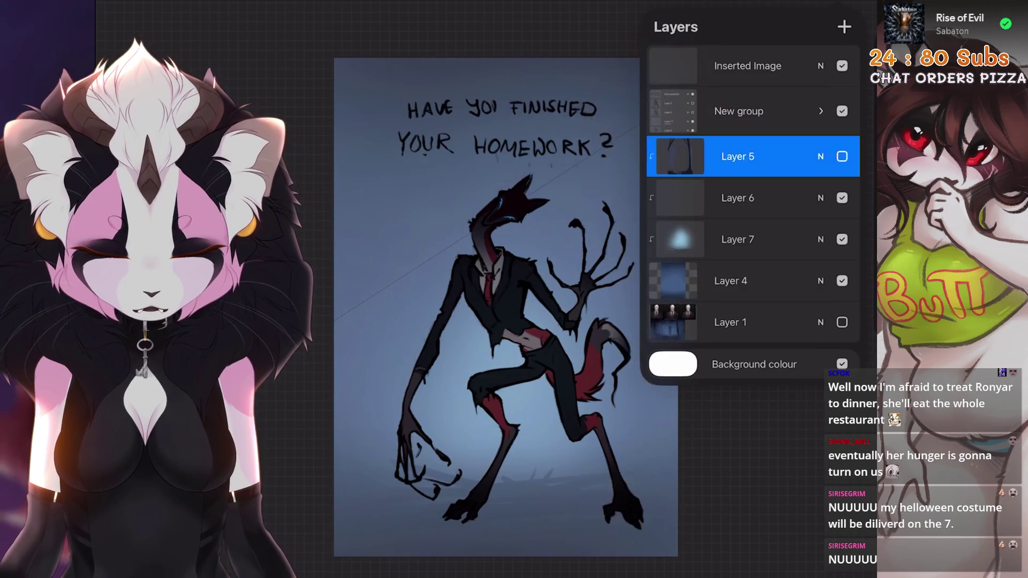
left_click(844, 26)
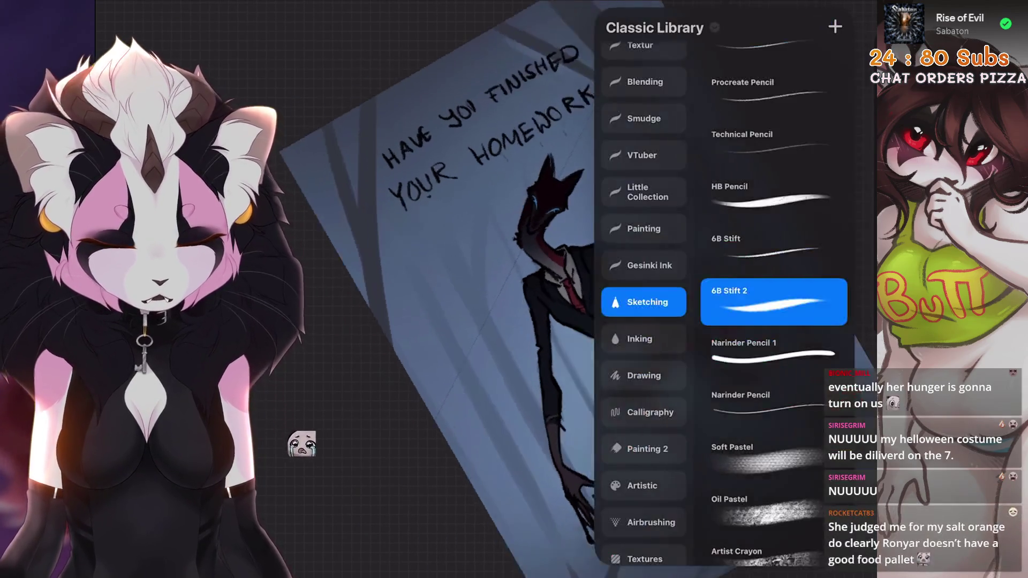
left_click(844, 27)
left_click(644, 523)
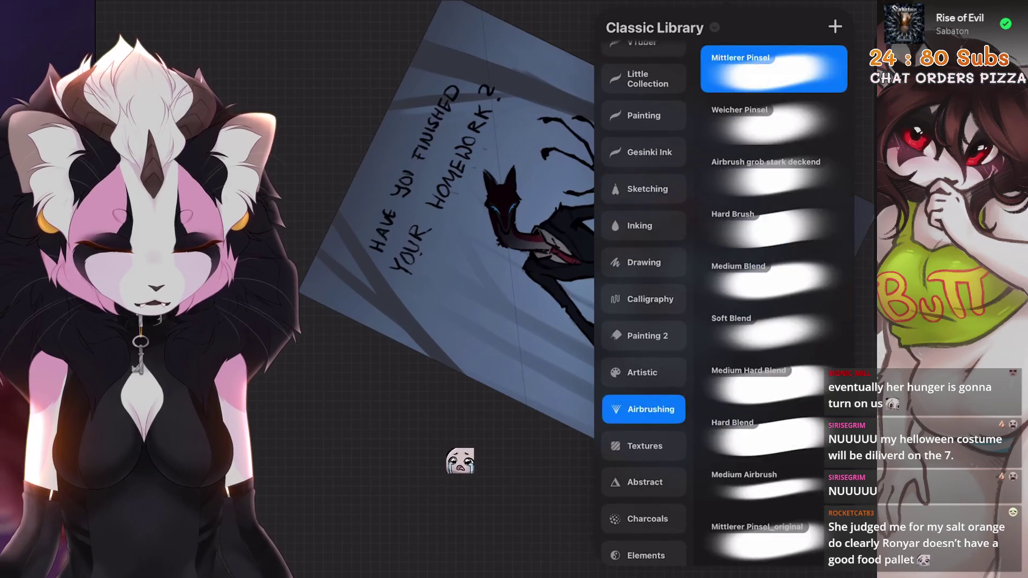
Paint a dark blue Mittlerer Pinsel vignette on Layer 19 and set it to Multiply at 30% opacity
left_click(514, 289)
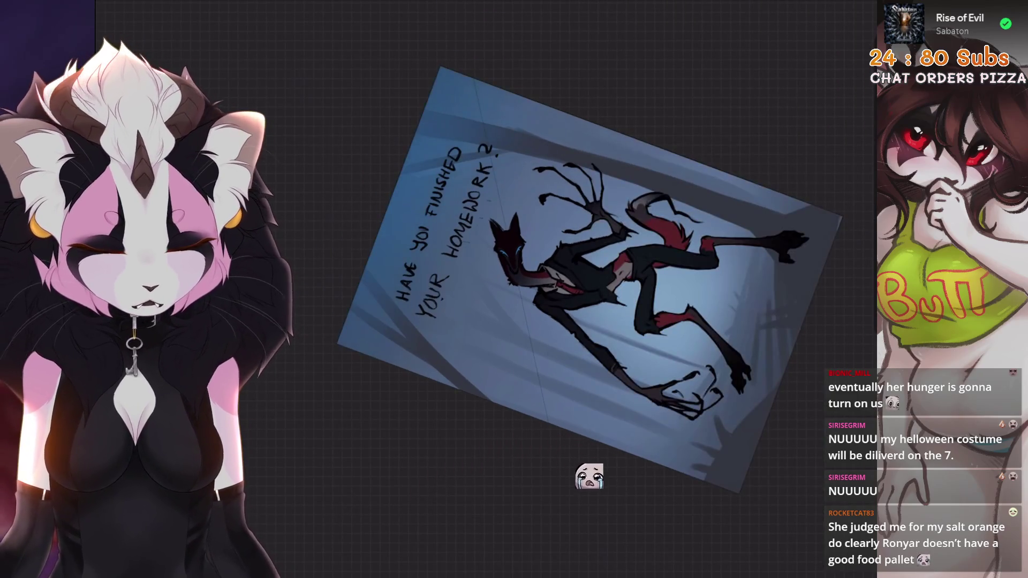
key("ctrl+z")
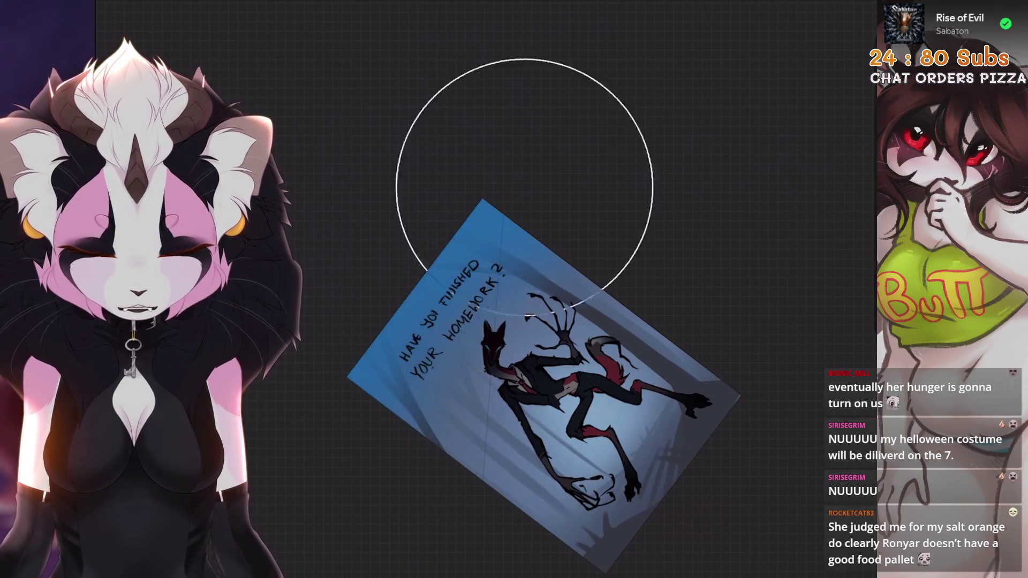
left_click_drag(562, 165, 438, 120)
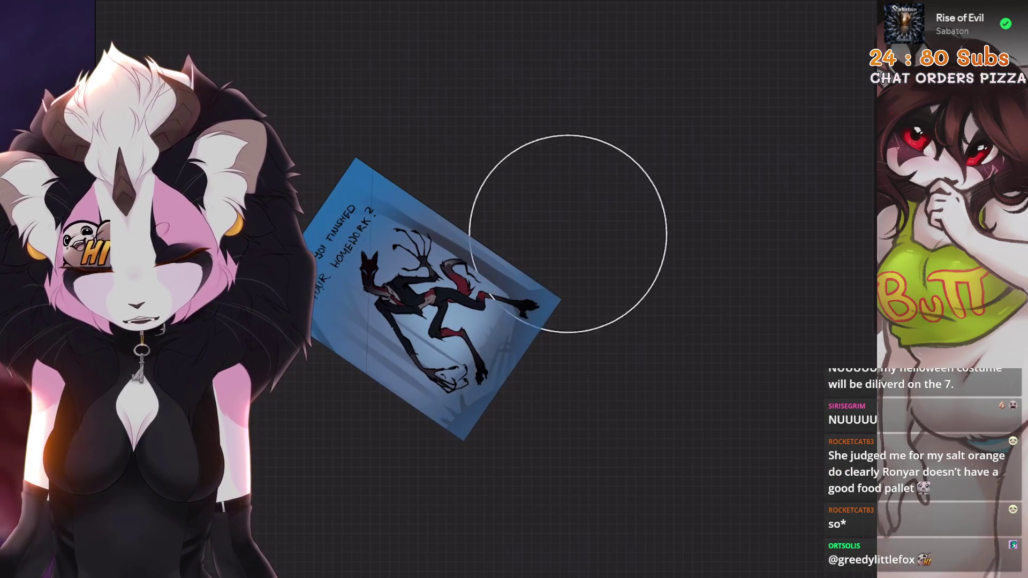
key("shift+space")
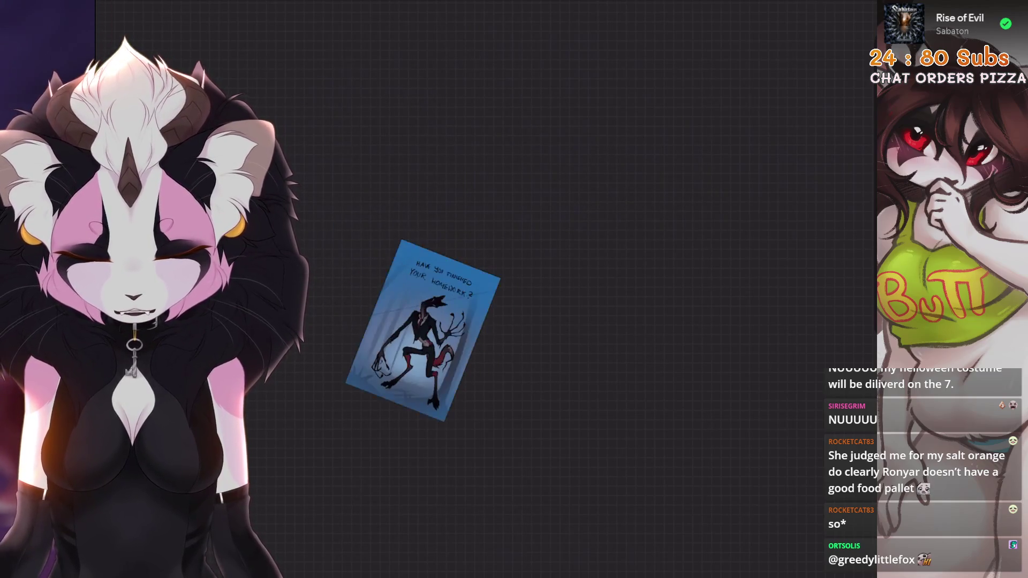
mouse_move(848, 207)
left_mouse_down()
mouse_move(726, 206)
mouse_move(771, 198)
left_mouse_up()
left_click(820, 156)
Darken Layer 4 slightly with Hue, Saturation, Brightness
left_click(754, 322)
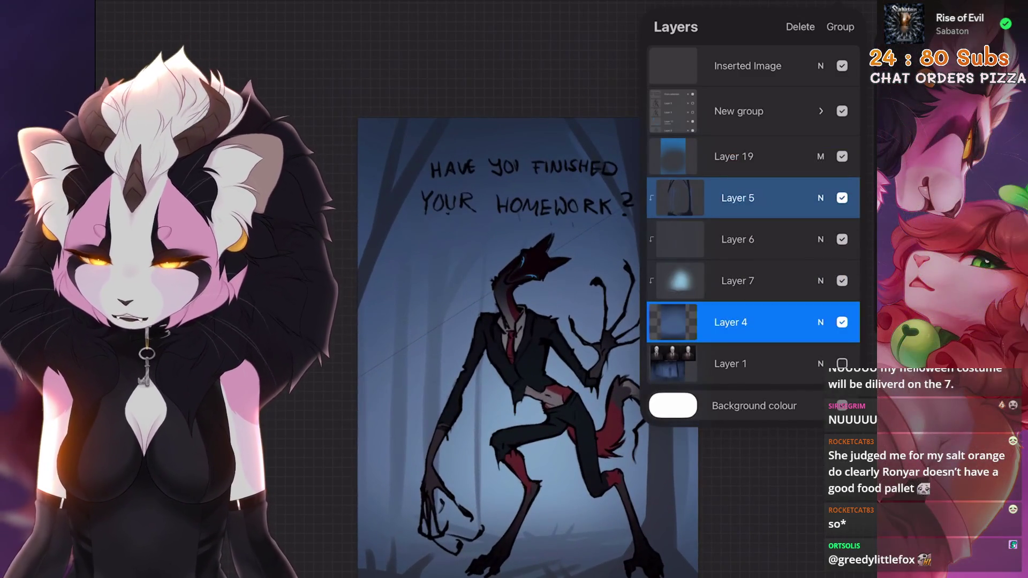
left_click(754, 198)
left_click(137, 10)
left_click(153, 48)
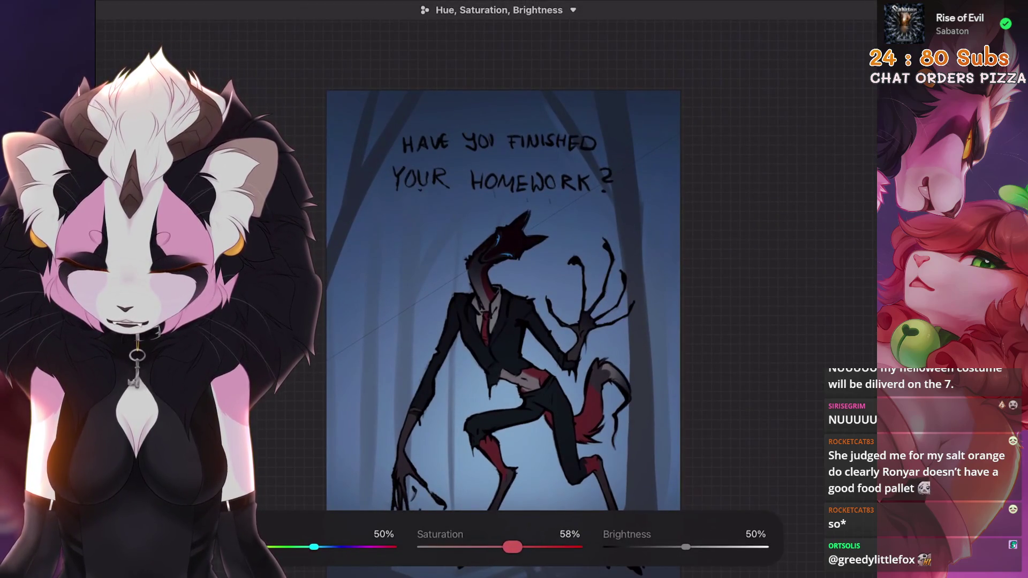
left_click_drag(683, 547, 684, 548)
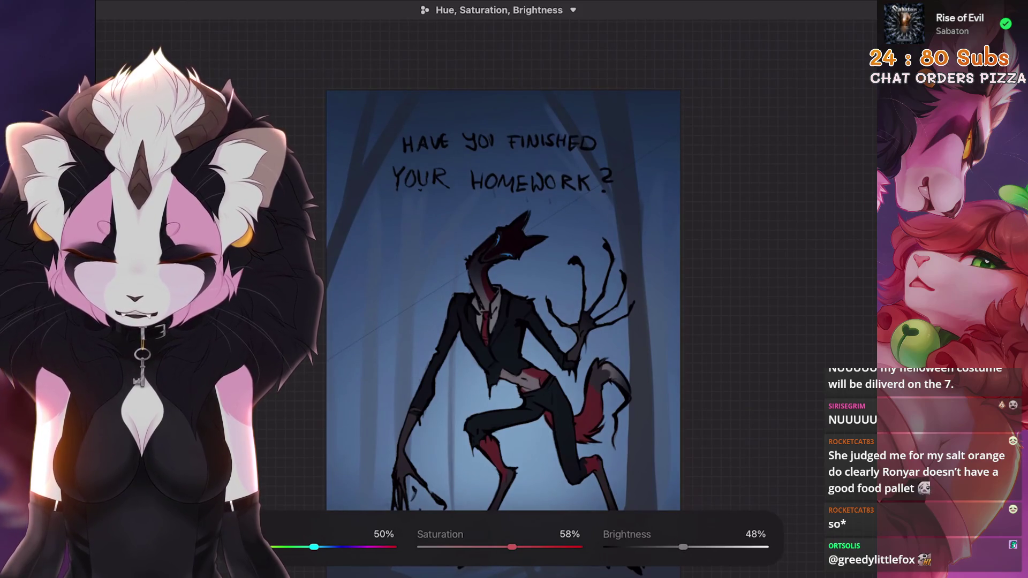
key("Return")
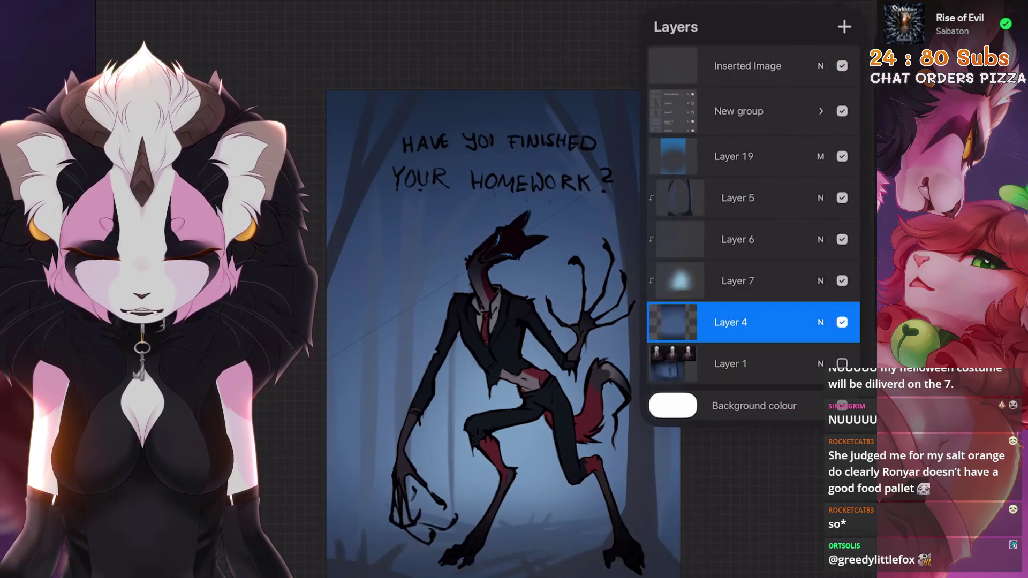
Darken Layer 5 slightly with Hue, Saturation, Brightness after backing out of Colour Balance
left_click(755, 198)
left_click(133, 10)
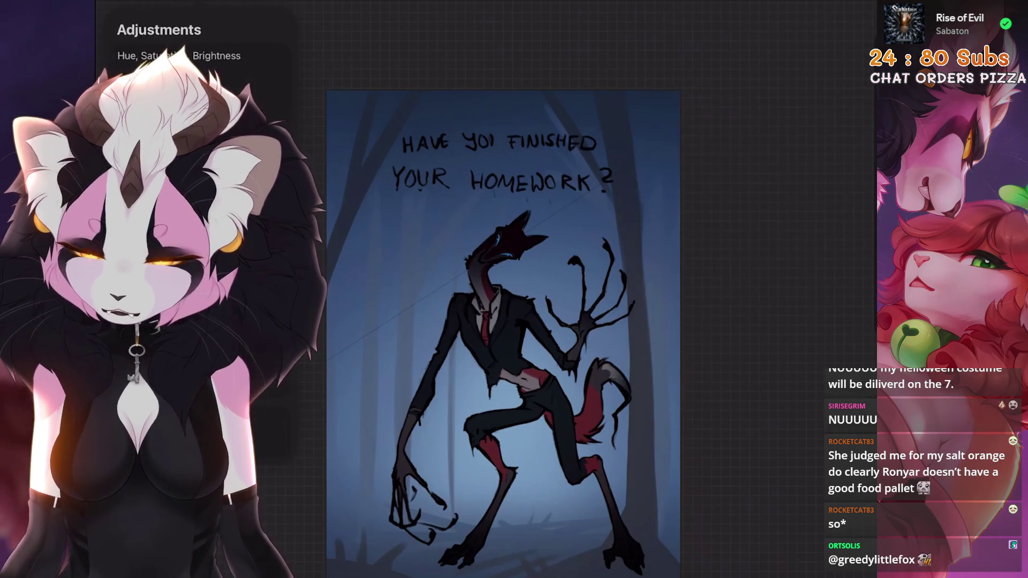
left_click(161, 96)
left_click(132, 10)
left_click(161, 45)
left_click_drag(685, 548, 680, 547)
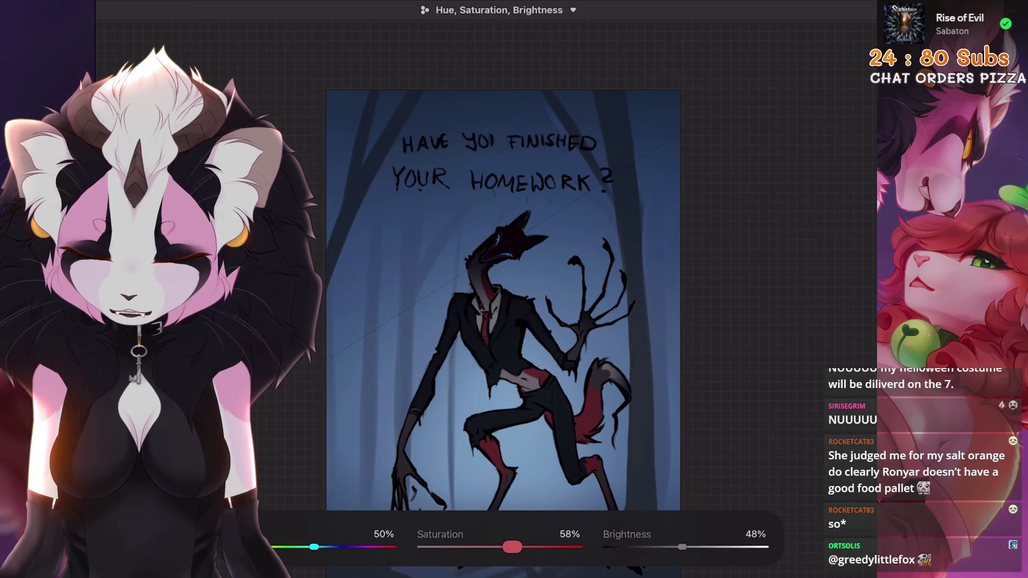
left_click(498, 10)
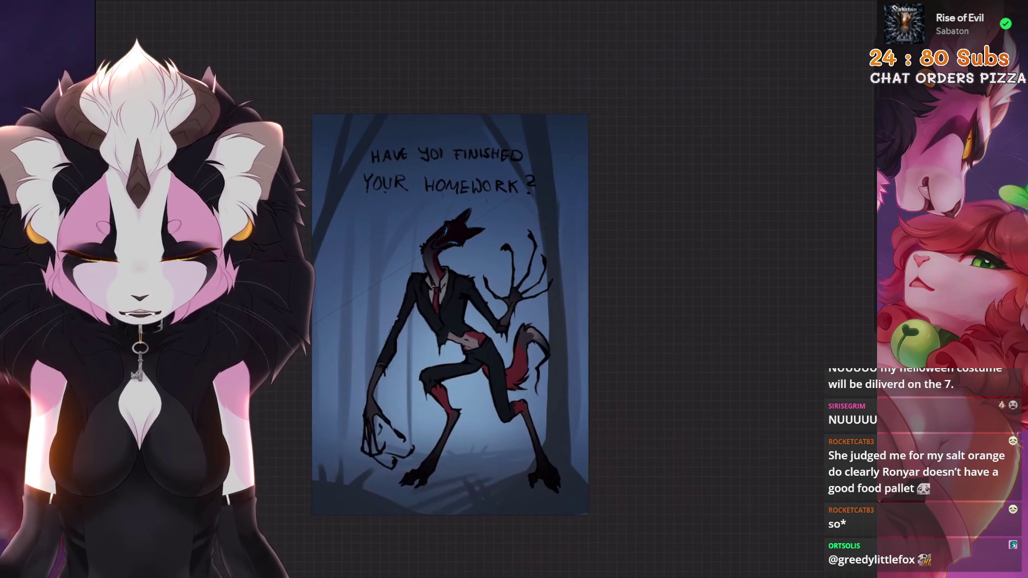
Reduce the colour saturation on Layer 19
left_click(812, 10)
left_click(733, 156)
left_click(132, 10)
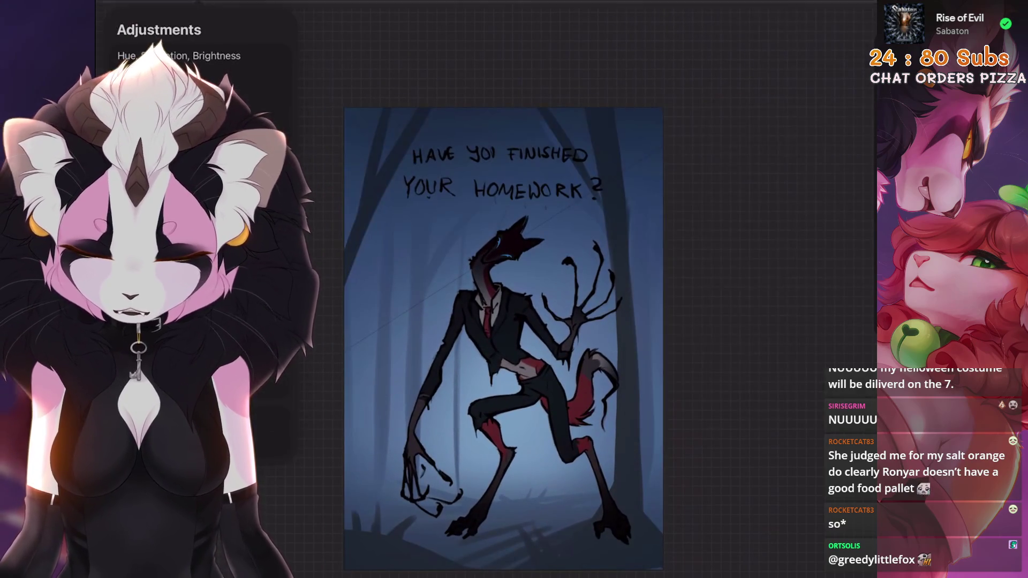
left_click(179, 55)
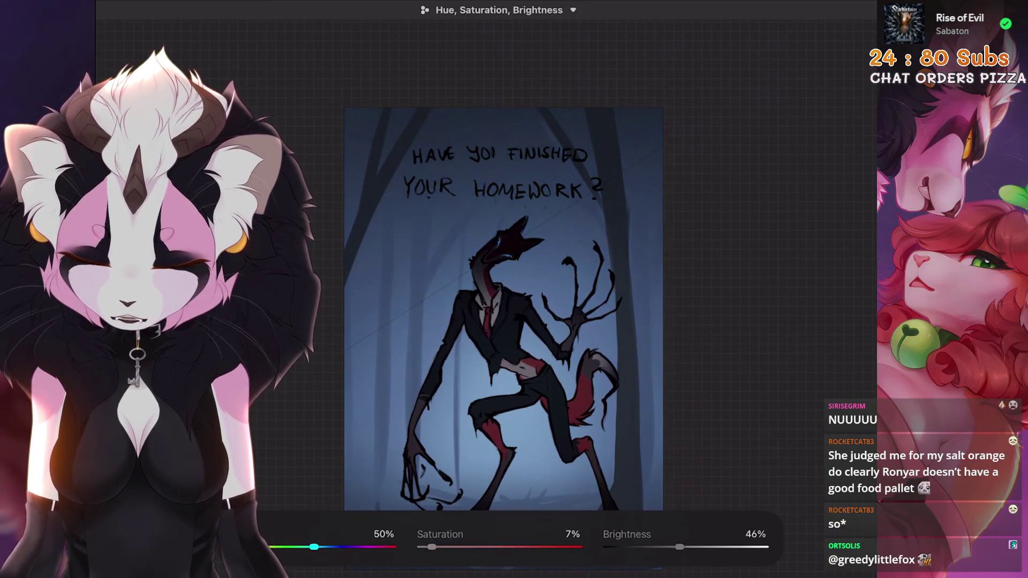
key("Escape")
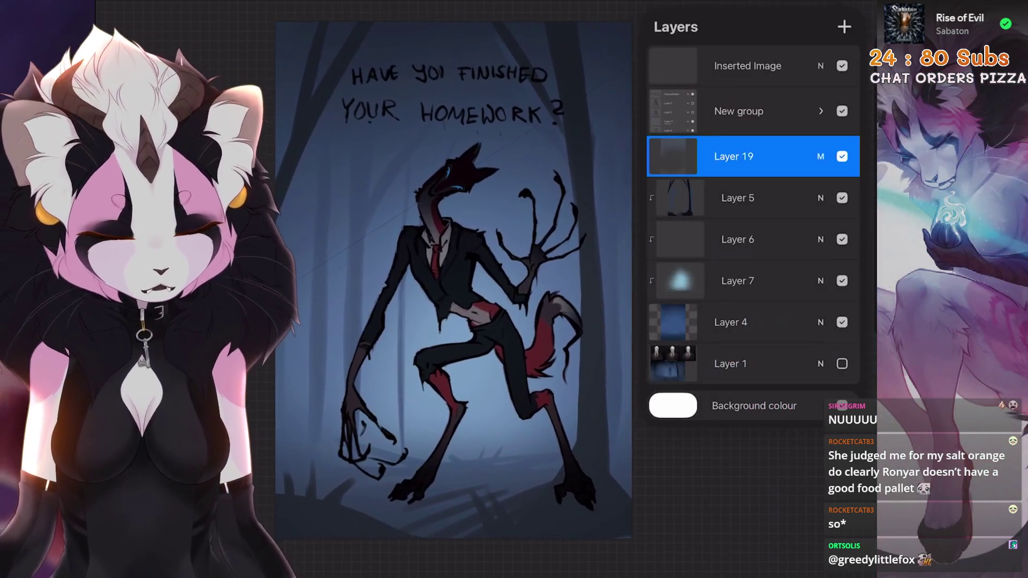
Set the Layer 7 glow behind the fox to Colour Dodge at about 47% opacity
left_click(738, 280)
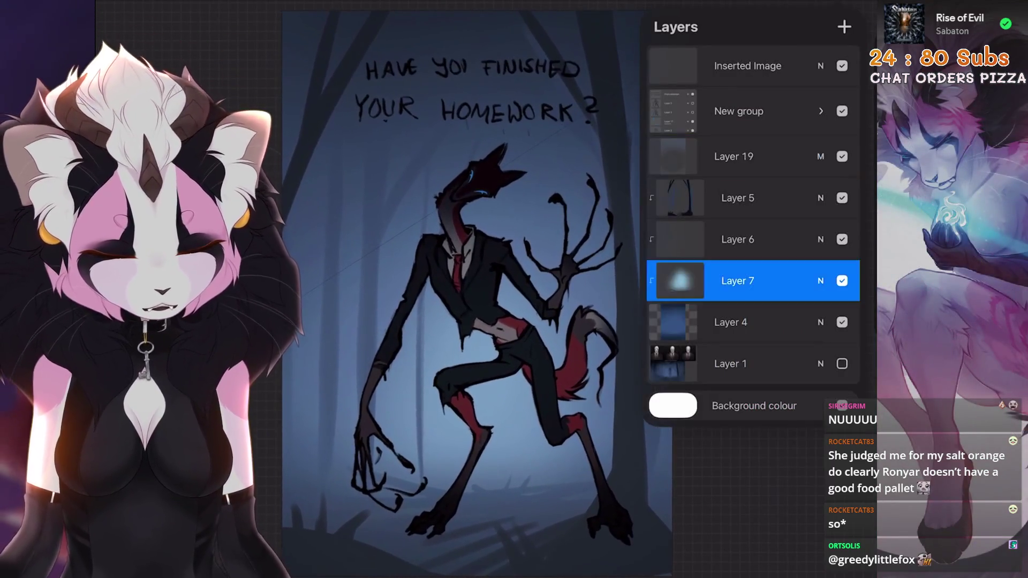
left_click(820, 280)
left_click(662, 530)
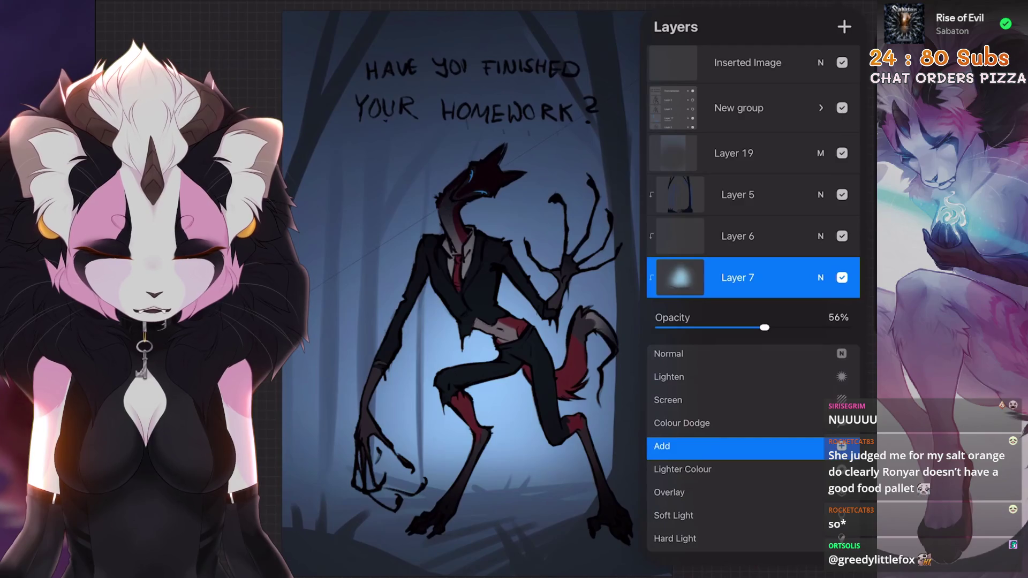
scroll(723, 441, "up", 1)
left_click_drag(764, 327, 751, 327)
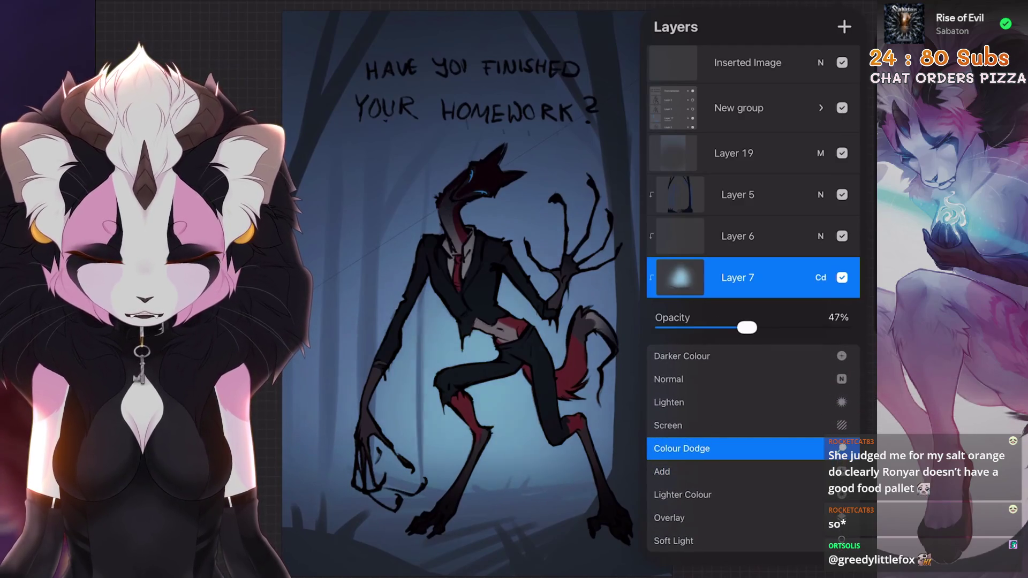
left_click(752, 278)
left_click(482, 321)
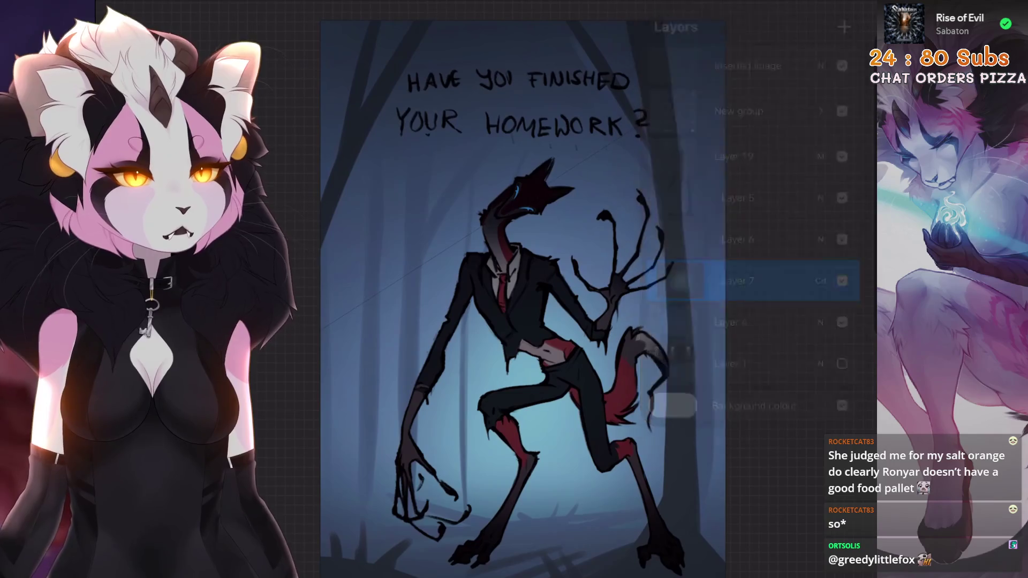
scroll(521, 290, "down", 2)
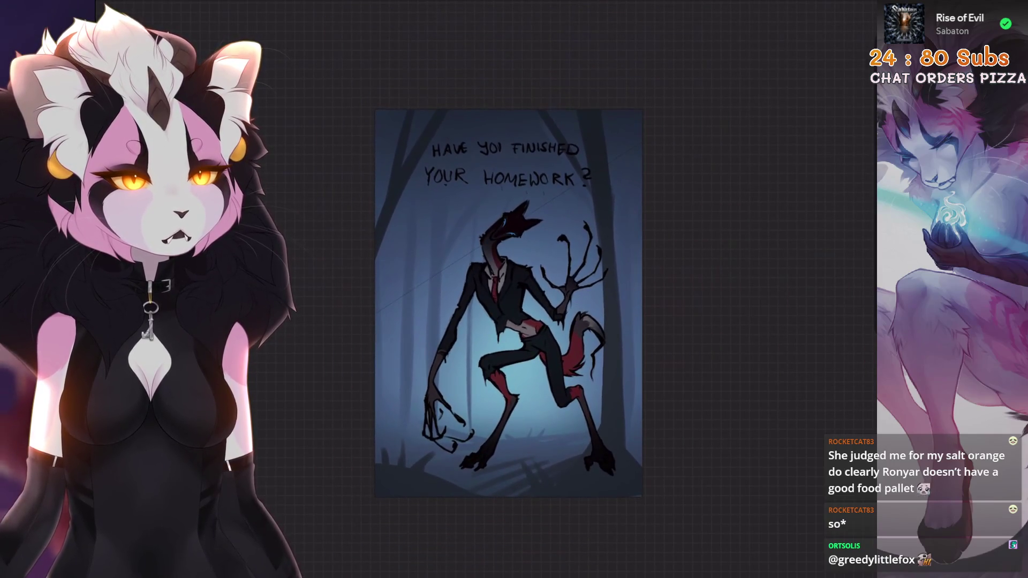
scroll(507, 305, "up", 2)
scroll(506, 265, "up", 1)
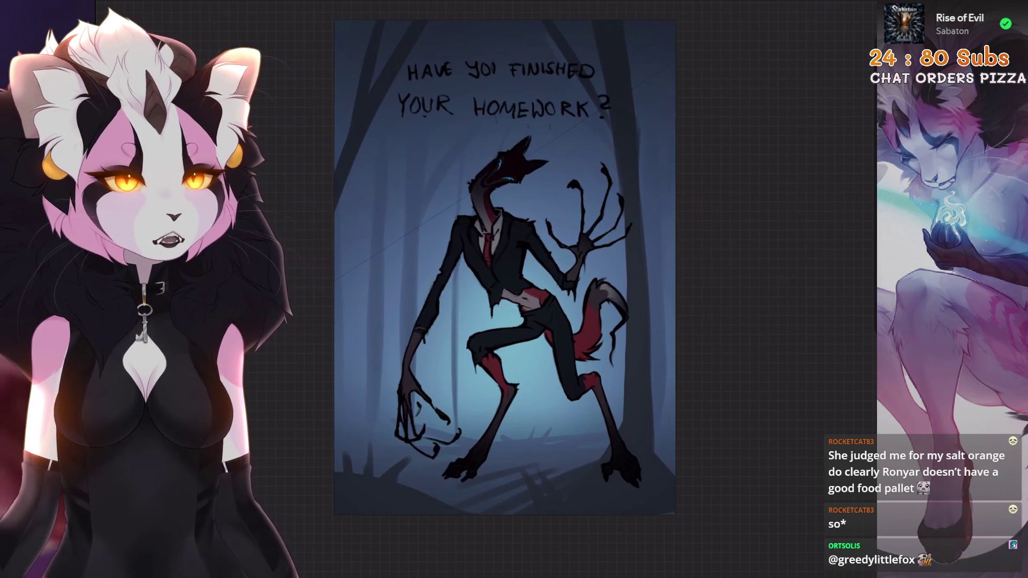
left_click(812, 9)
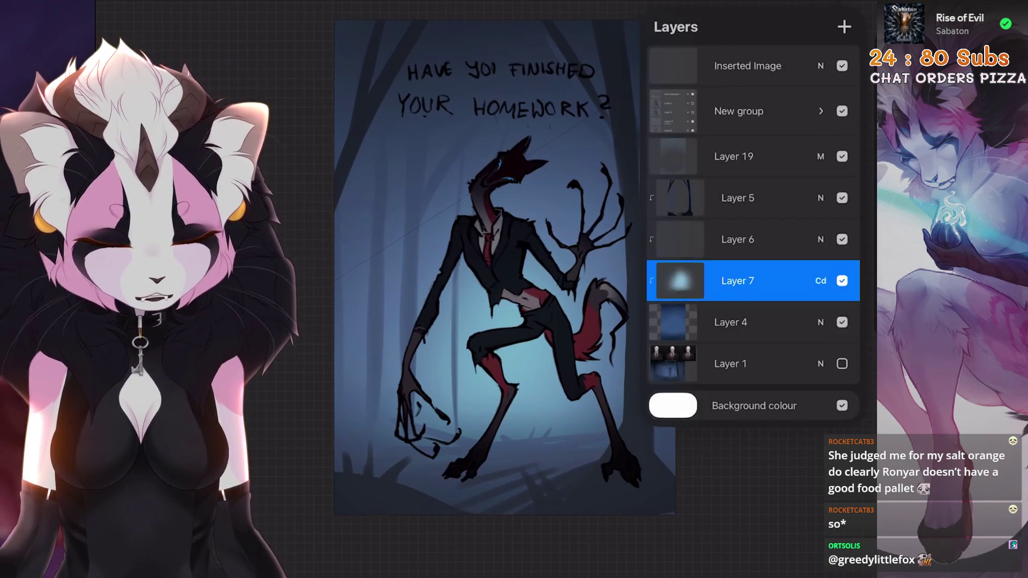
Show and duplicate the Layer 1 forest photo and drag the copy to the top of the stack
left_click(842, 364)
left_click(732, 364)
left_click(821, 363)
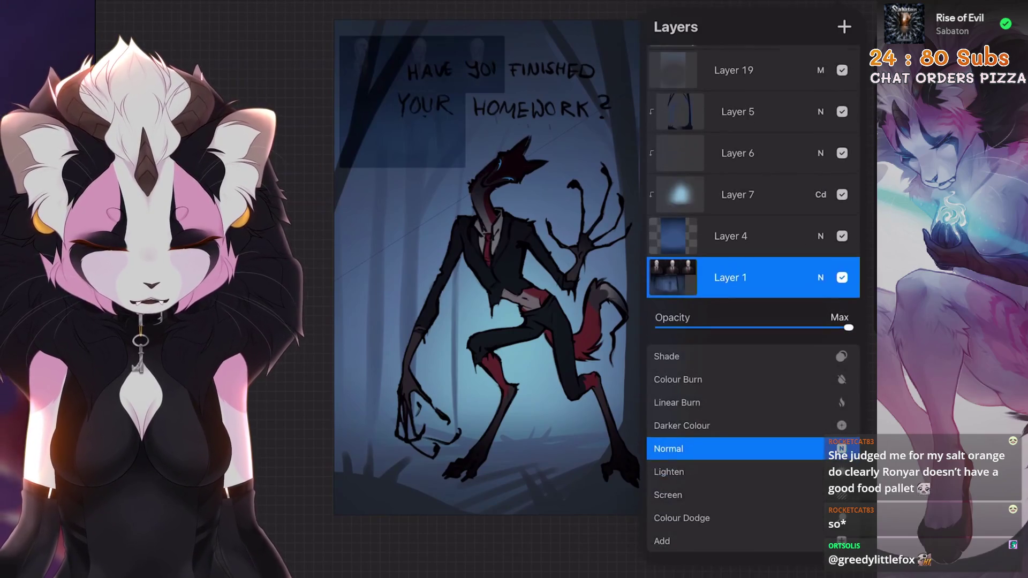
left_click(820, 277)
left_click(754, 364)
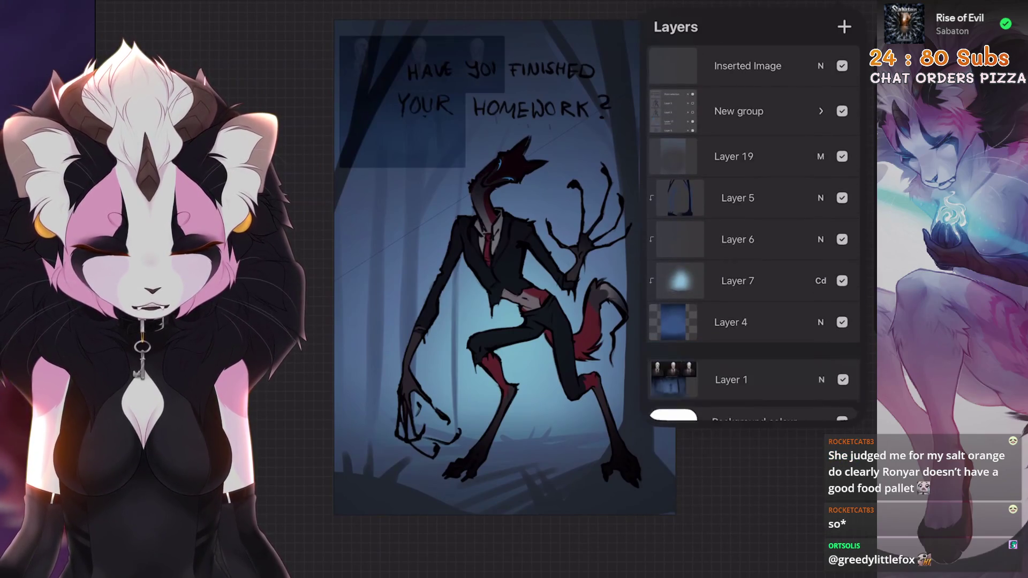
scroll(488, 292, "up", 2)
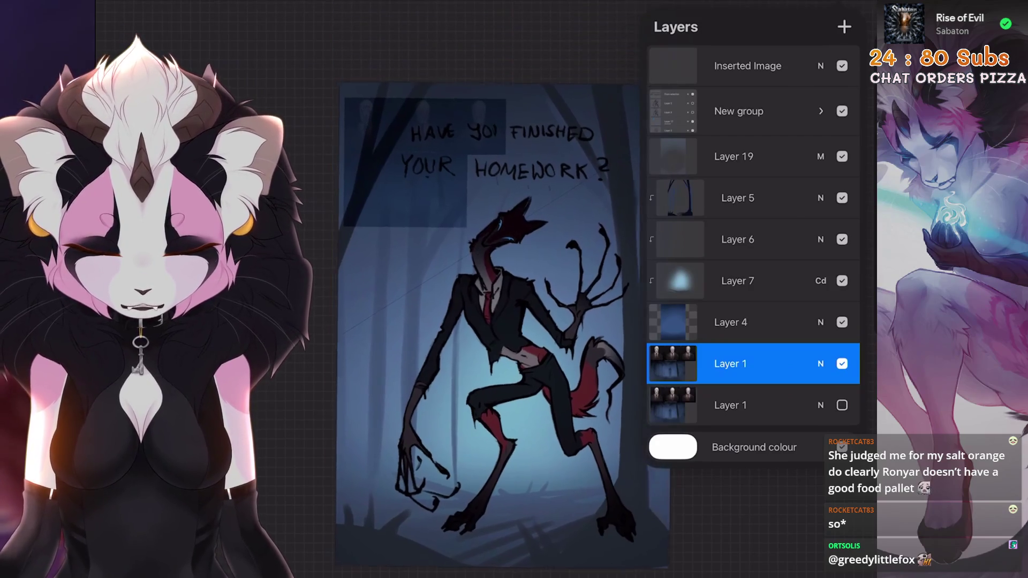
scroll(754, 321, "down", 1)
scroll(753, 321, "up", 1)
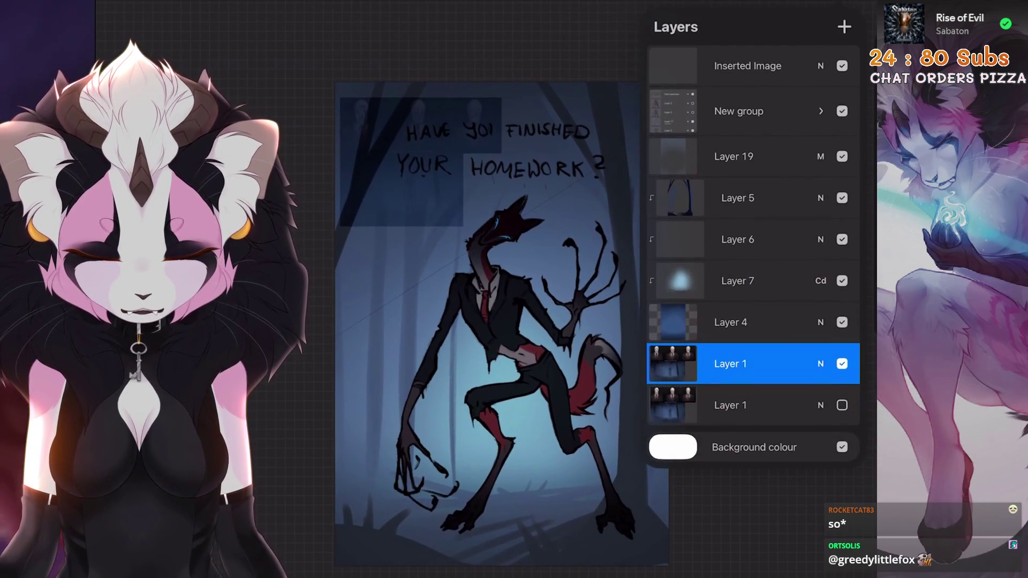
left_click_drag(753, 364, 754, 96)
Shrink the photo copy into a small inset at the left beside the fox, then bring up Crop and Resize
left_click(420, 160)
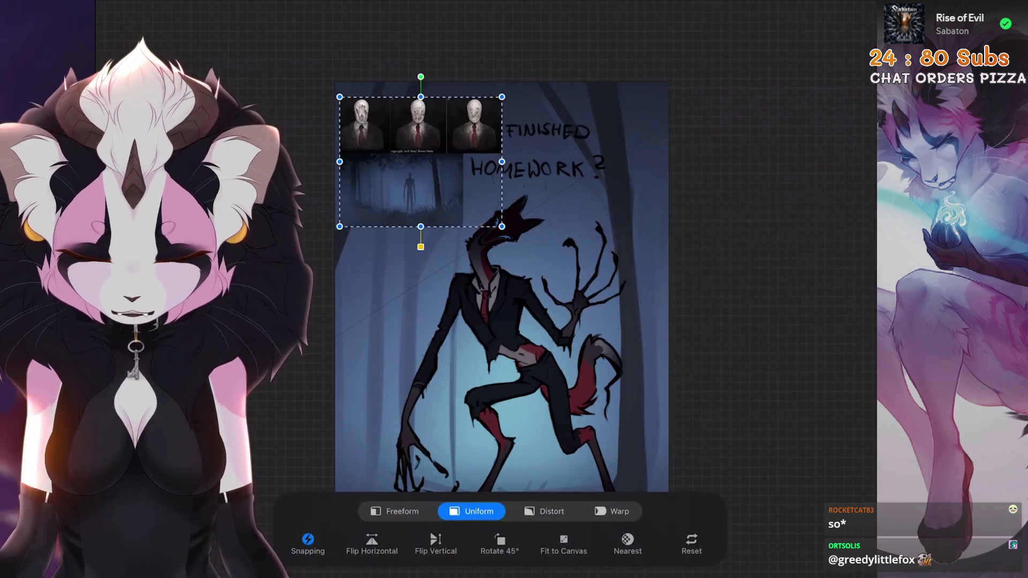
left_click_drag(420, 161, 419, 86)
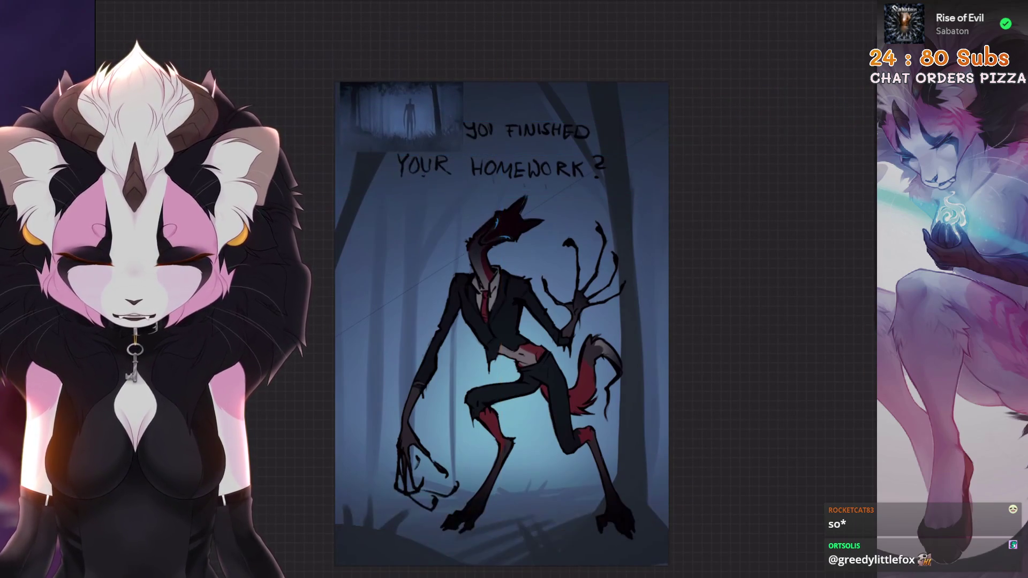
scroll(498, 282, "up", 3)
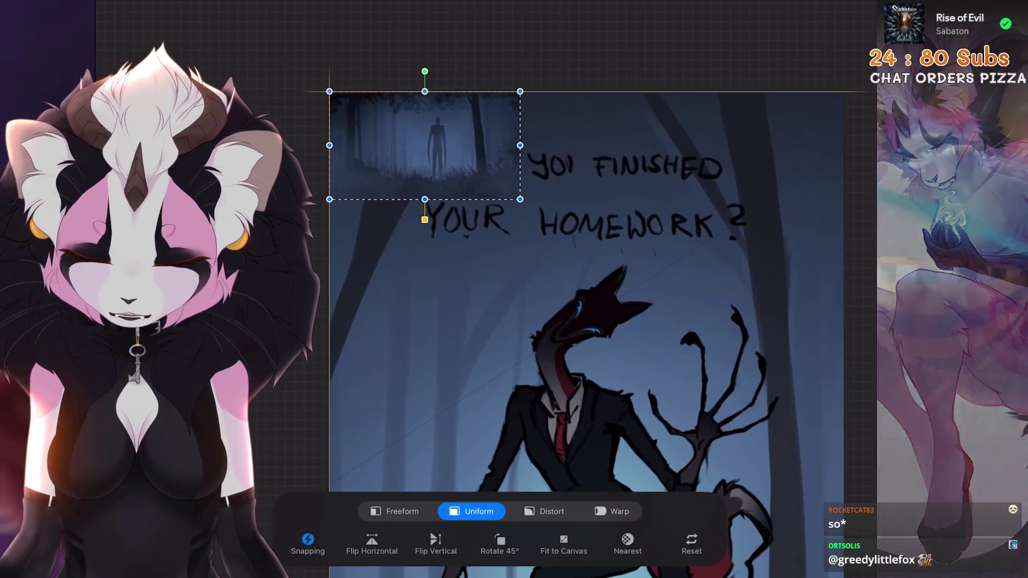
left_click_drag(432, 145, 421, 370)
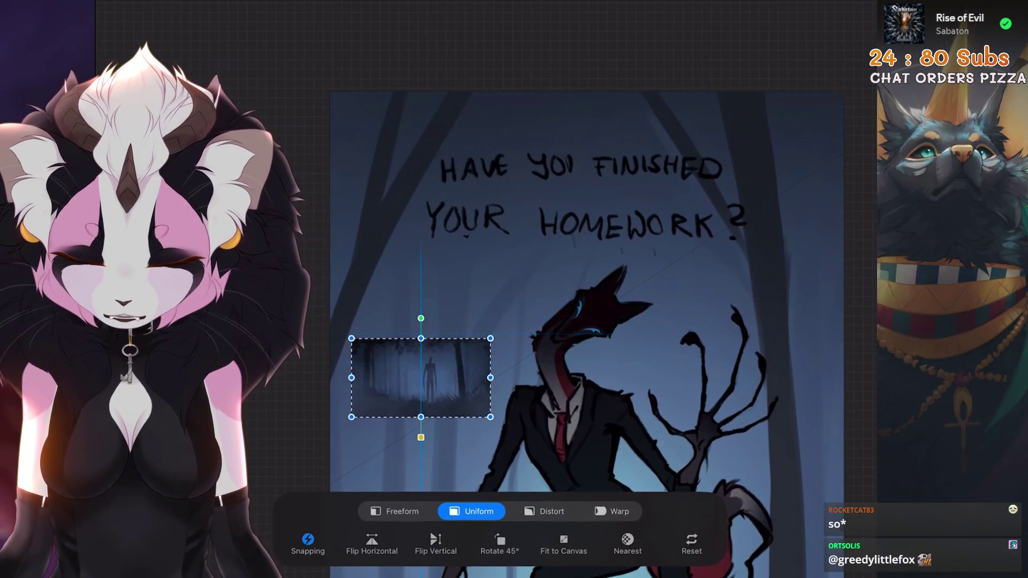
scroll(499, 281, "down", 3)
scroll(499, 281, "up", 3)
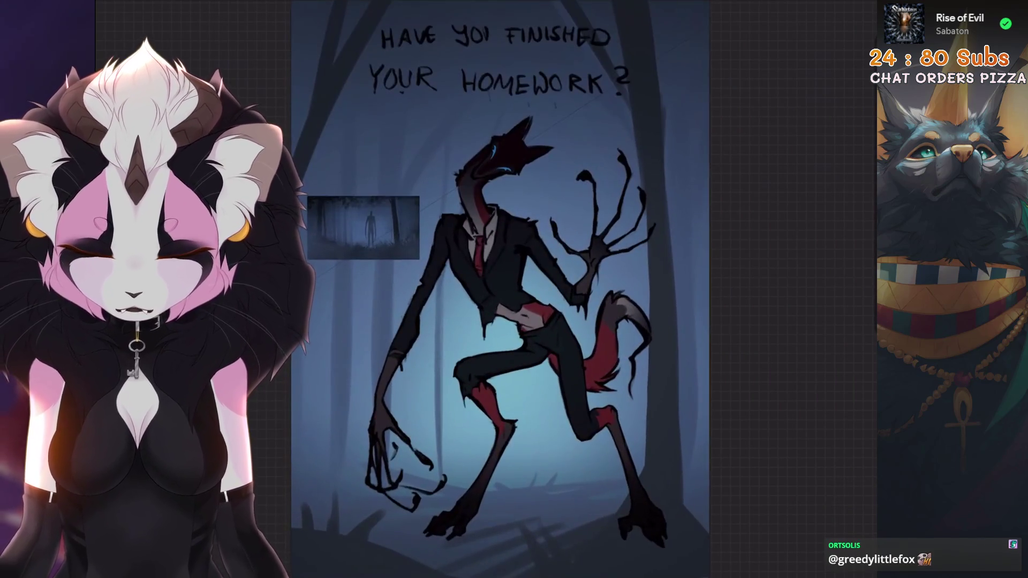
scroll(498, 281, "up", 3)
scroll(498, 281, "down", 2)
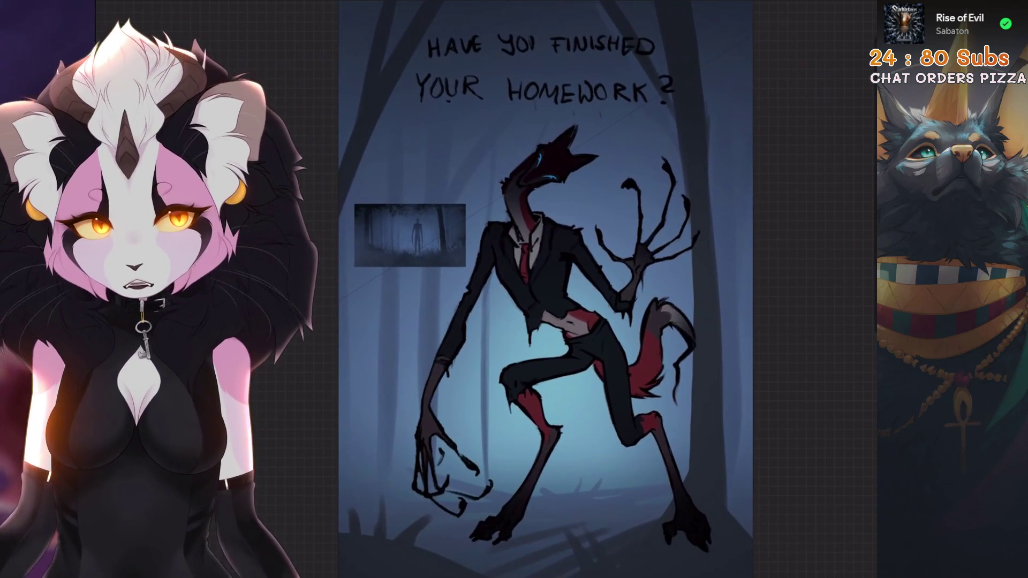
scroll(522, 282, "down", 2)
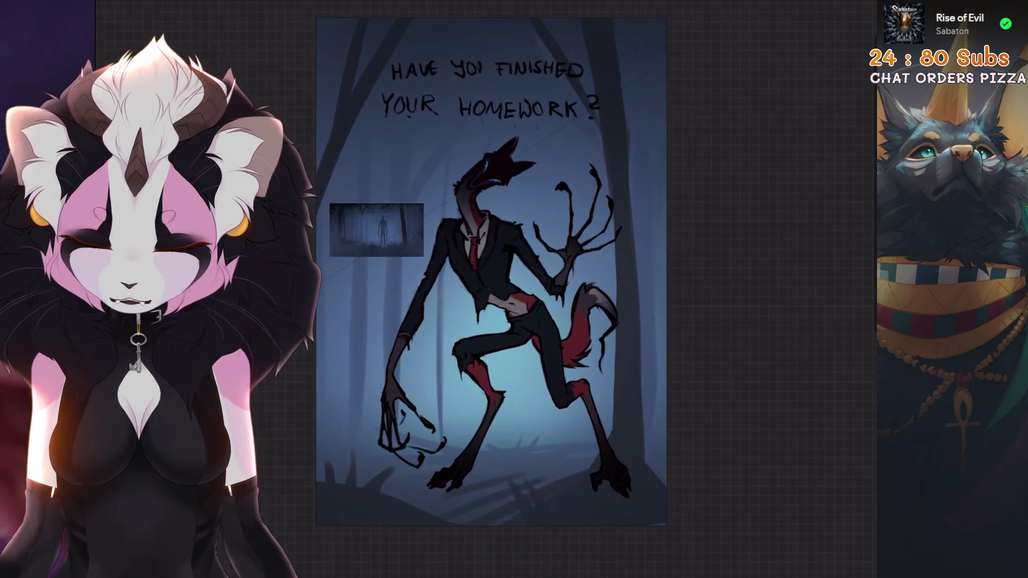
left_click(110, 9)
left_click(160, 48)
Trim the canvas's right edge in Crop and Resize, check the result, then undo that crop
left_click_drag(637, 276, 629, 278)
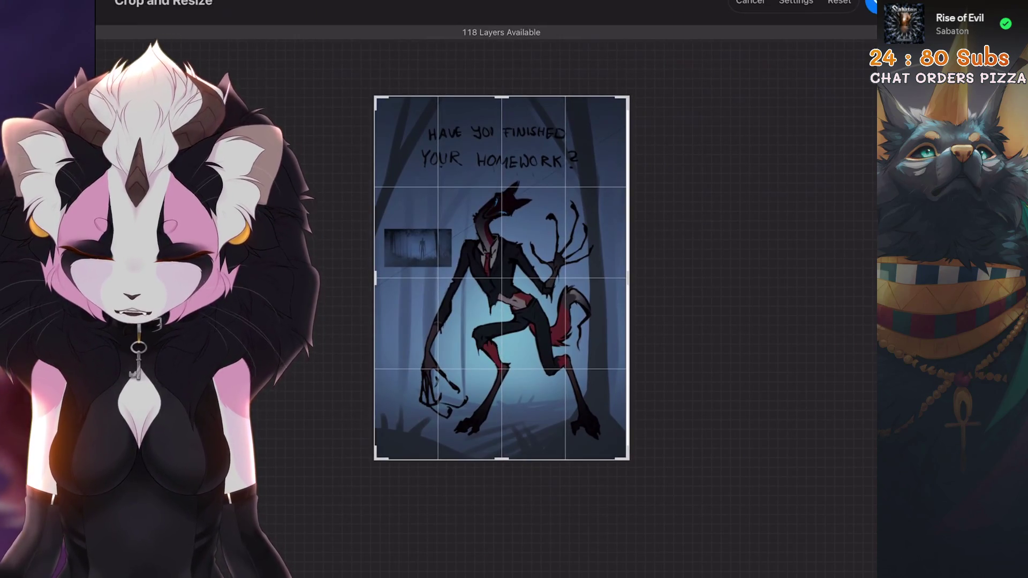
left_click(872, 3)
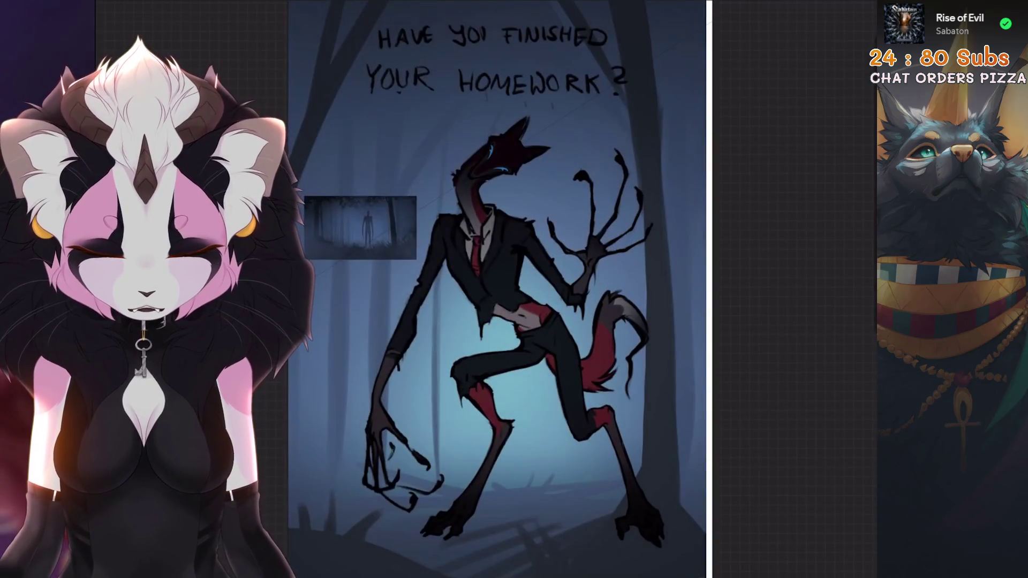
left_click(812, 10)
left_click(811, 10)
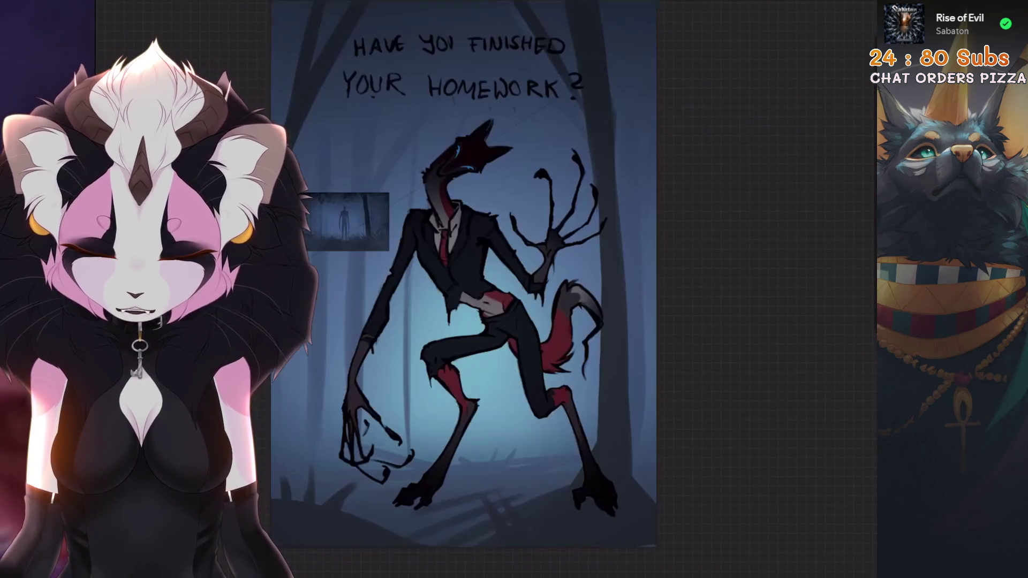
key("ctrl+z")
Redo the crop by trimming the canvas's left edge inward instead
left_click(109, 10)
left_click(128, 48)
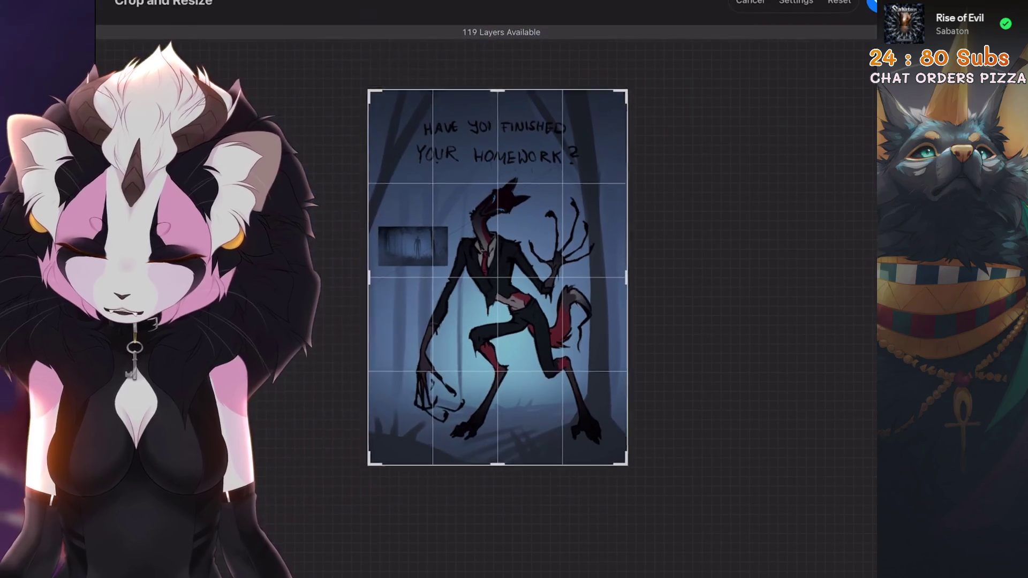
left_click_drag(365, 278, 381, 277)
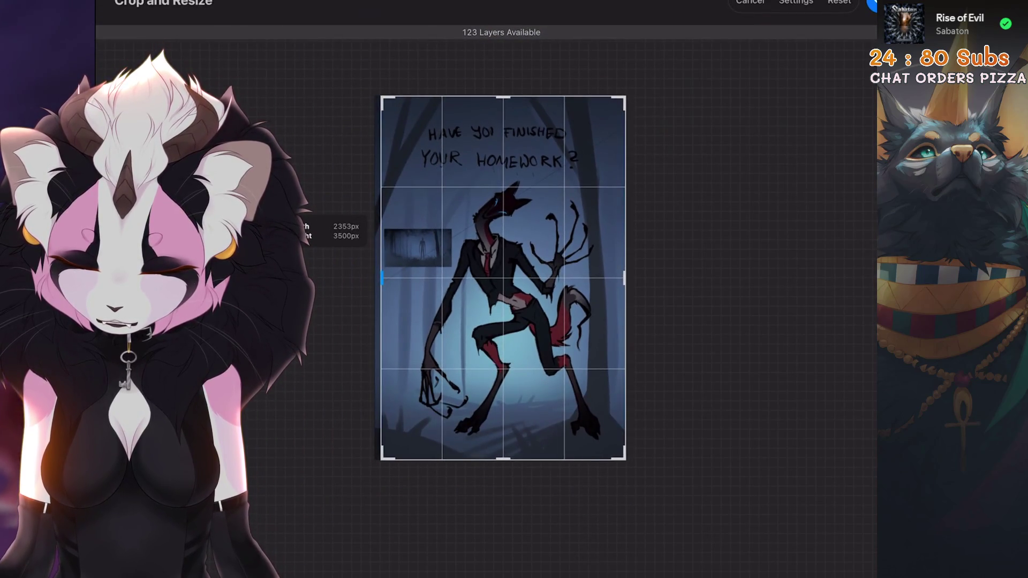
left_click(872, 4)
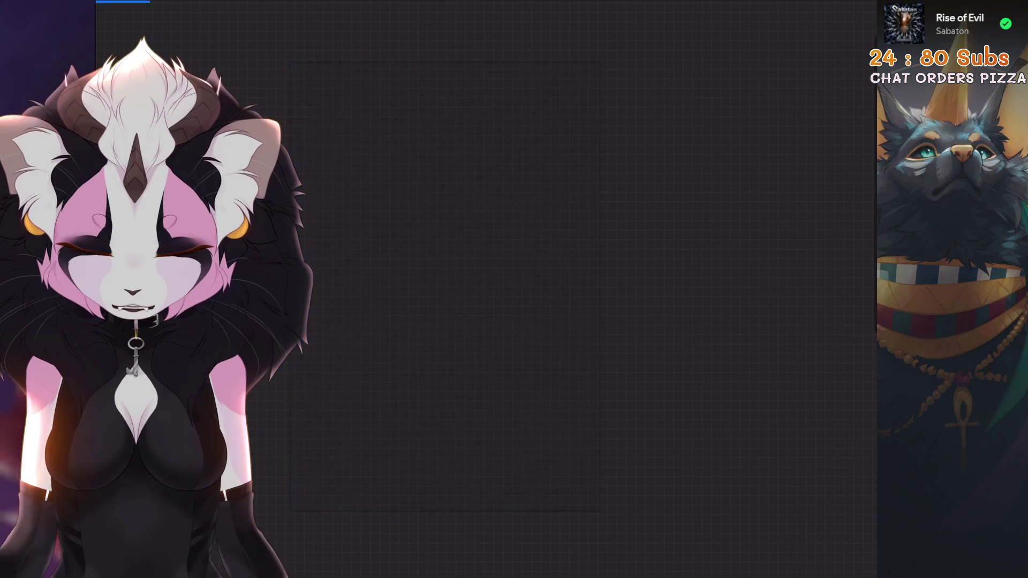
Try widening the crop with blank margins, then settle the canvas back at the 2464px poster width
left_click(117, 10)
left_click(200, 97)
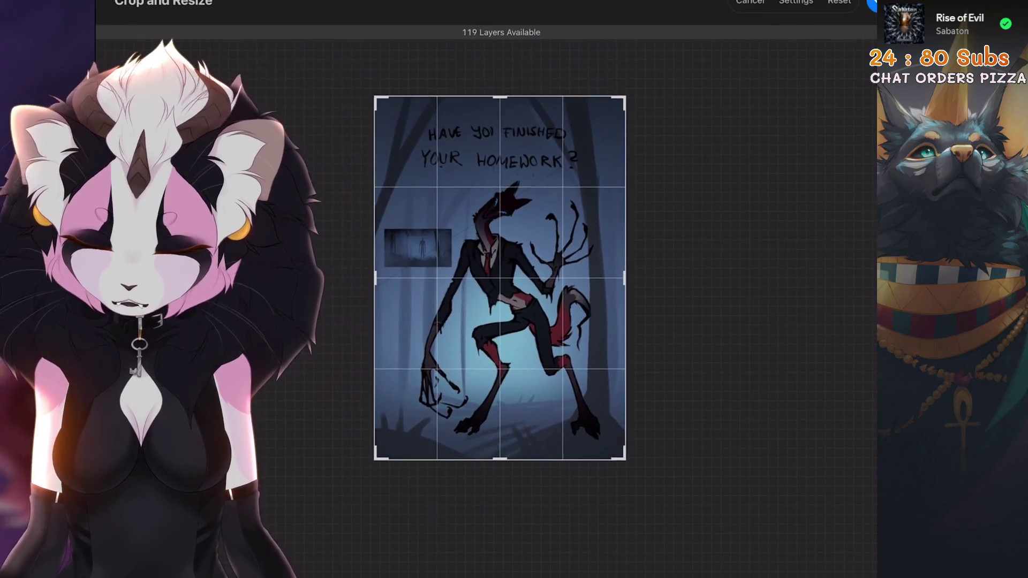
left_click_drag(625, 278, 751, 278)
left_click_drag(374, 278, 278, 278)
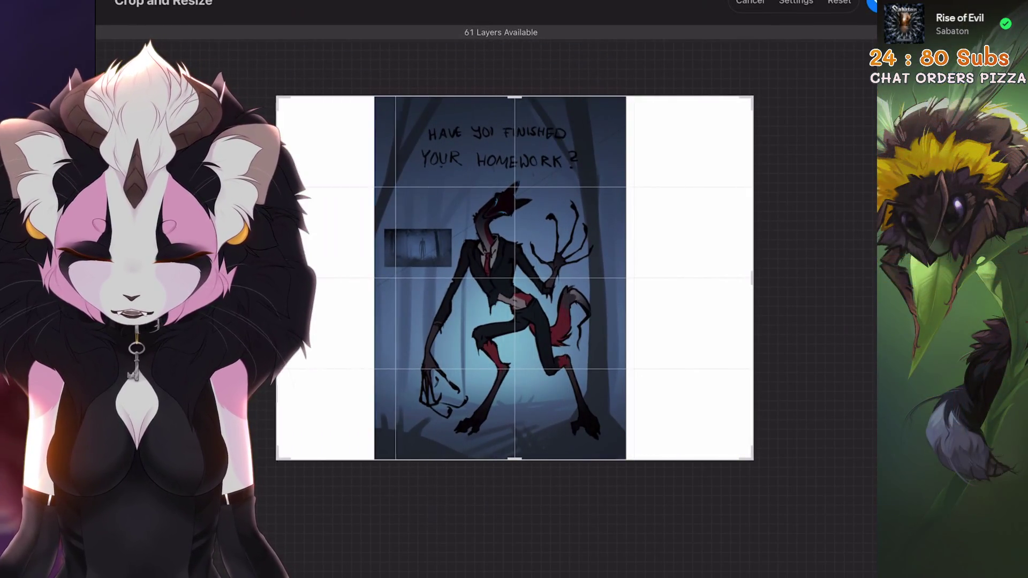
left_click_drag(752, 277, 762, 278)
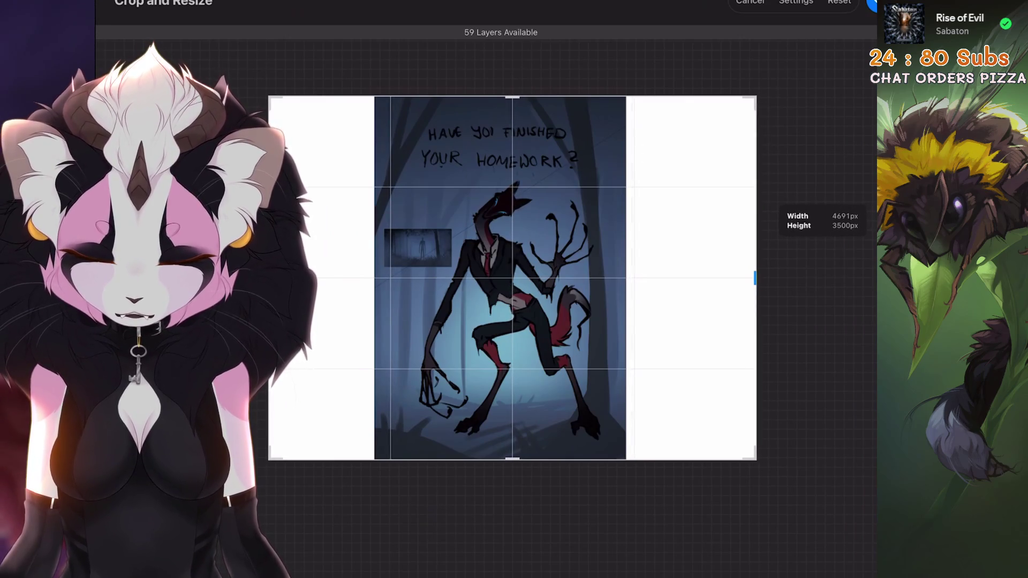
left_click_drag(270, 278, 375, 278)
left_click_drag(755, 278, 631, 278)
key("Return")
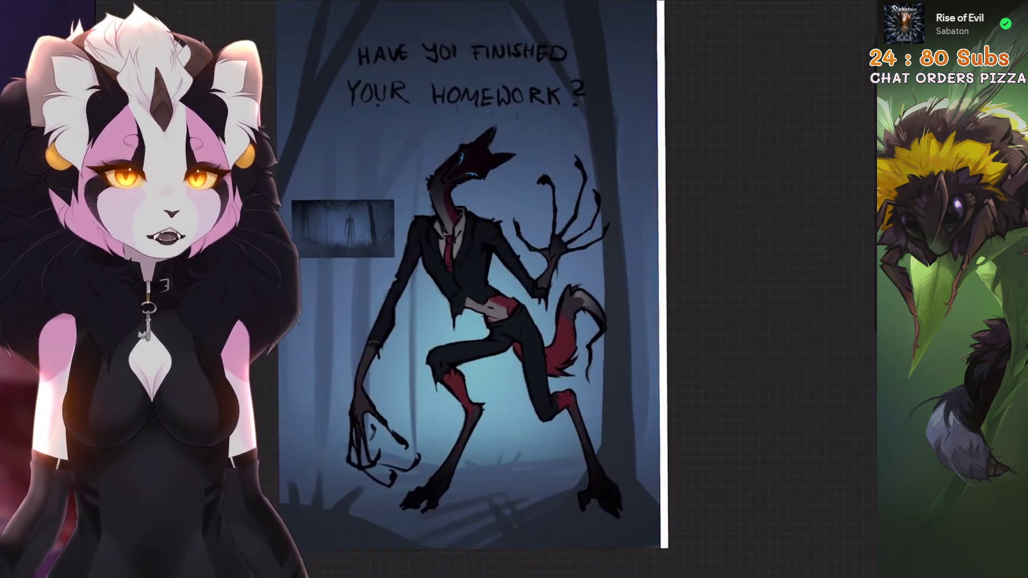
left_click(804, 9)
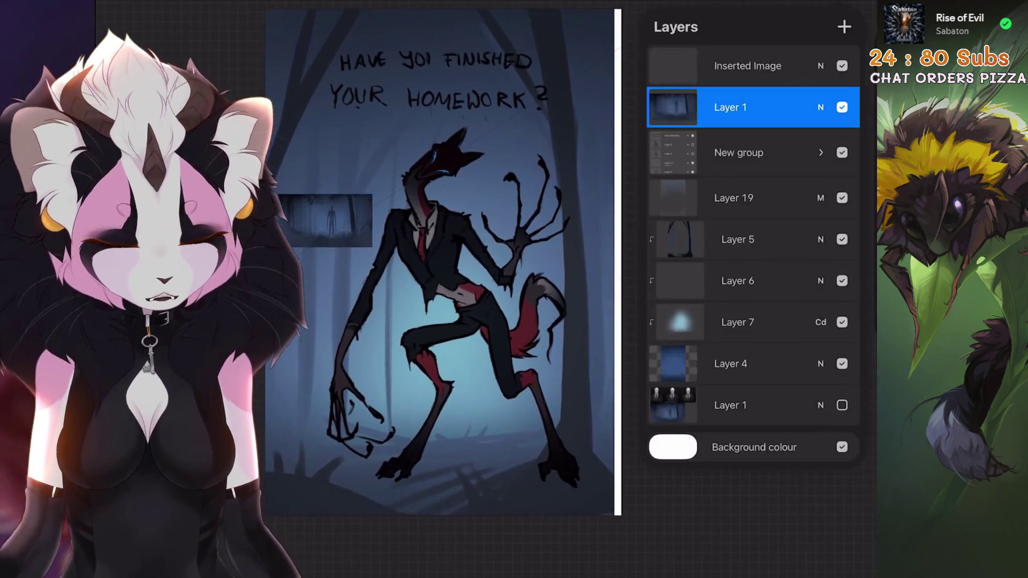
Stretch background Layer 4 so it fills the full canvas width
left_click(754, 363)
left_click_drag(754, 239, 795, 239)
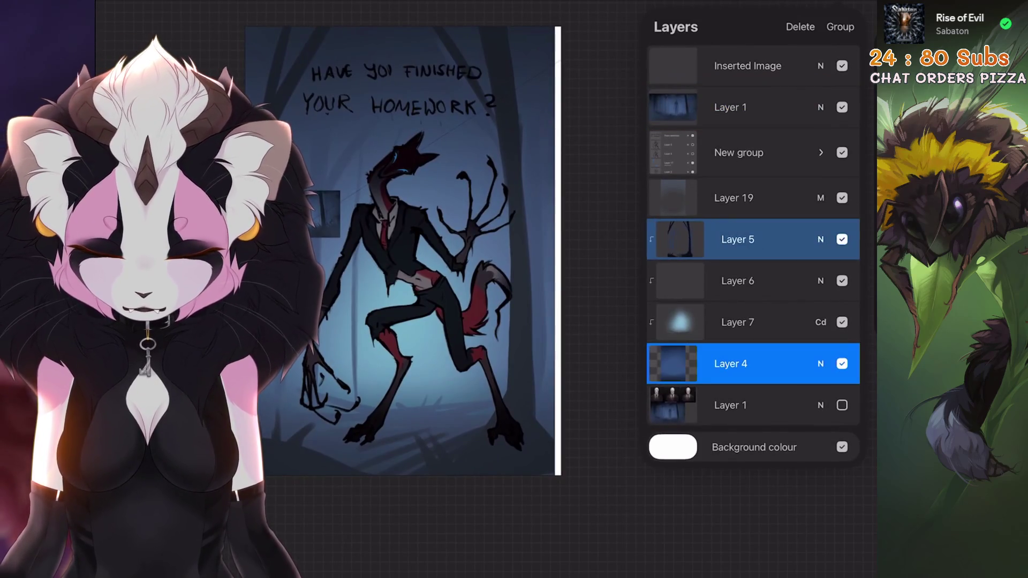
left_click(754, 240)
left_click(129, 10)
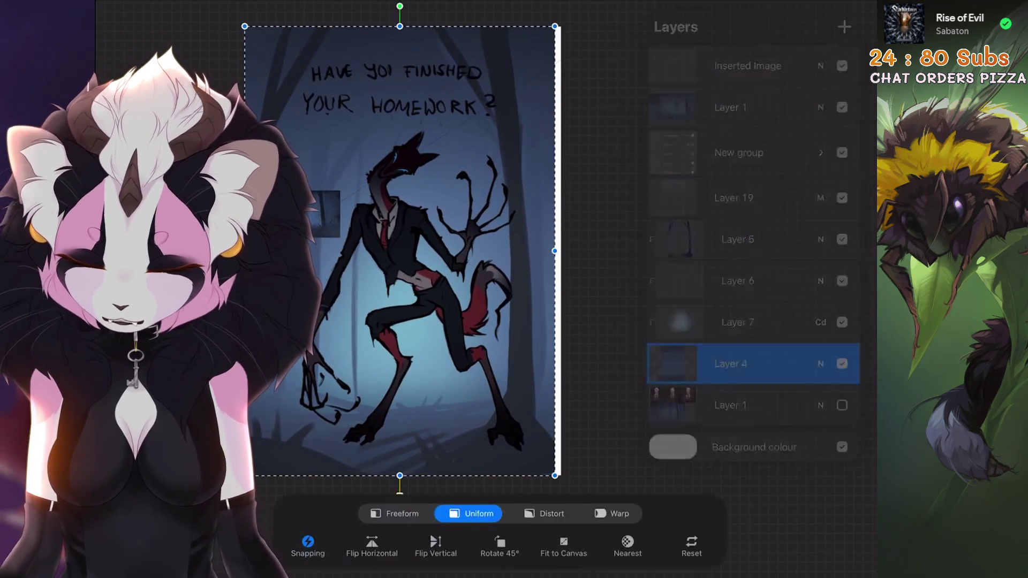
left_click_drag(555, 253, 561, 251)
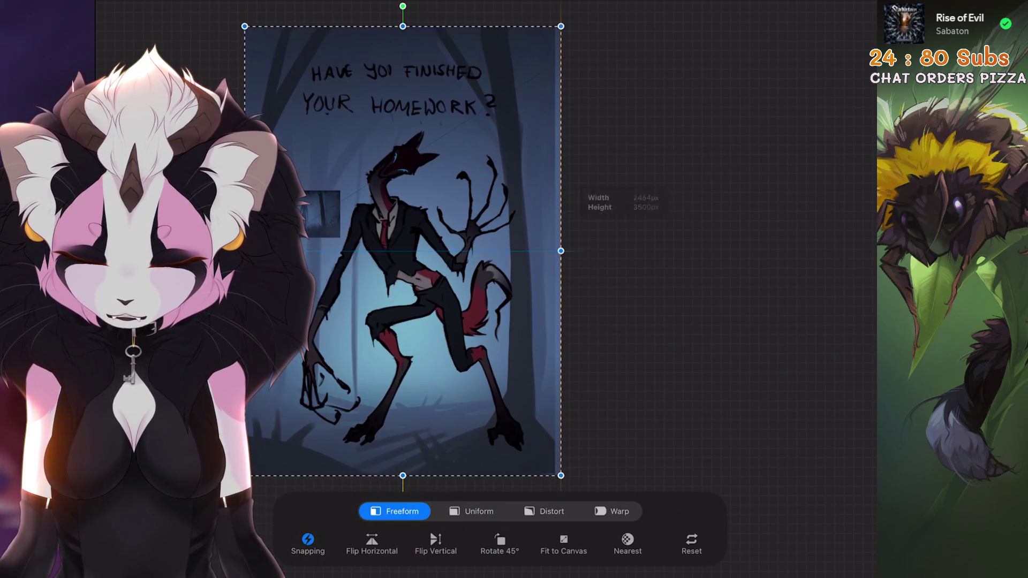
left_click(128, 10)
Freeform-stretch the Layer 19 vignette to the canvas width and add empty Layer 21 above it
left_click(835, 9)
left_click(754, 239)
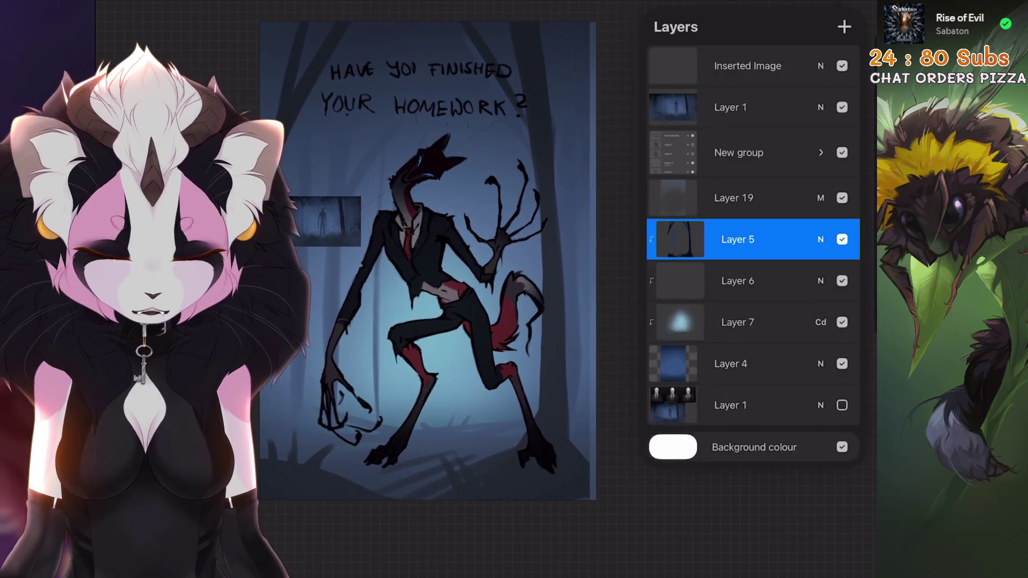
left_click(754, 198)
left_click(128, 9)
left_click(835, 10)
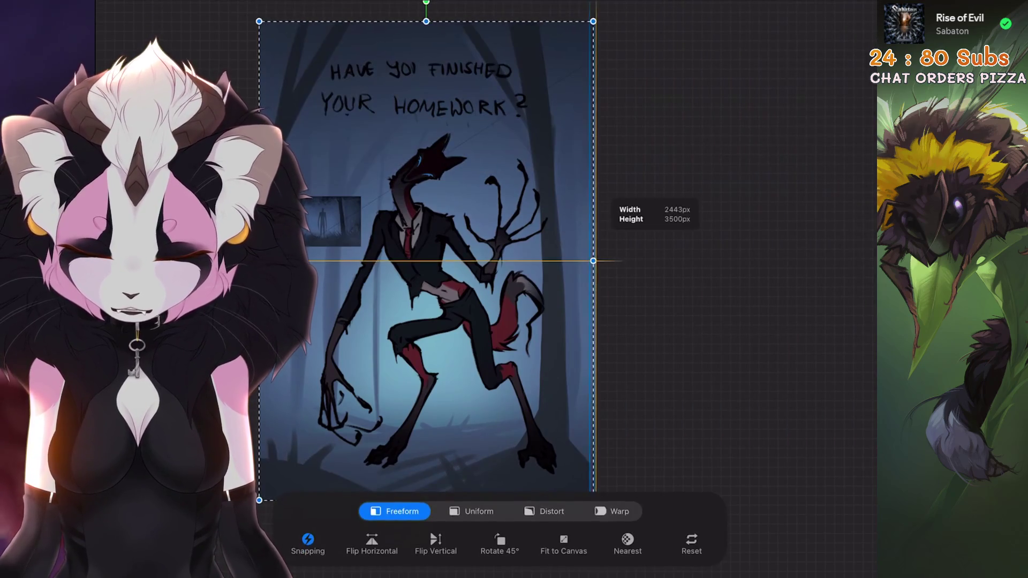
left_click(129, 9)
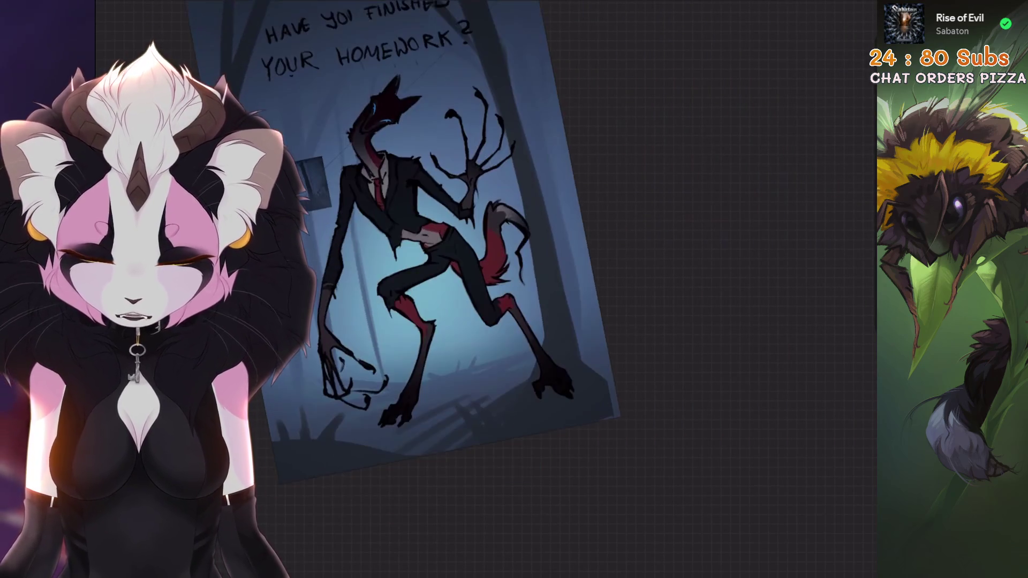
left_click(835, 10)
left_click(843, 27)
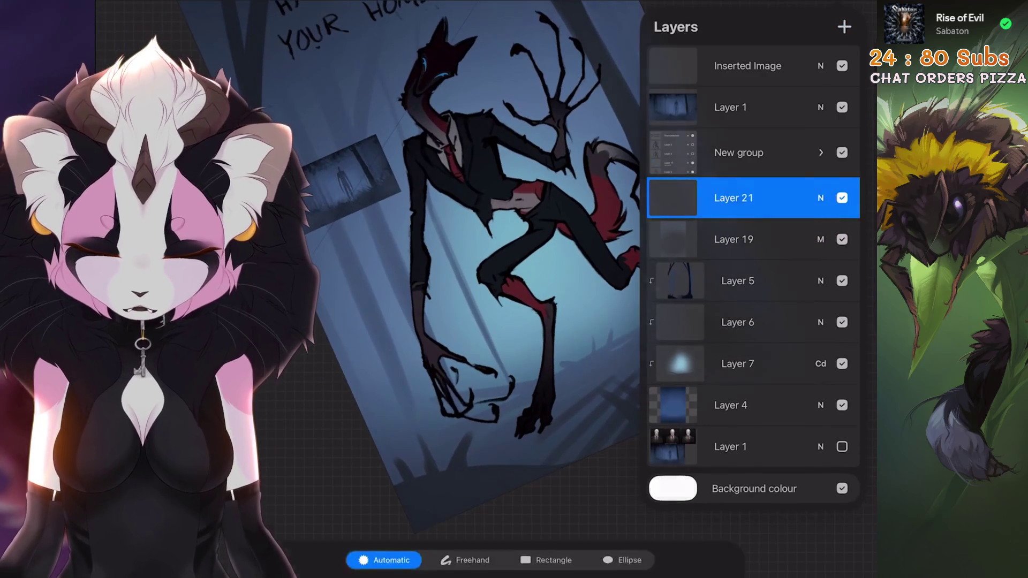
Try an automatic selection, clear it and switch the Selection tool to freehand outlining
left_click(108, 10)
left_click(482, 241)
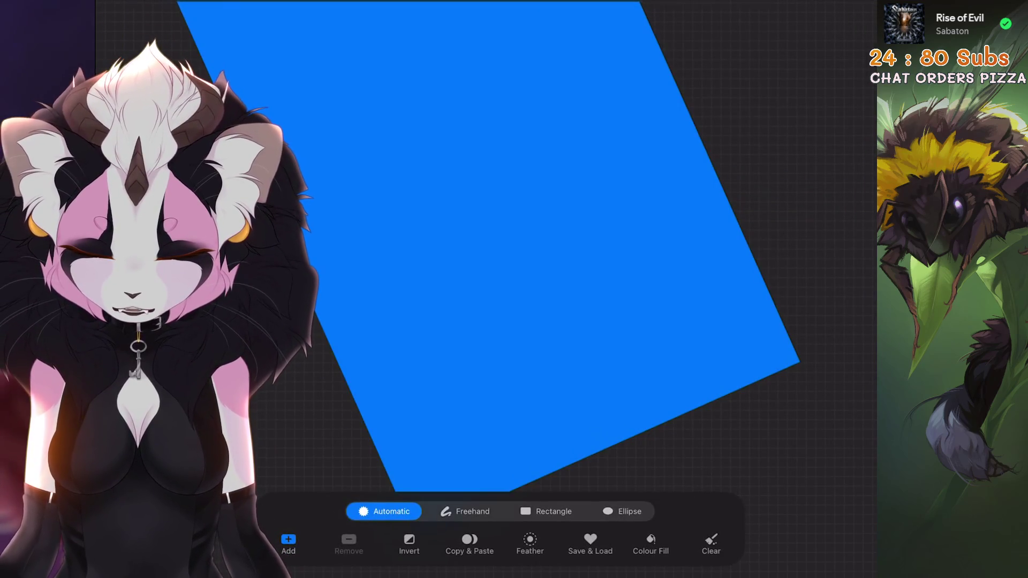
left_click(711, 543)
left_click(466, 511)
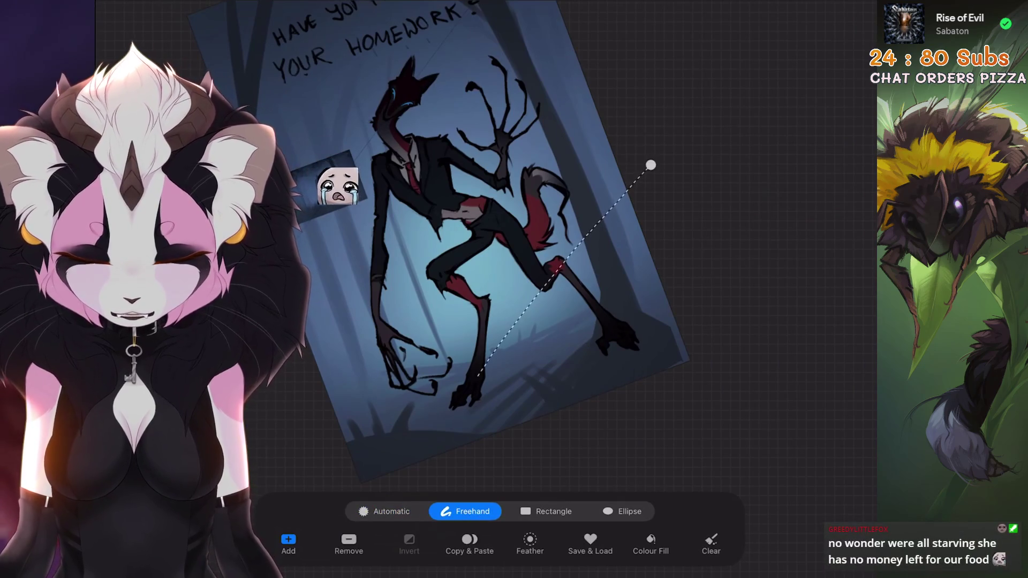
Outline a diagonal polygon selection across the poster, test a paint stroke inside it and undo the stroke
left_click_drag(683, 173, 421, 394)
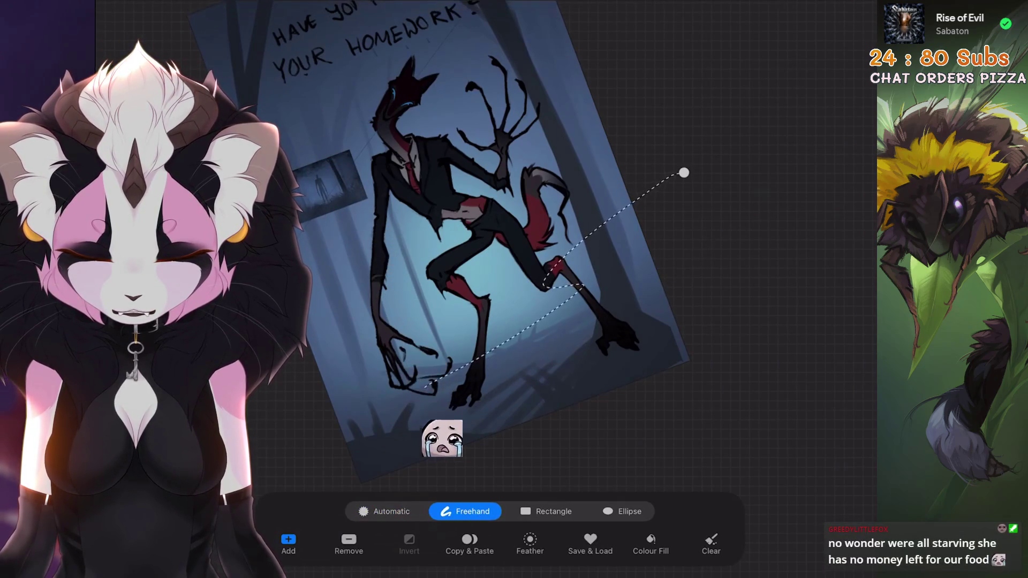
left_click(683, 172)
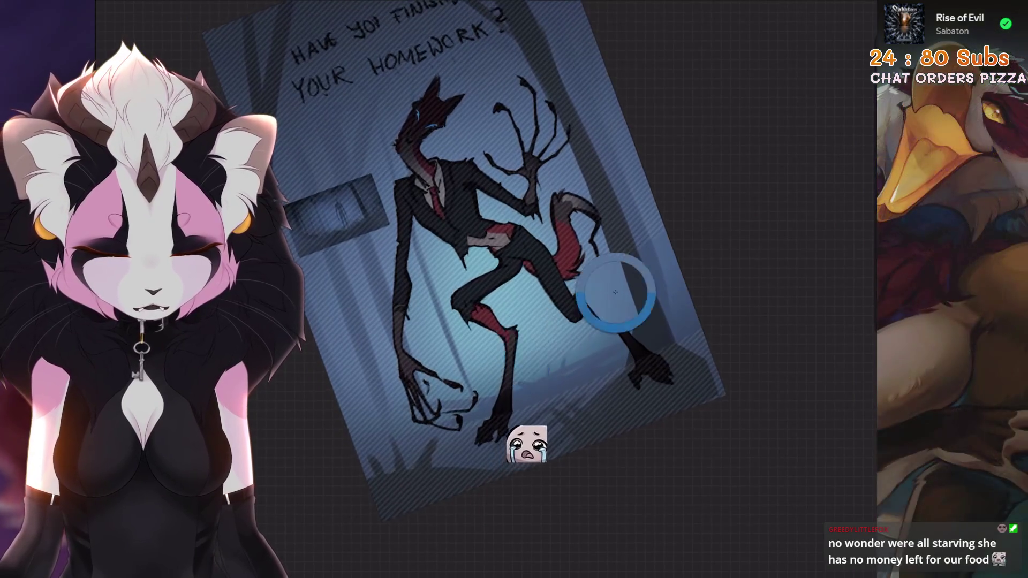
left_click_drag(611, 353, 675, 361)
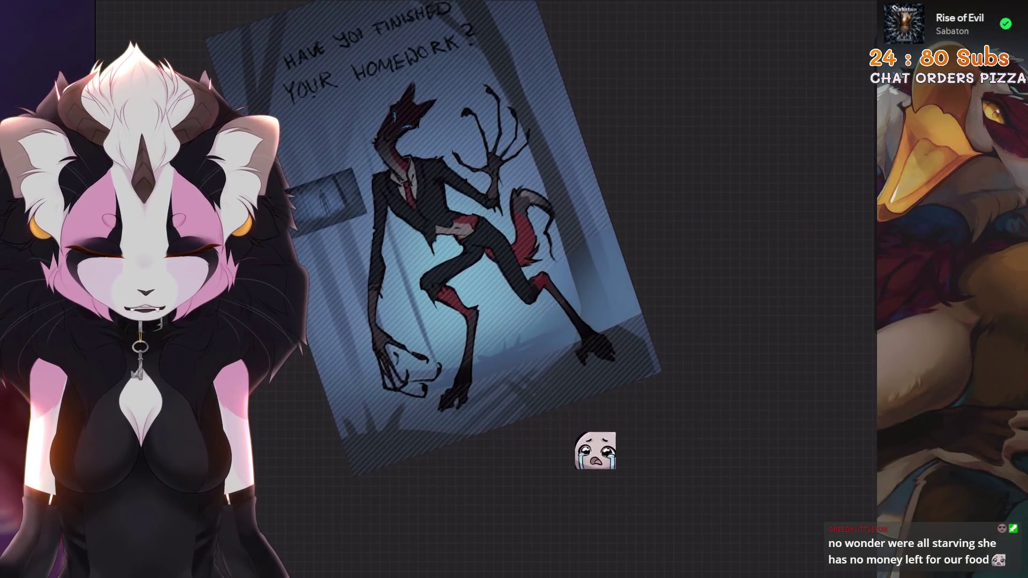
key("ctrl+z")
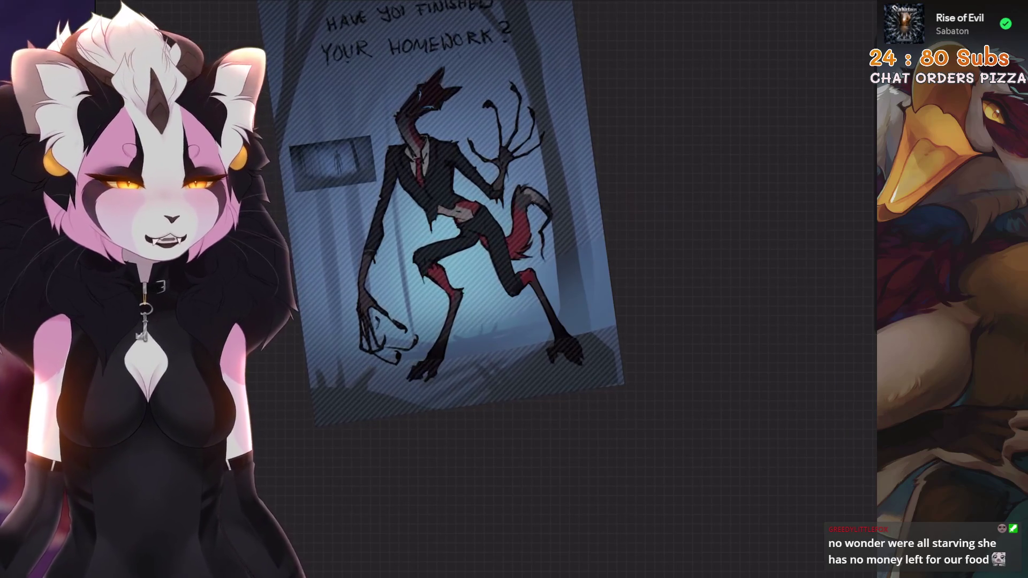
scroll(450, 241, "up", 3)
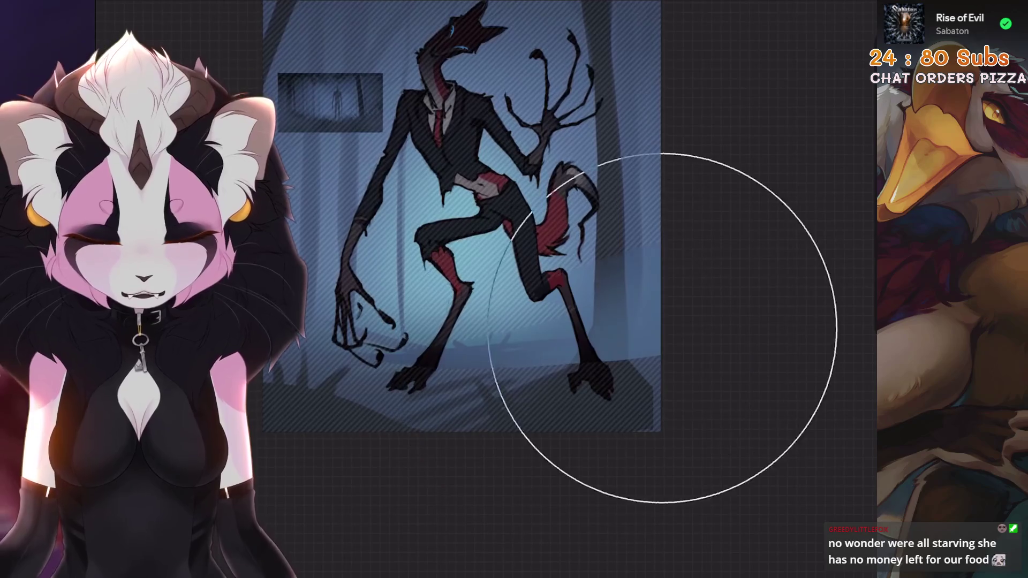
Pick a light blue, brush a broad stroke across the poster's right side, then browse the brush library
left_click(841, 28)
left_click(717, 115)
left_click(562, 321)
key("ctrl+z")
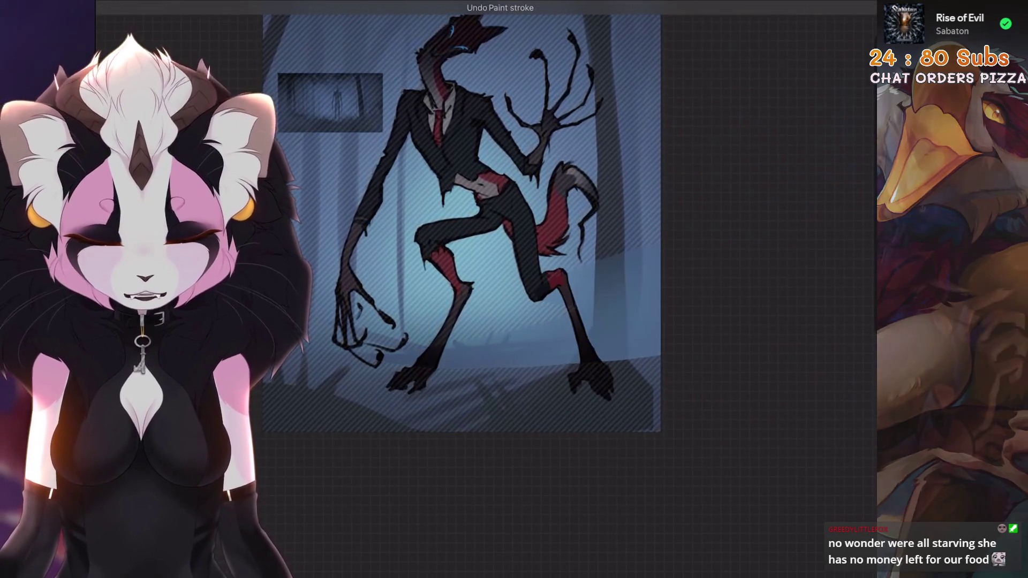
left_click_drag(498, 265, 650, 233)
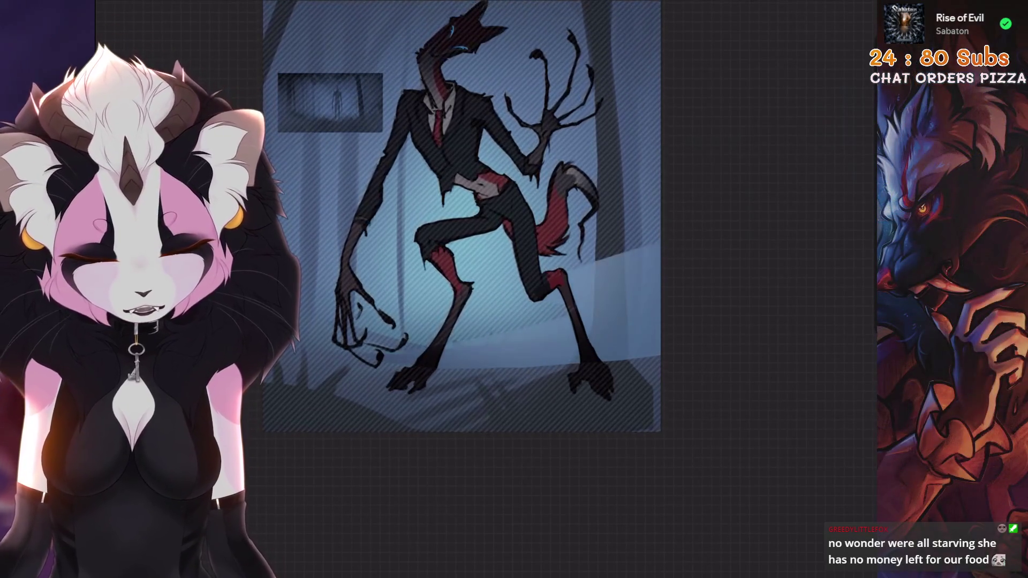
scroll(482, 241, "up", 2)
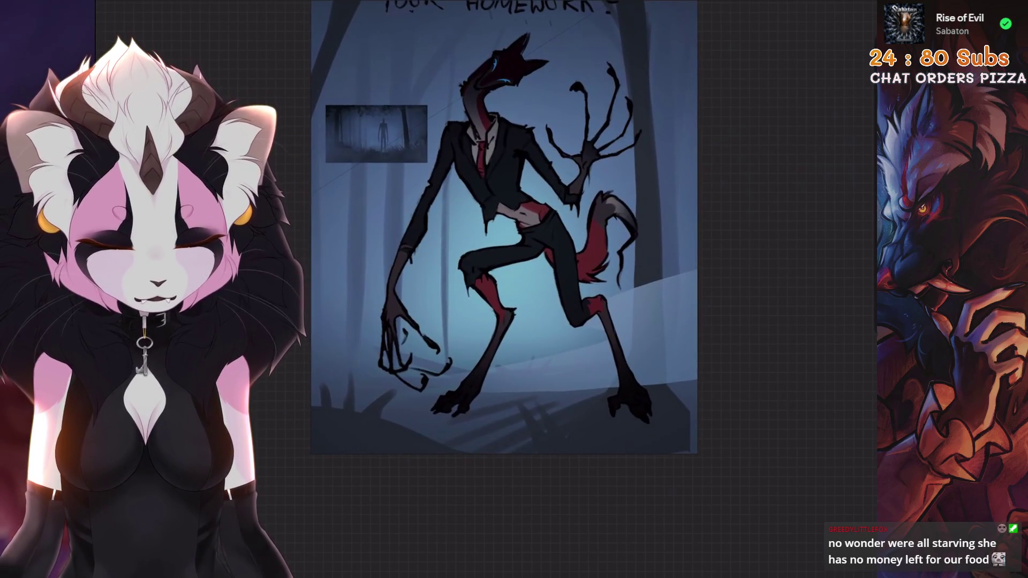
left_click(804, 25)
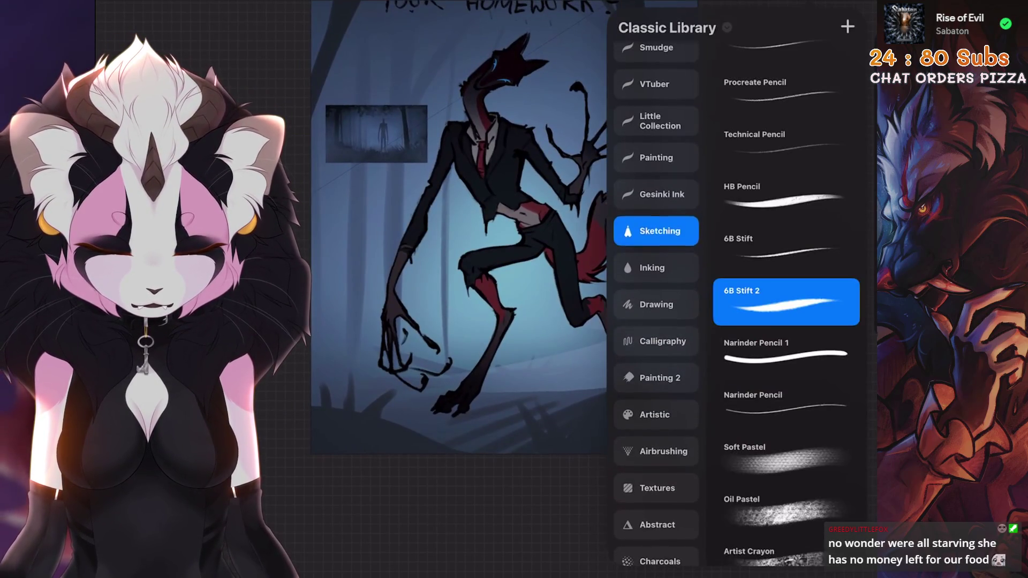
scroll(498, 241, "down", 2)
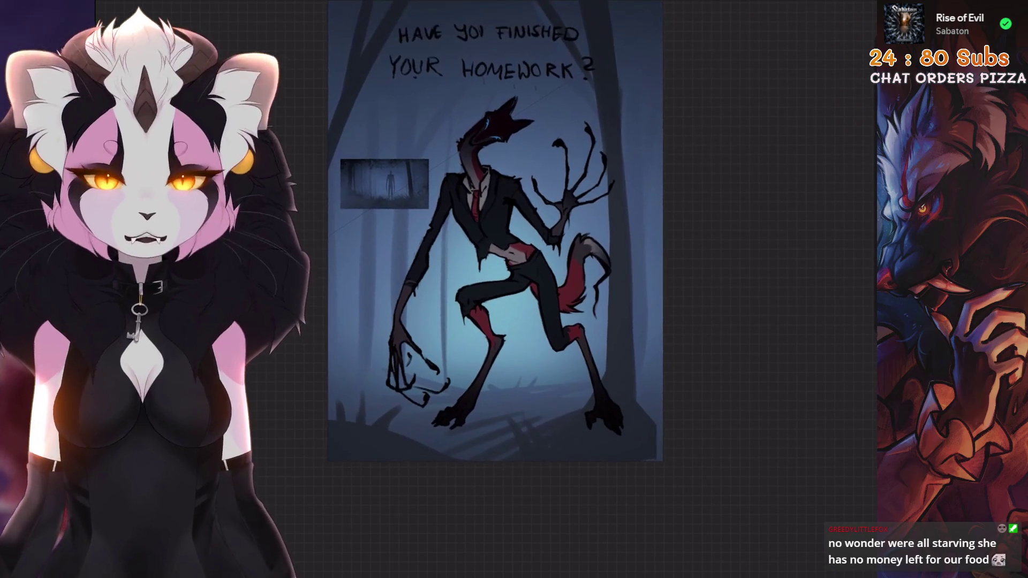
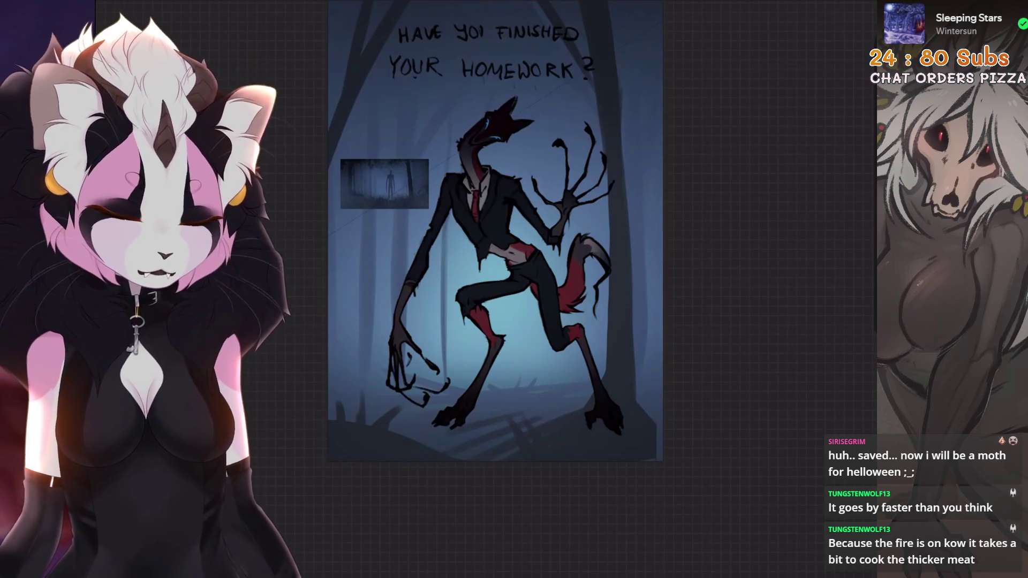
Reposition Layer 14 in the stack so it sits between Layer 19 and Layer 5
left_click(812, 10)
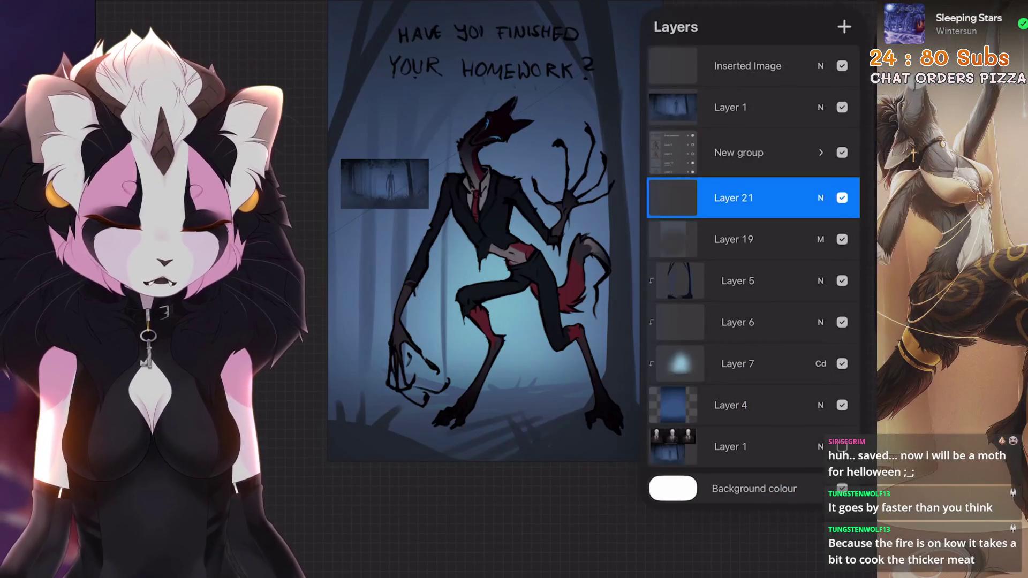
left_click(820, 153)
left_click(754, 115)
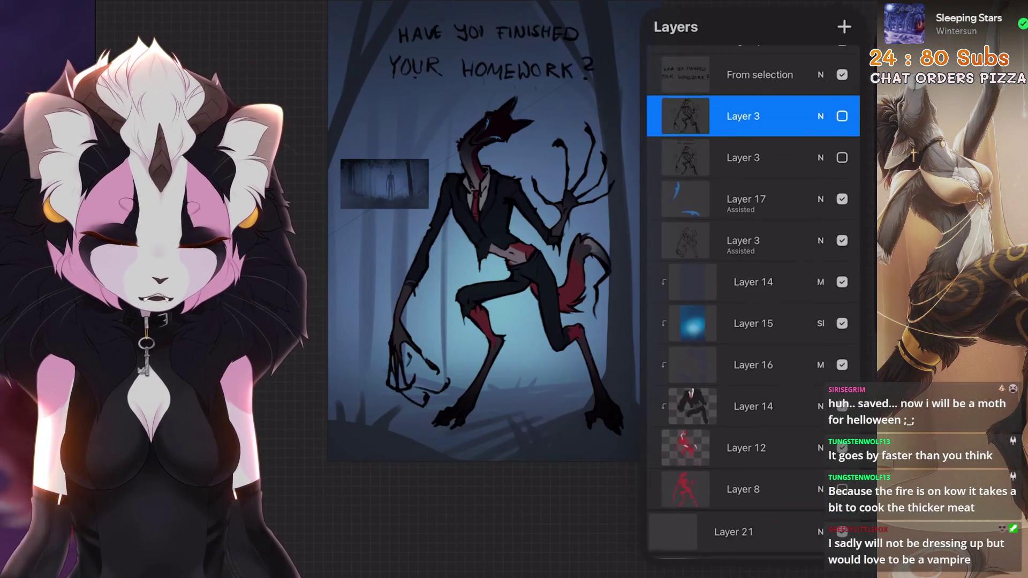
left_click(754, 280)
scroll(754, 280, "down", 2)
left_click_drag(754, 180, 732, 550)
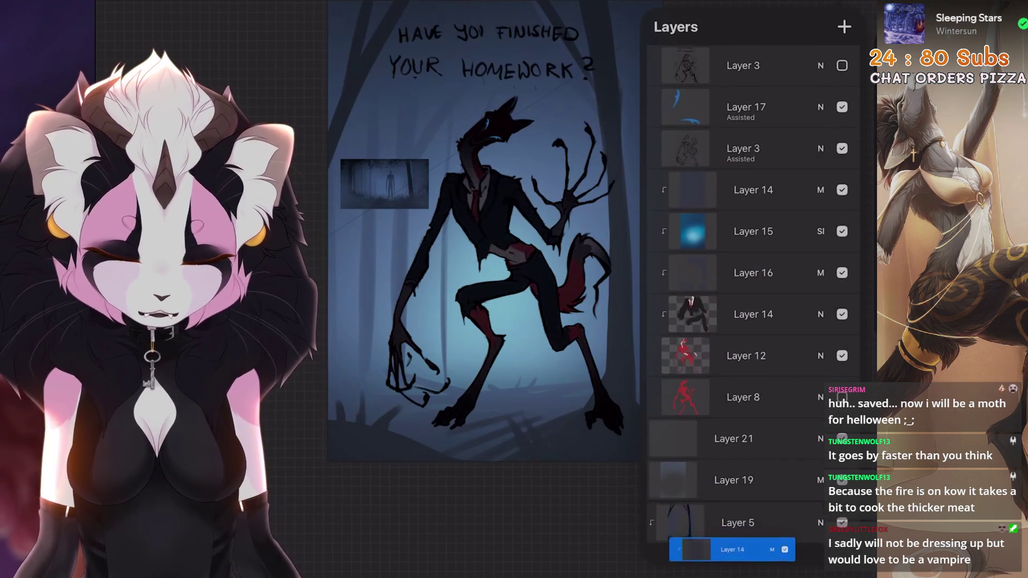
mouse_move(732, 550)
left_mouse_down()
mouse_move(733, 455)
mouse_move(733, 466)
left_mouse_up()
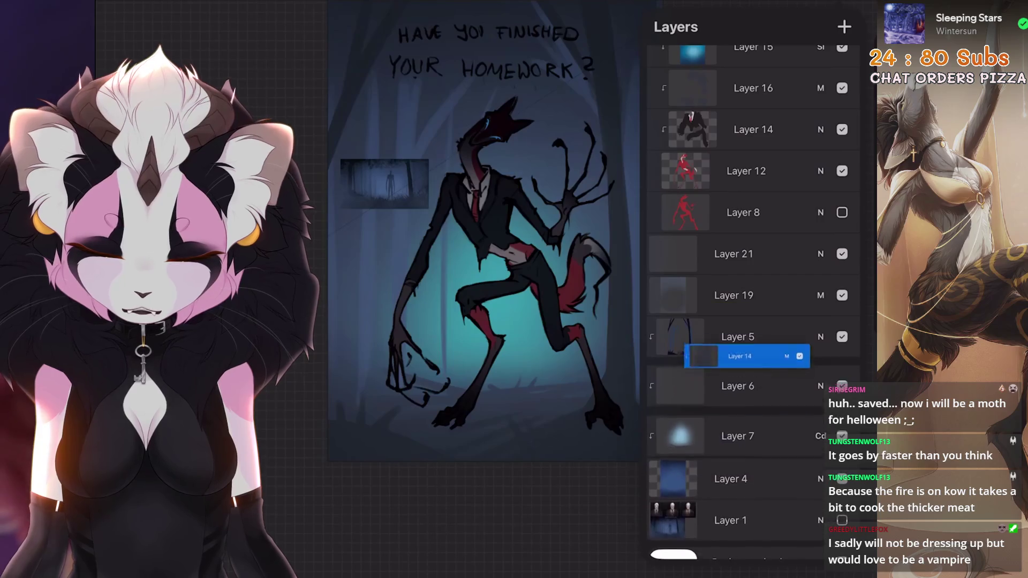
mouse_move(732, 466)
left_mouse_down()
mouse_move(732, 337)
mouse_move(793, 327)
mouse_move(781, 326)
left_mouse_up()
Lower Layer 14's opacity to 30% and switch glow Layer 7 to Add blending
left_click(820, 336)
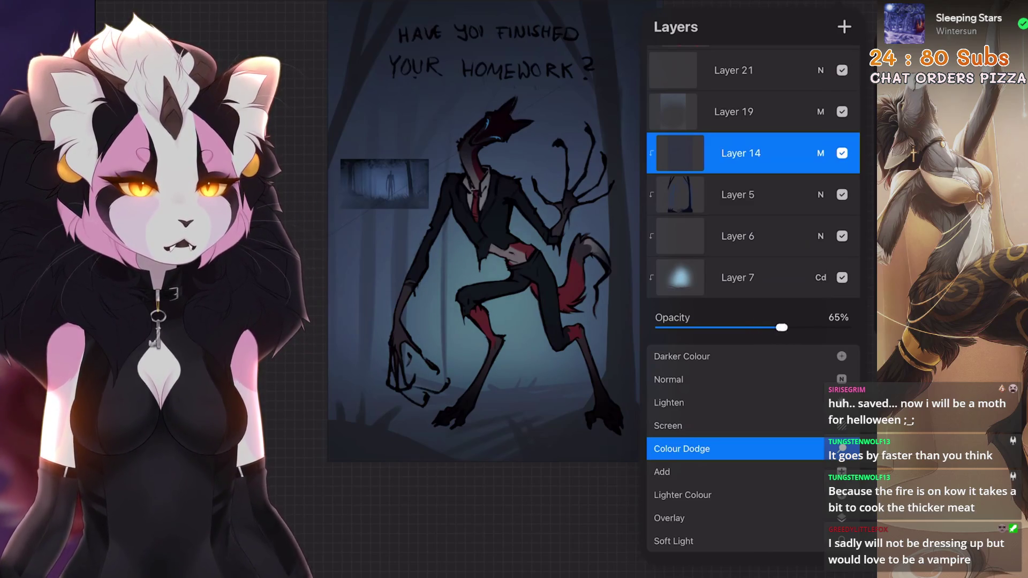
left_click(820, 152)
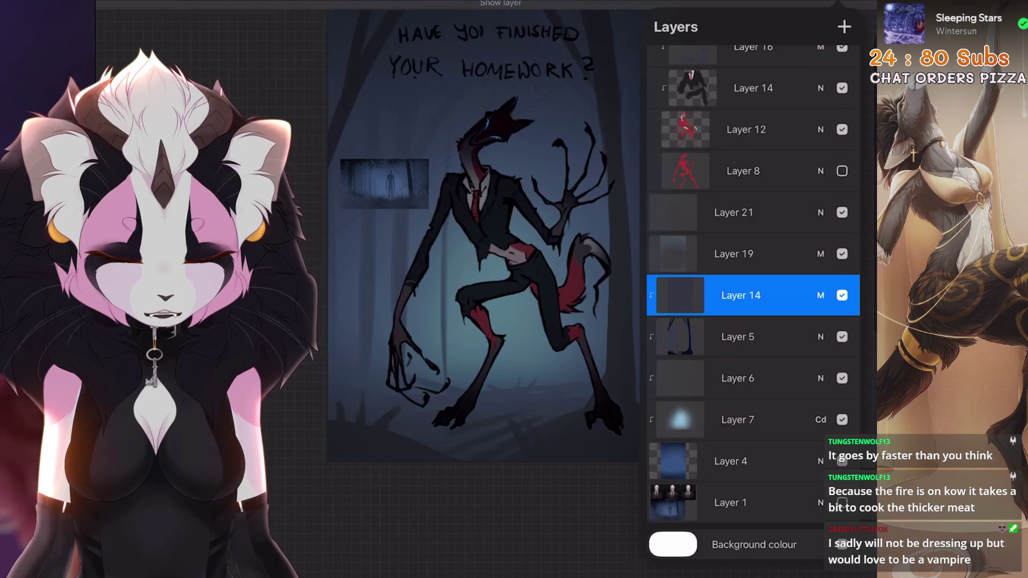
left_click(821, 294)
left_click_drag(759, 327, 714, 327)
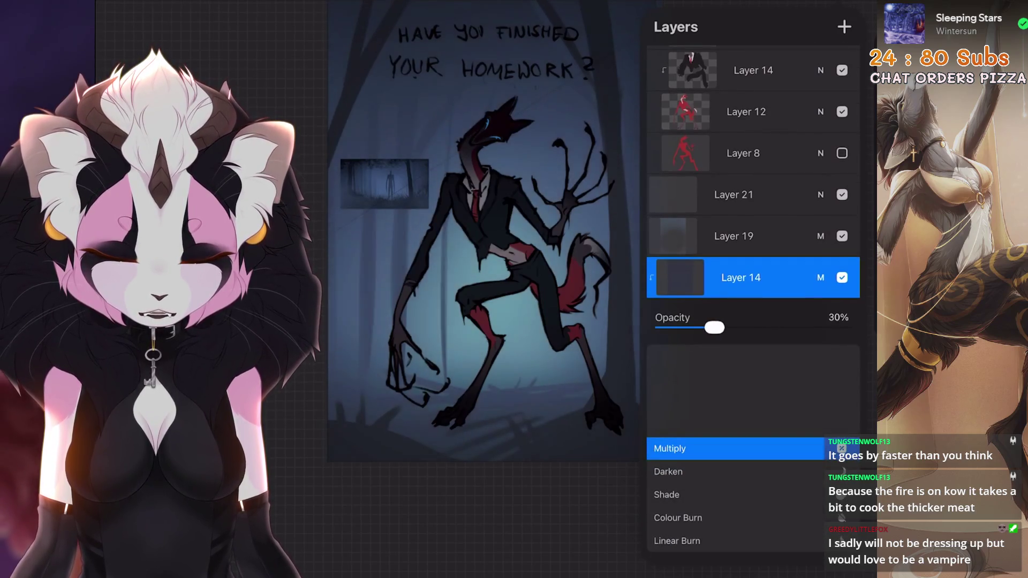
left_click(821, 277)
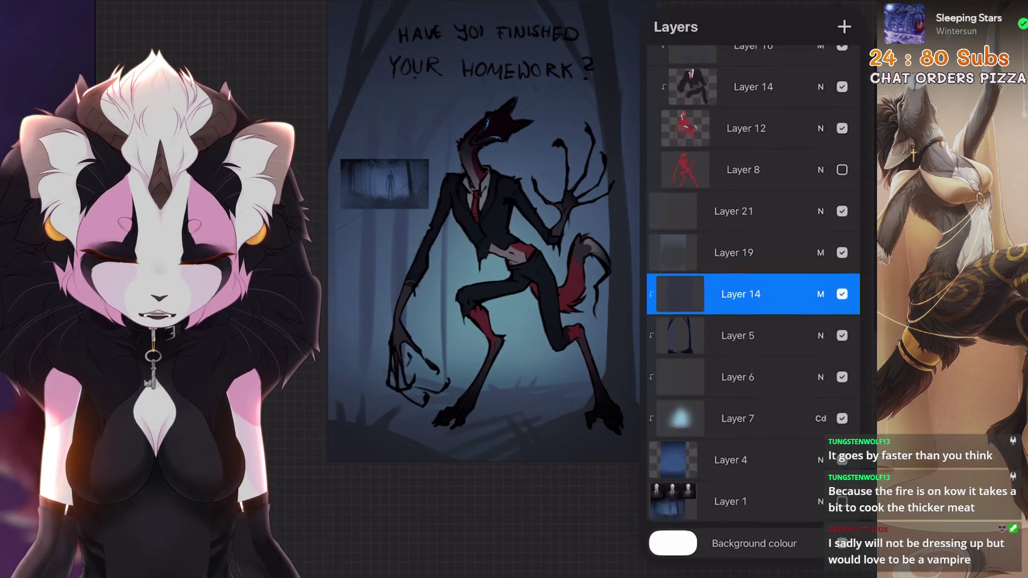
scroll(754, 321, "down", 3)
left_click(820, 402)
scroll(754, 442, "up", 2)
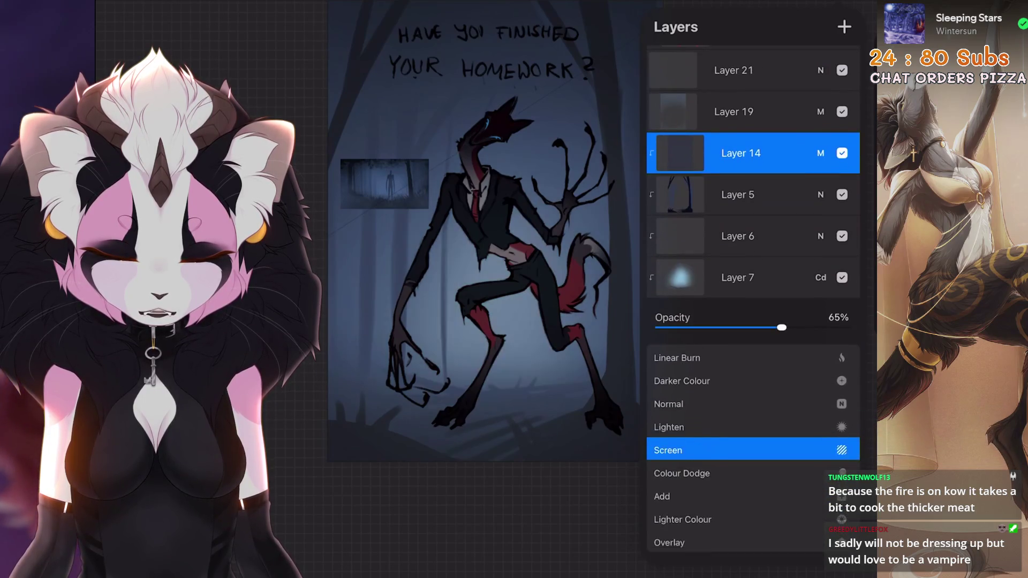
scroll(753, 442, "down", 3)
mouse_move(782, 326)
left_mouse_down()
mouse_move(756, 327)
mouse_move(796, 327)
left_mouse_up()
Raise Layer 14's opacity to about 47%
left_click(754, 277)
left_click_drag(754, 153, 754, 291)
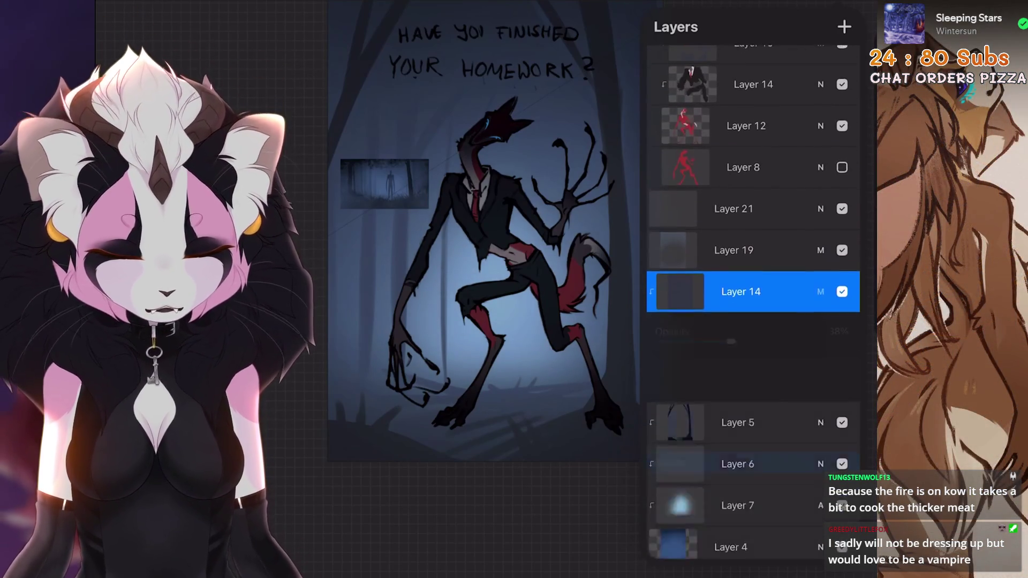
left_click(753, 292)
left_click_drag(723, 327, 751, 327)
left_click(754, 292)
scroll(482, 241, "up", 5)
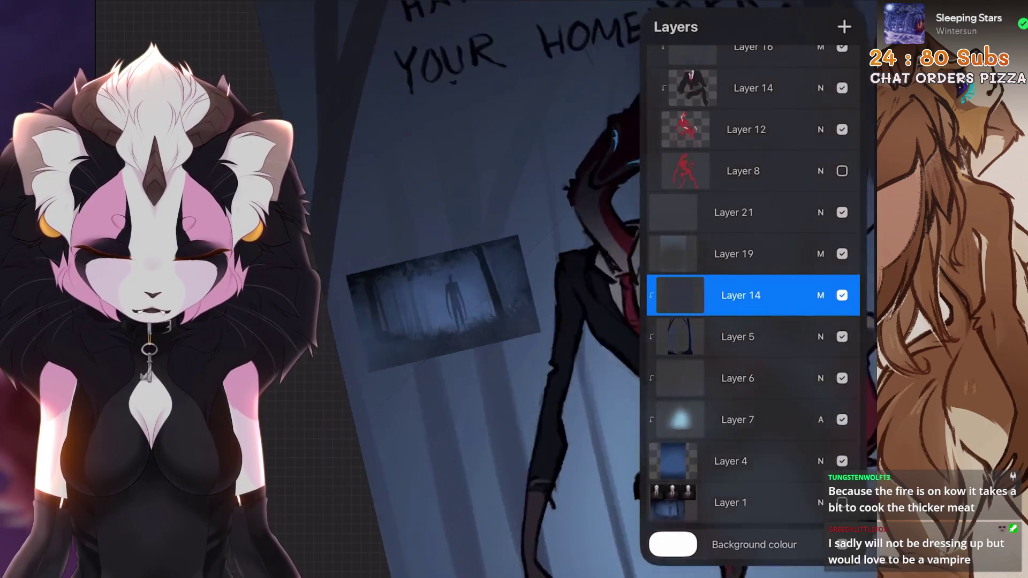
scroll(483, 281, "down", 5)
scroll(482, 281, "up", 3)
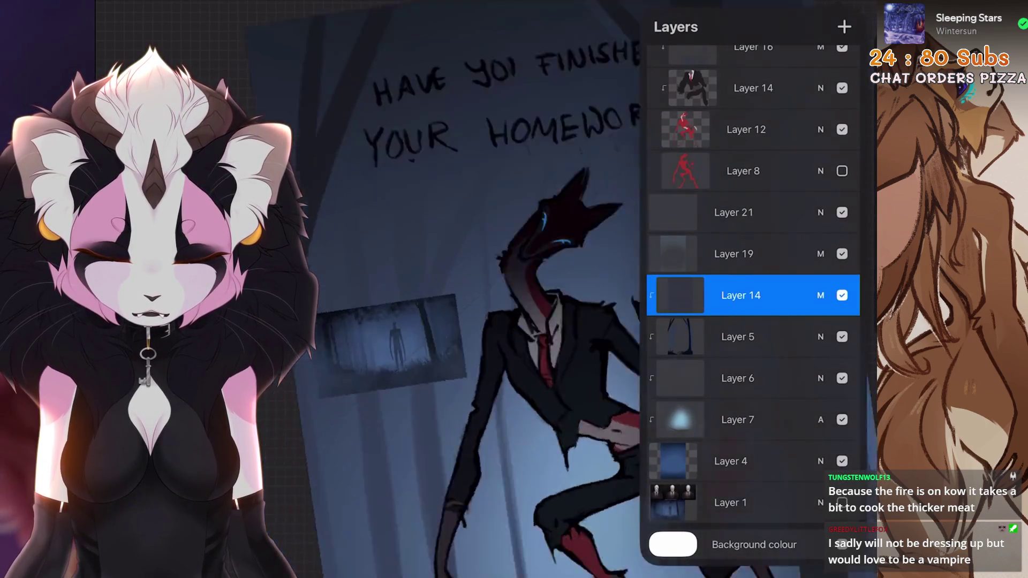
scroll(754, 282, "up", 5)
scroll(482, 281, "up", 3)
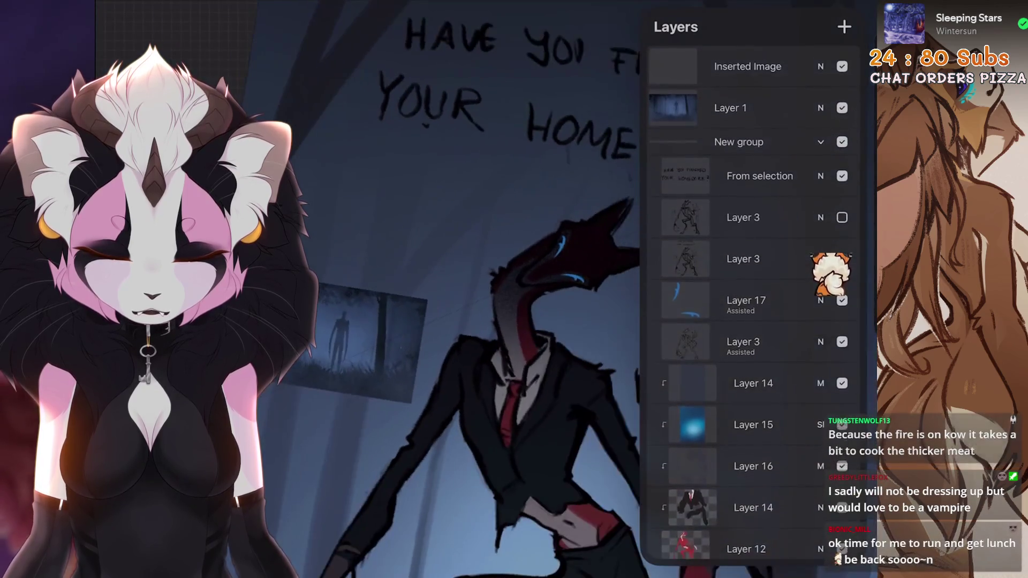
scroll(482, 281, "down", 4)
Fine-tune Layer 14's opacity to just under half and make Layer 5 active
left_click(842, 259)
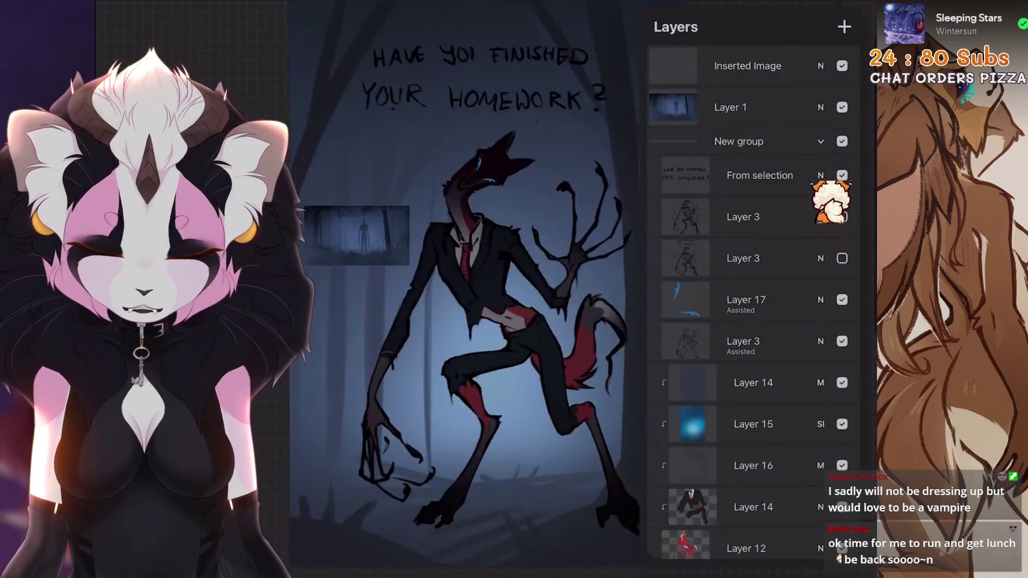
left_click(821, 382)
left_click_drag(763, 327, 785, 327)
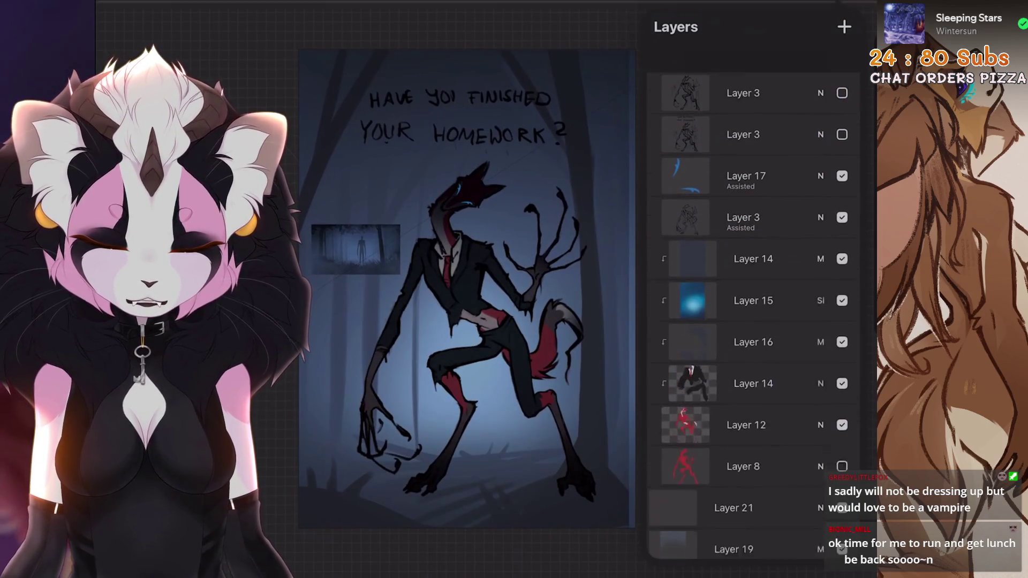
left_click_drag(756, 327, 744, 327)
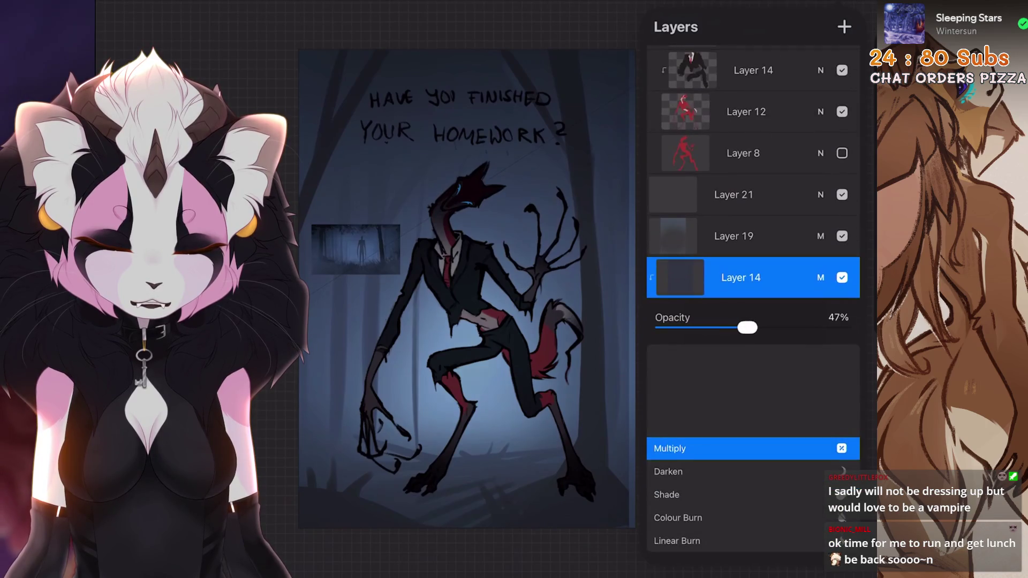
left_click(753, 278)
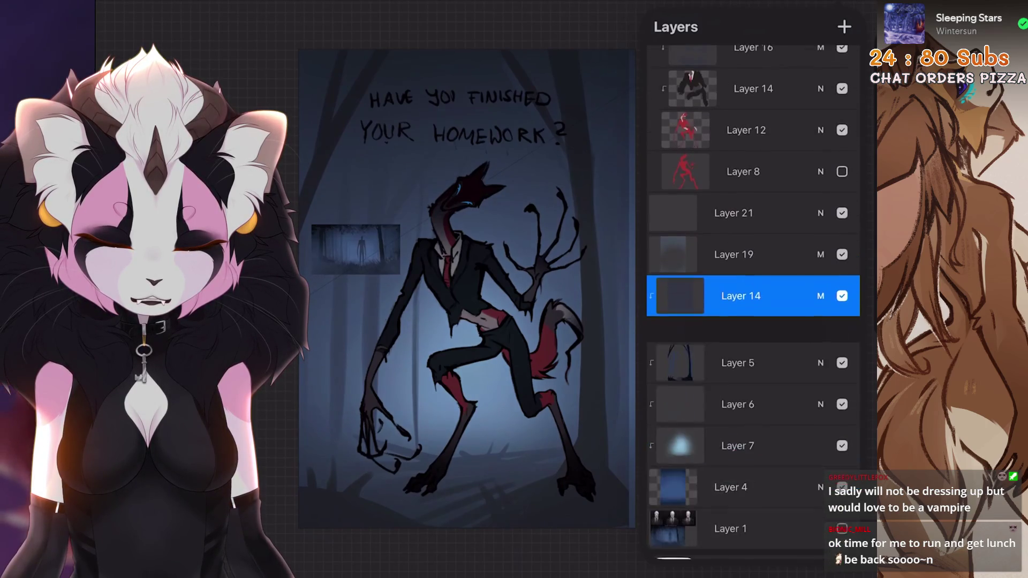
scroll(466, 290, "up", 3)
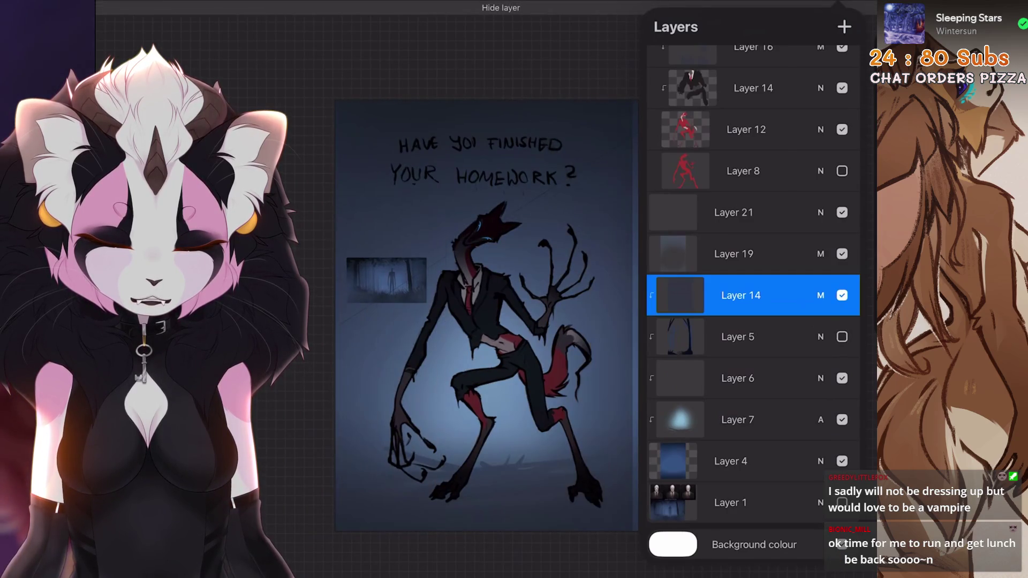
left_click(738, 336)
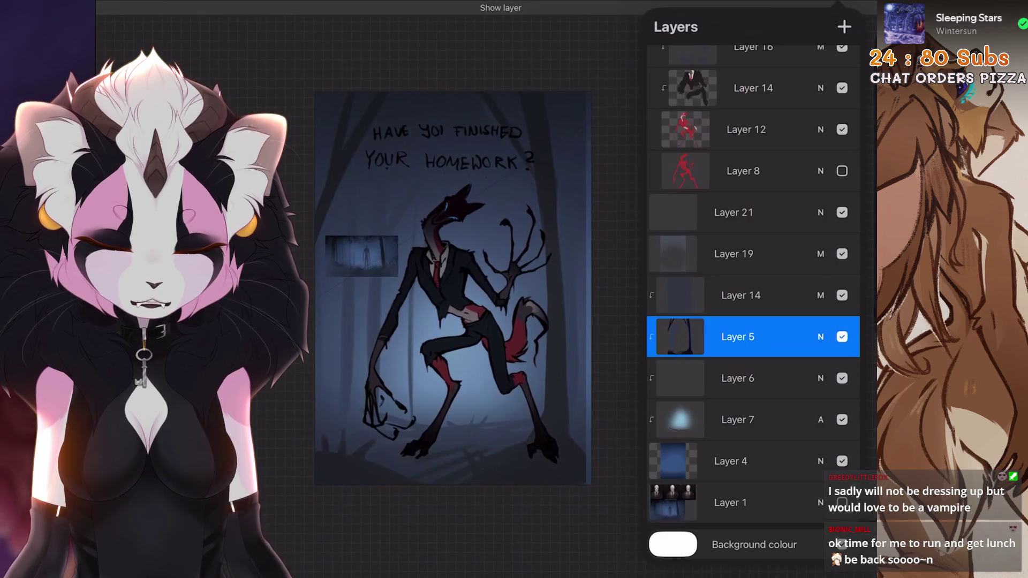
Try a freehand selection and transform on the layer, then commit the transform
key("s")
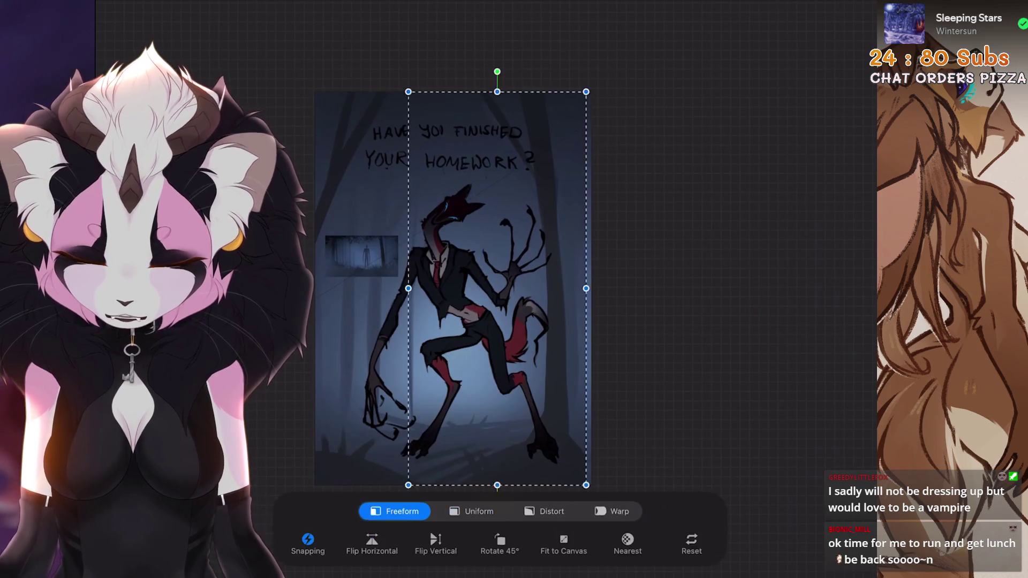
key("v")
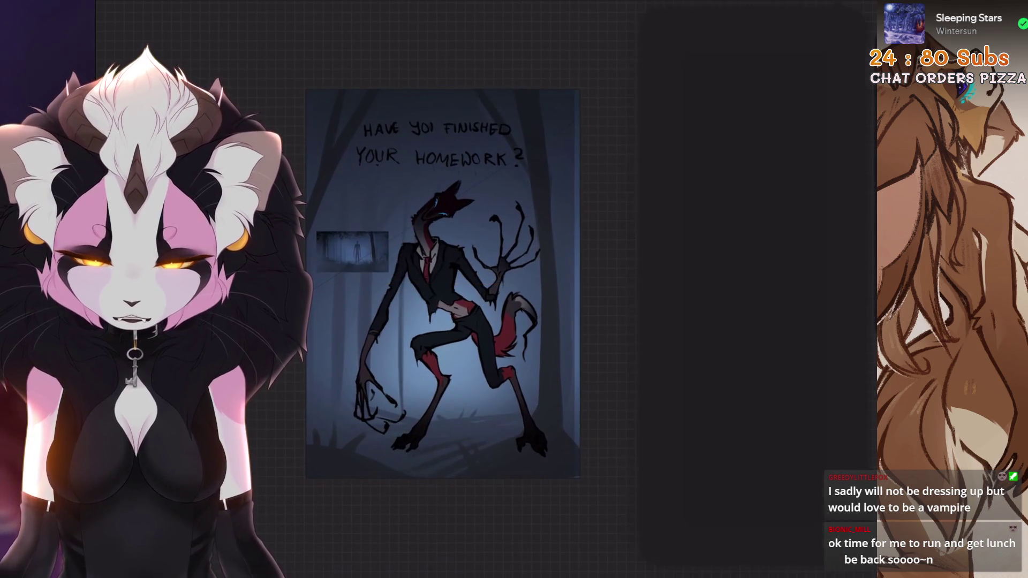
key("l")
key("v")
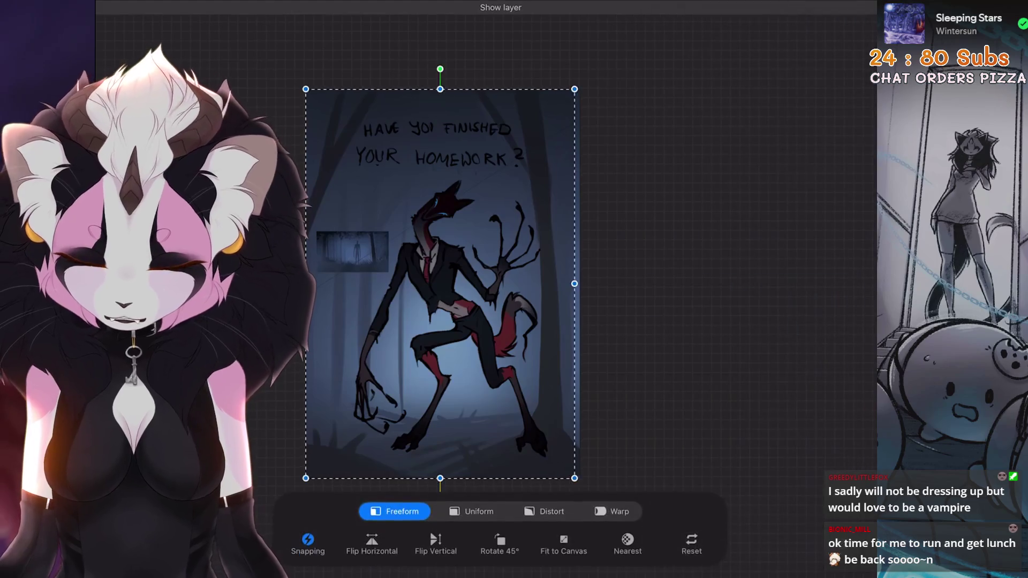
key("v")
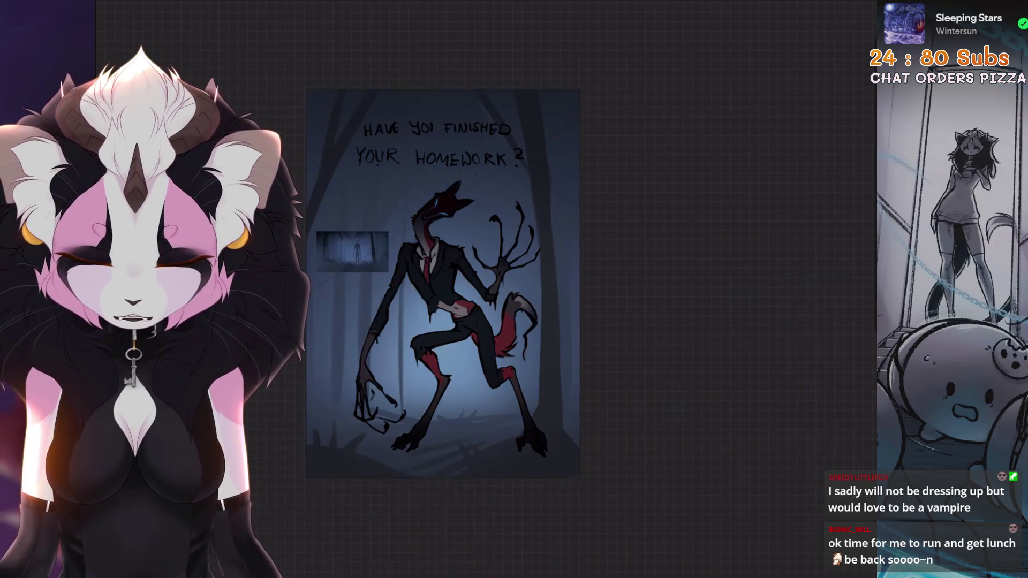
Freehand-select the creature's leg and shift it, then start transforming Layer 5's content
key("s")
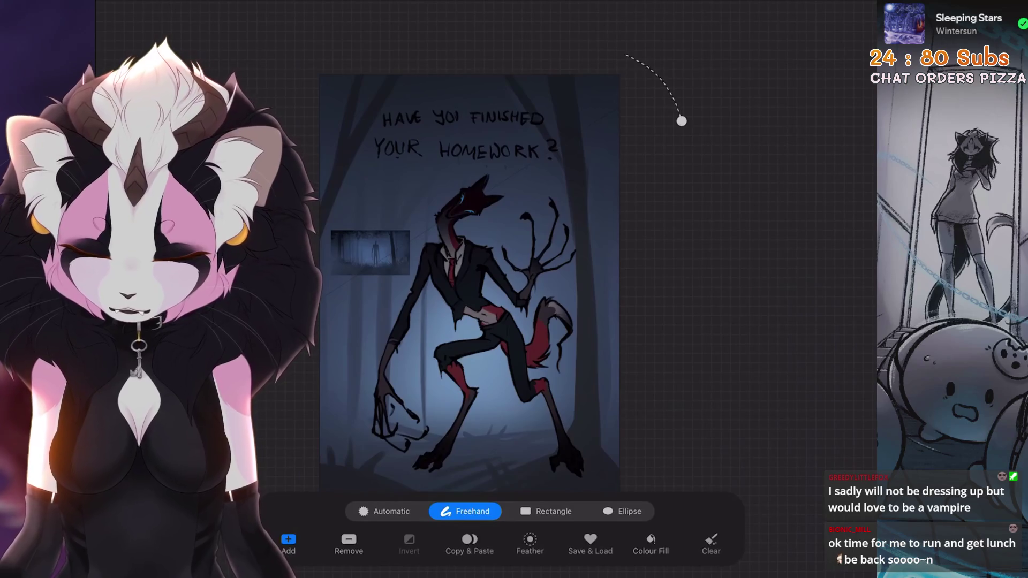
left_click_drag(500, 392, 518, 448)
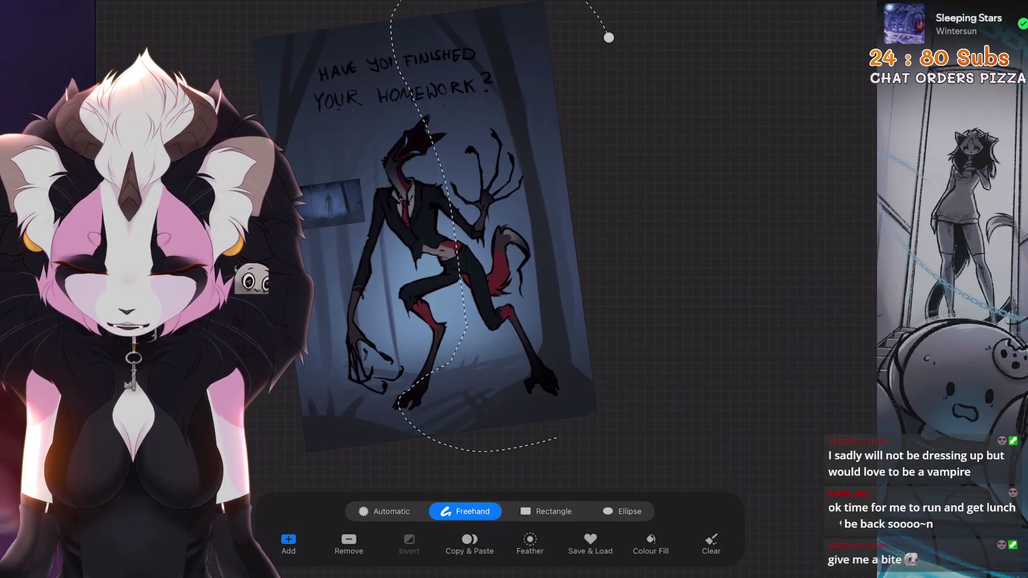
key("v")
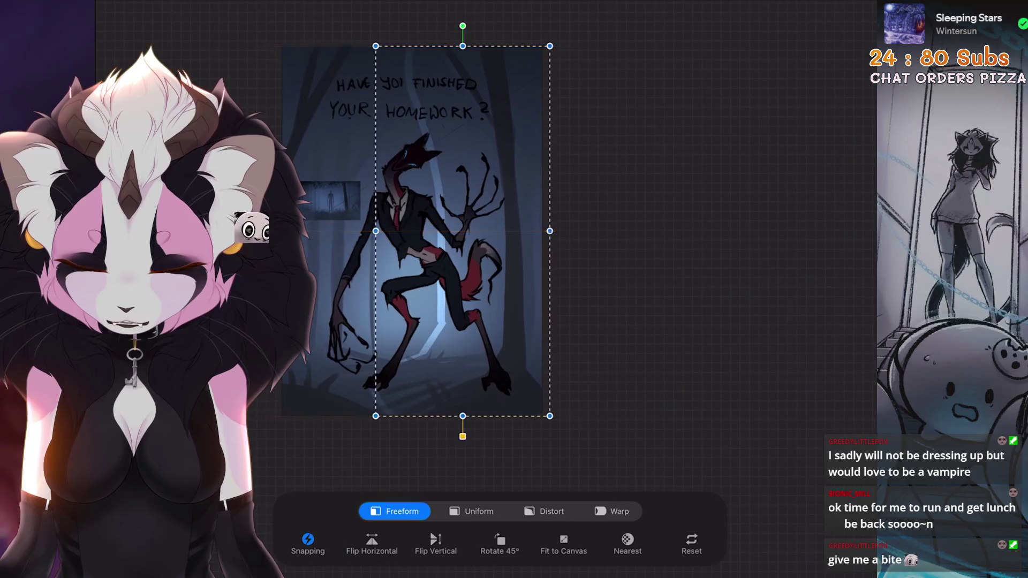
left_click(755, 343)
left_click(756, 302)
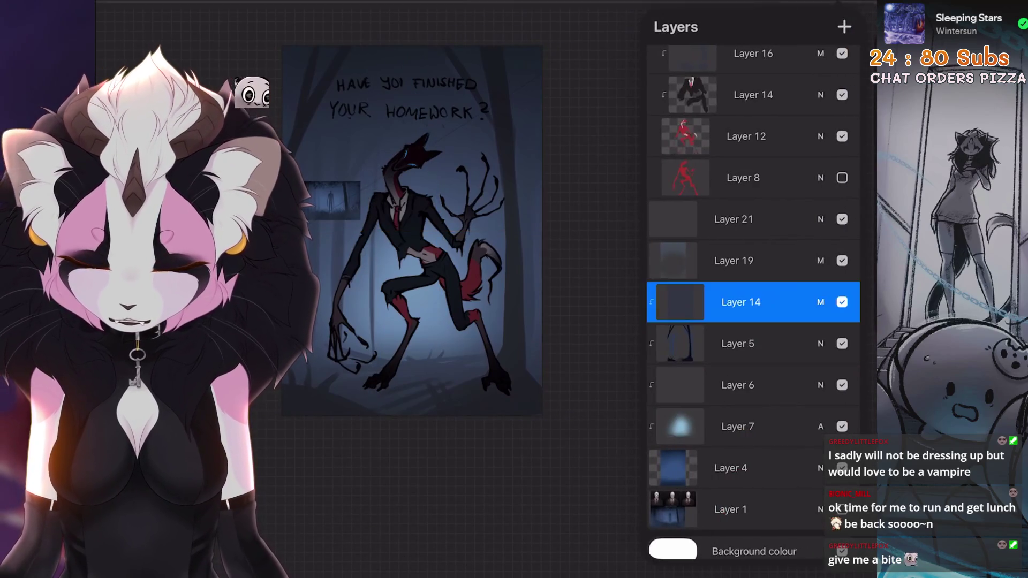
left_click(756, 343)
key("v")
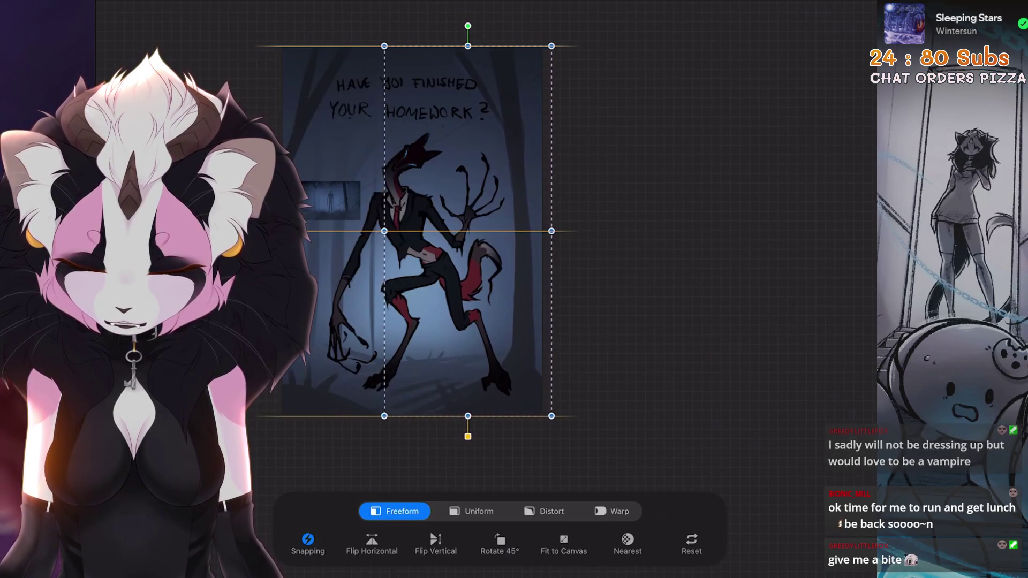
scroll(466, 241, "down", 3)
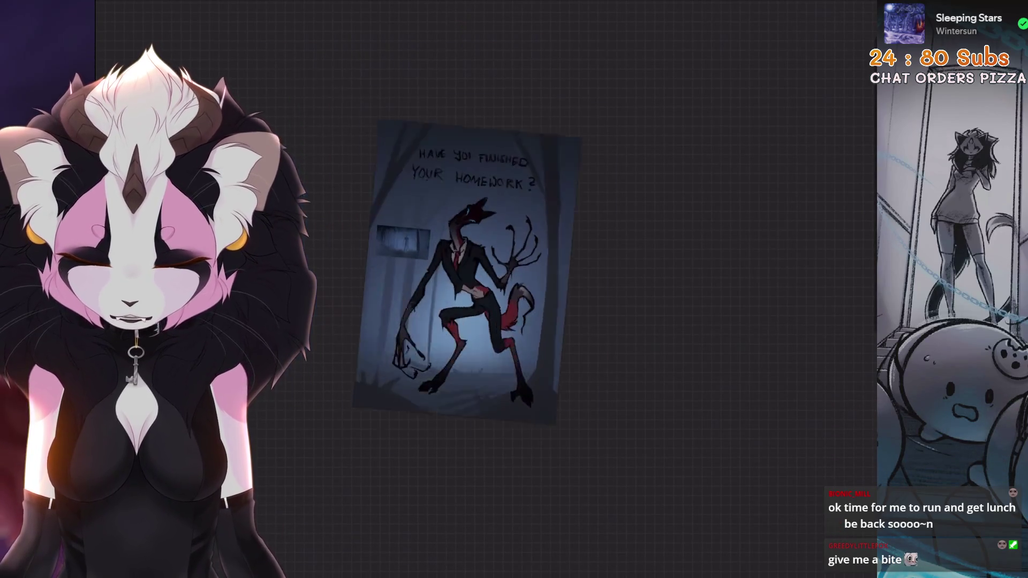
scroll(467, 241, "up", 6)
Hide Layer 14's Multiply shading and make Layer 6 visible
left_click(755, 295)
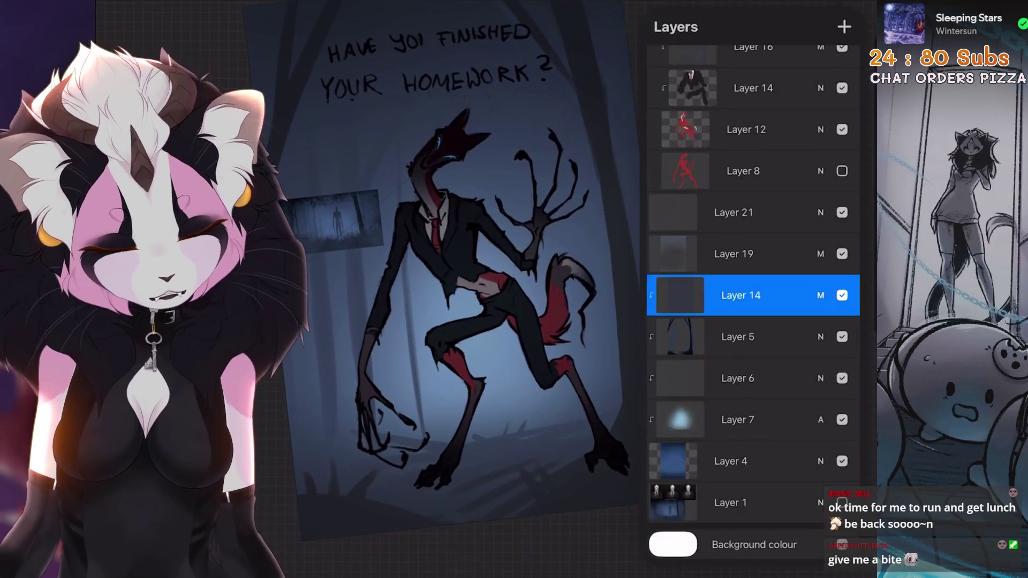
left_click(843, 295)
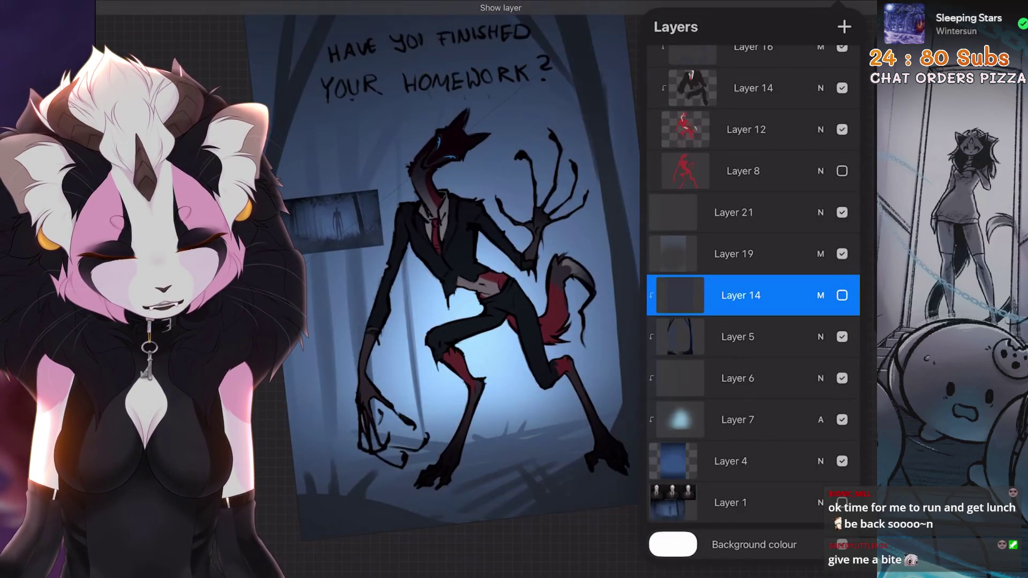
left_click(756, 337)
left_click(755, 379)
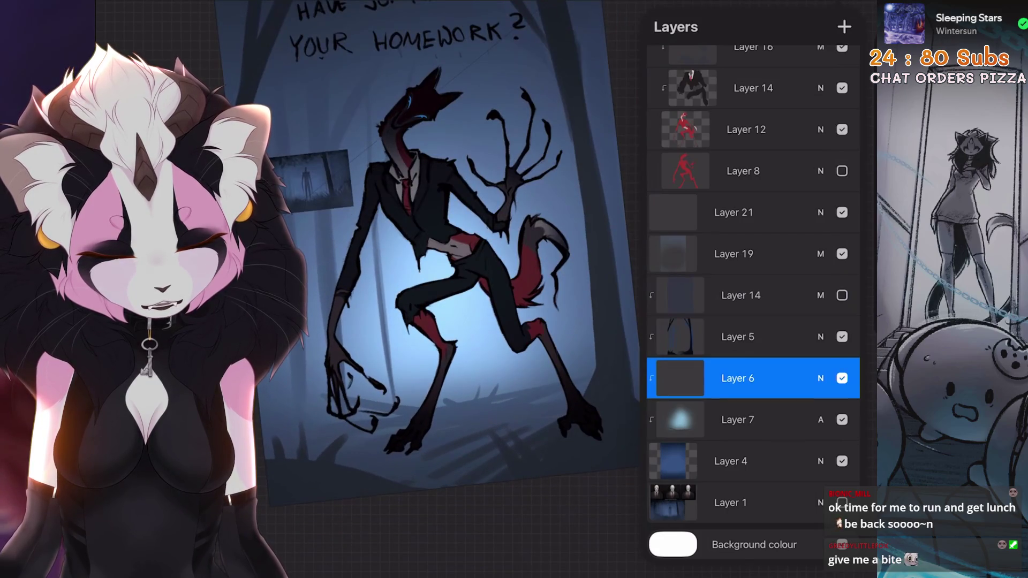
left_click(842, 379)
scroll(755, 241, "up", 8)
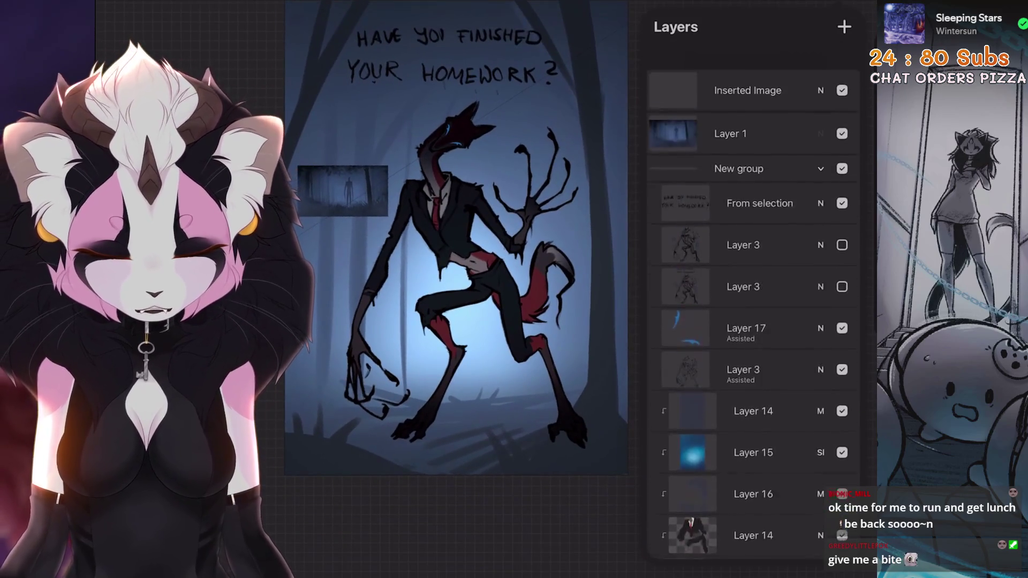
Compare a layer toggled off, choose Layer 5 for painting and return to the canvas
left_click(842, 107)
scroll(755, 321, "down", 8)
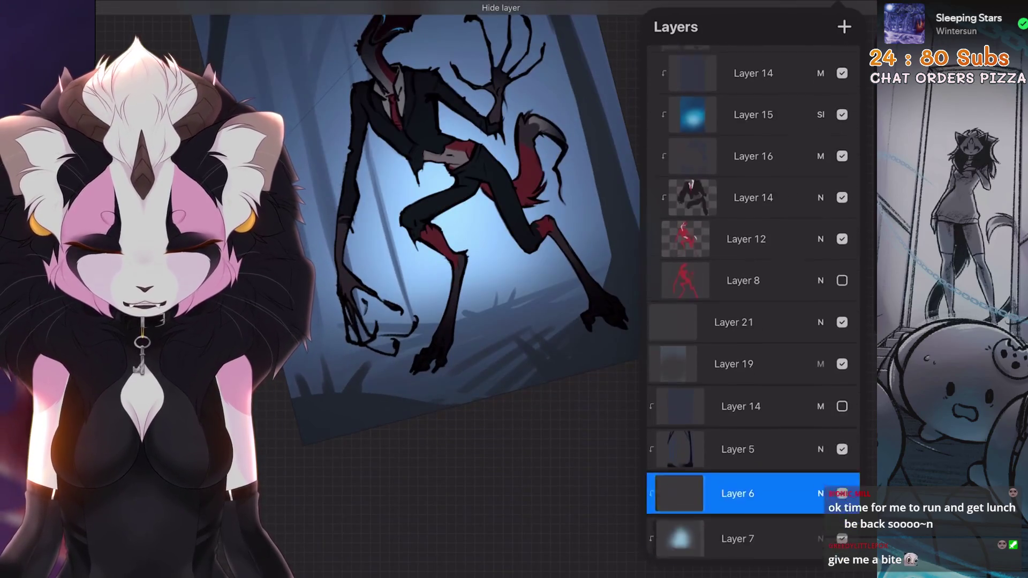
left_click(754, 390)
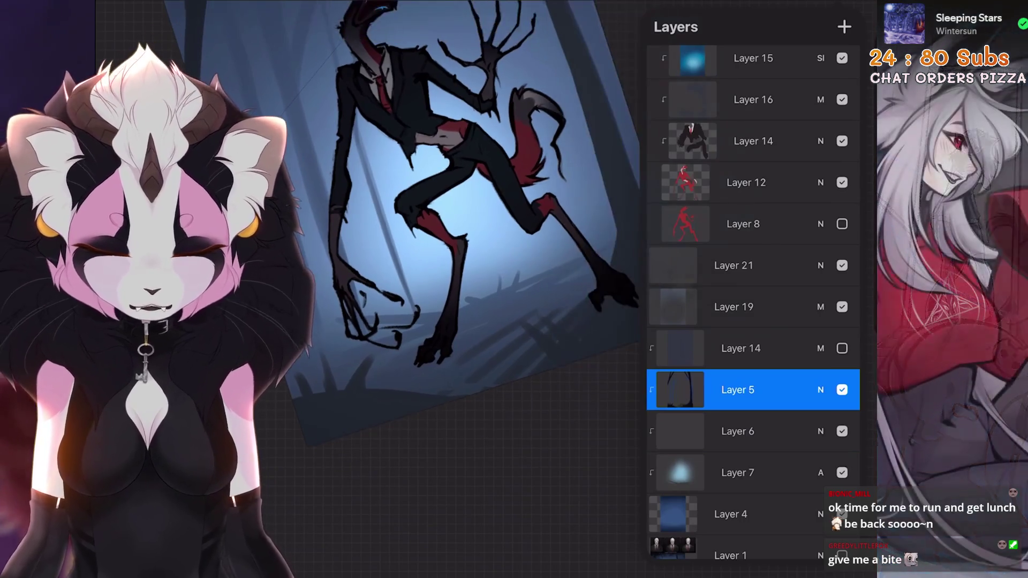
left_click(754, 348)
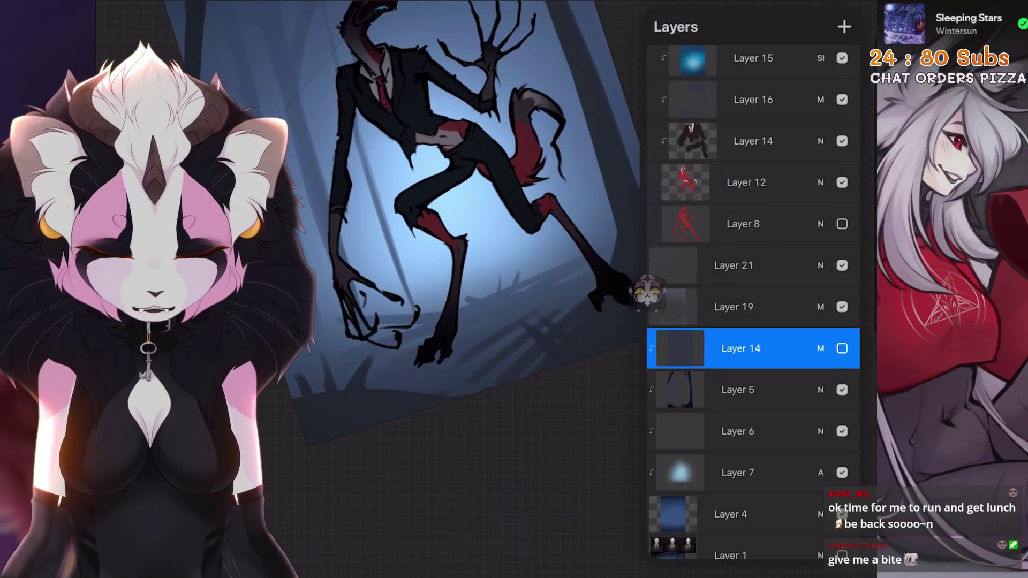
left_click(754, 389)
key("s")
scroll(483, 241, "up", 5)
scroll(556, 320, "up", 3)
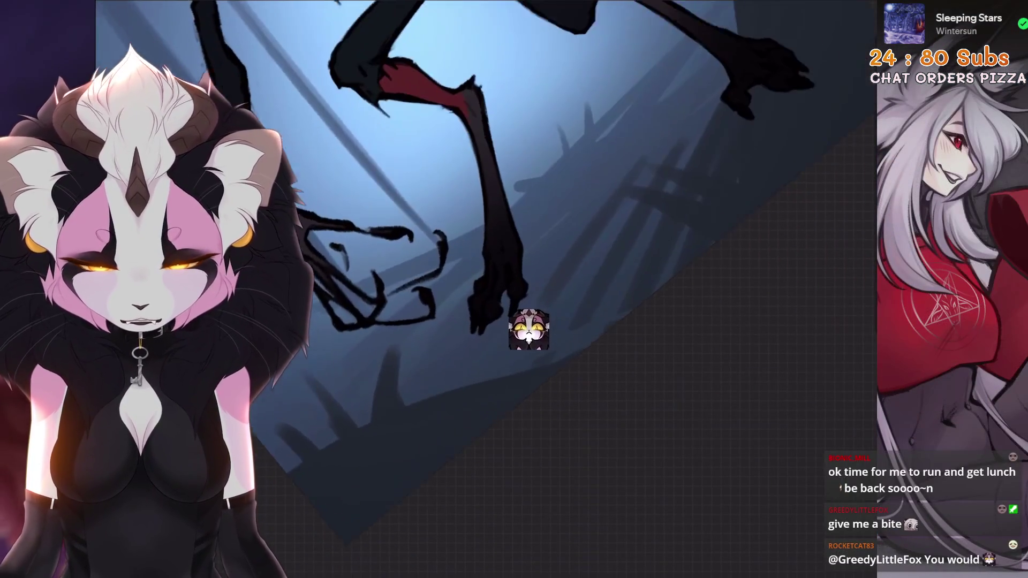
Browse the sketching and inking brushes and check Layer 5's blend mode
left_click(655, 165)
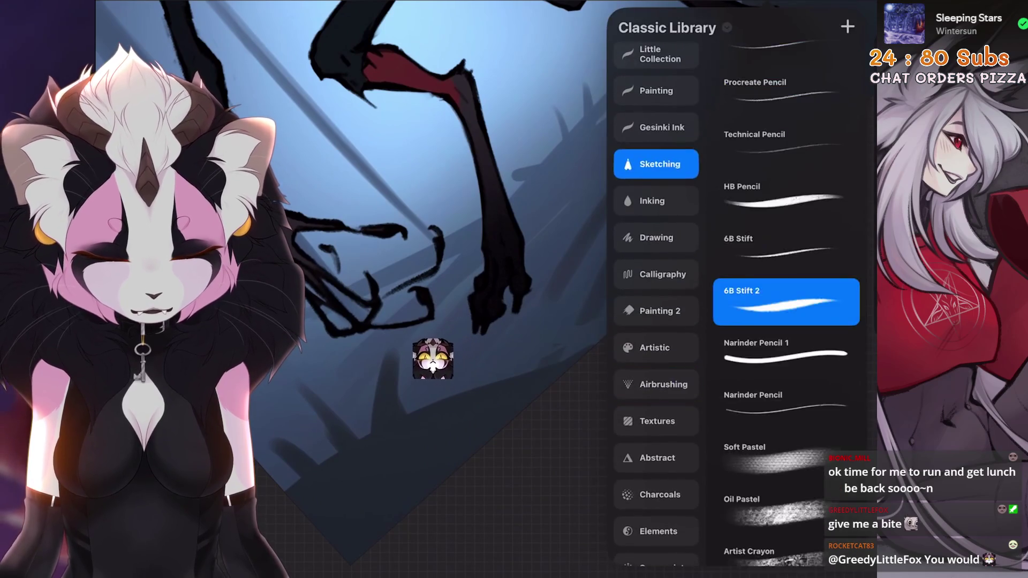
left_click(655, 201)
left_click(655, 163)
scroll(441, 241, "down", 3)
left_click(441, 241)
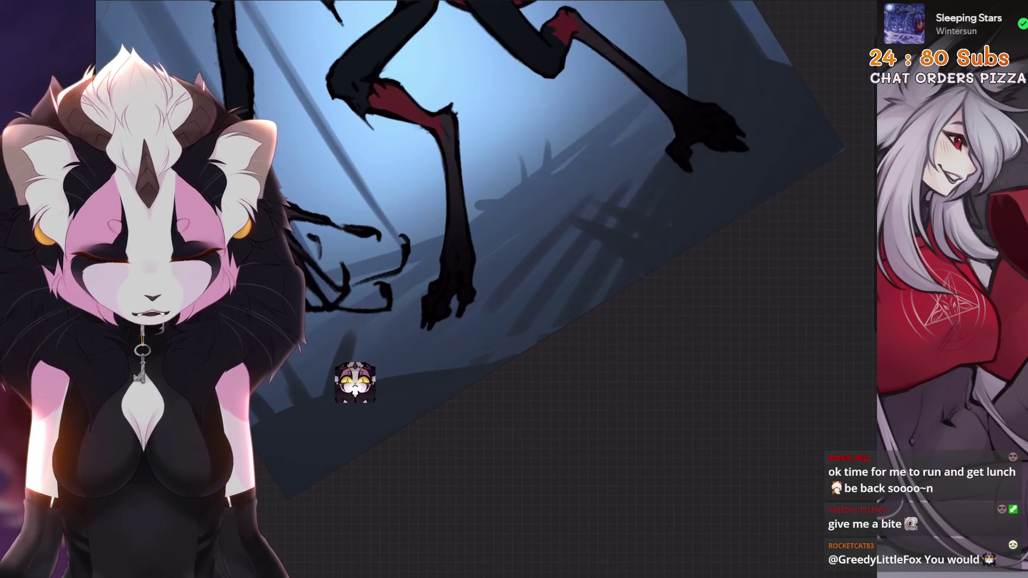
scroll(443, 241, "down", 3)
left_click(812, 27)
left_click(820, 277)
left_click(442, 362)
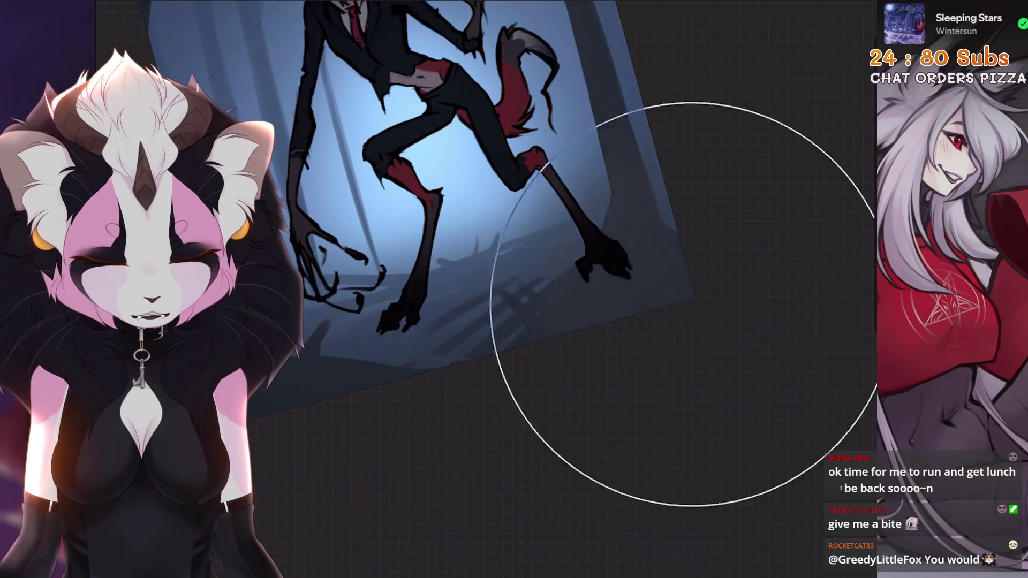
Choose the 6B Stift 2 sketching pencil, undo a stray stroke and reopen the layers
left_click(788, 11)
left_click(442, 322)
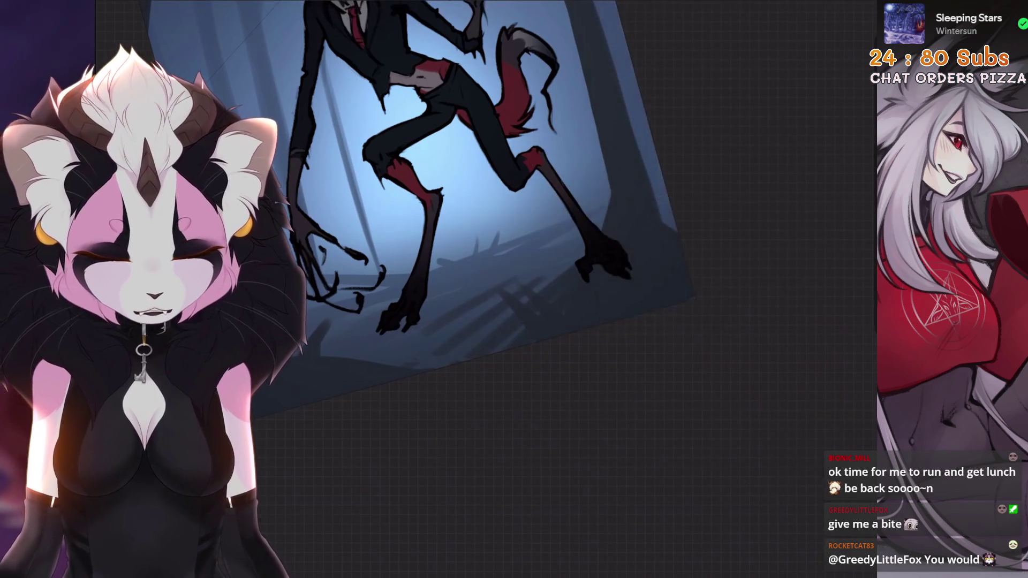
left_click(787, 11)
left_click(643, 213)
left_click(647, 138)
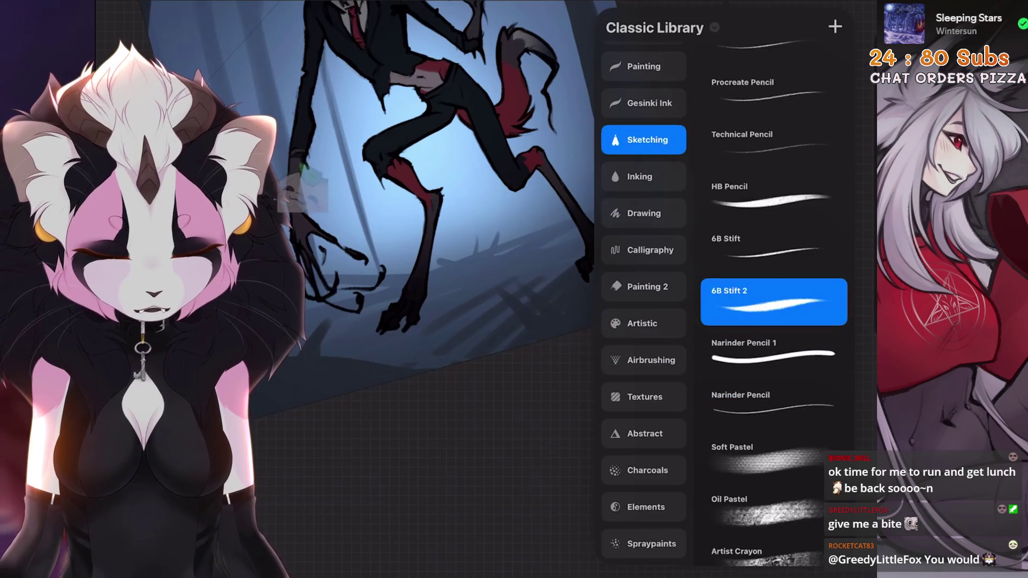
left_click(633, 316)
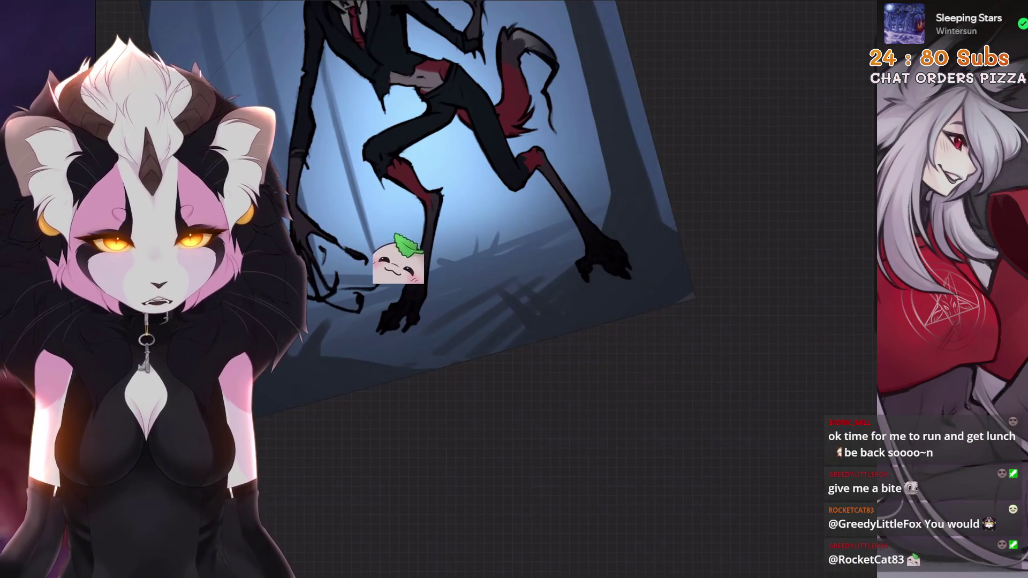
scroll(482, 201, "up", 3)
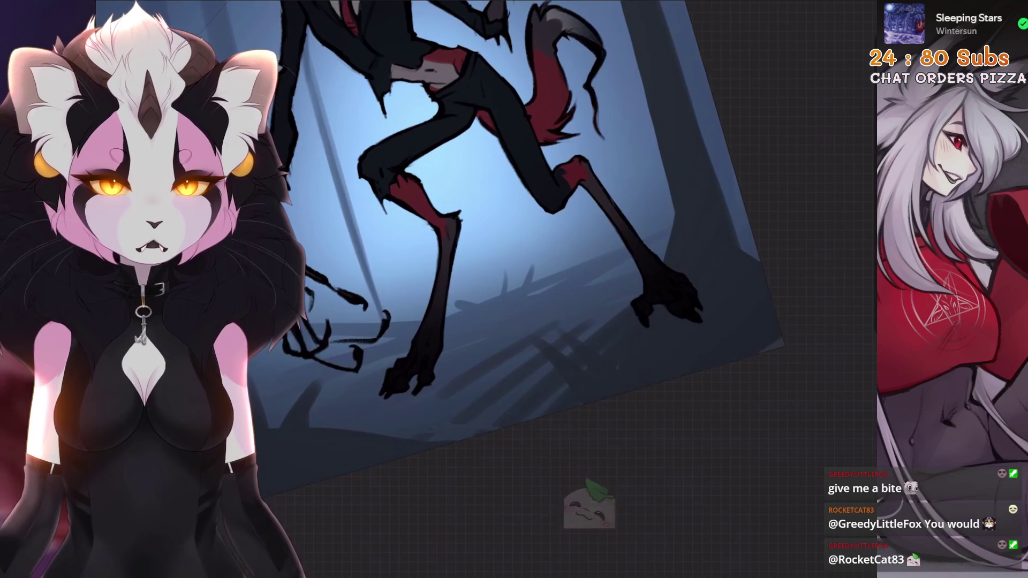
scroll(482, 241, "up", 4)
key("ctrl+z")
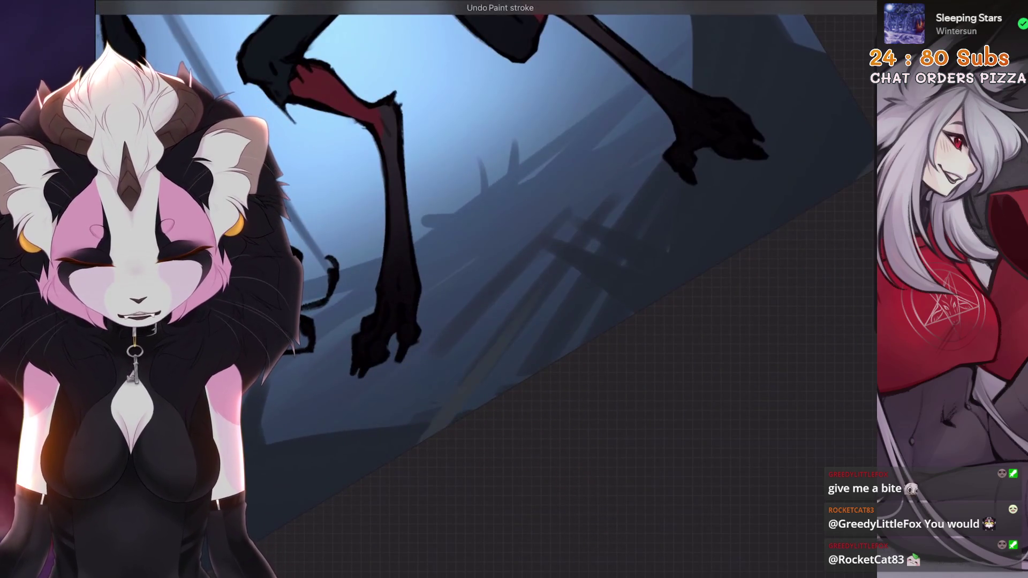
key("l")
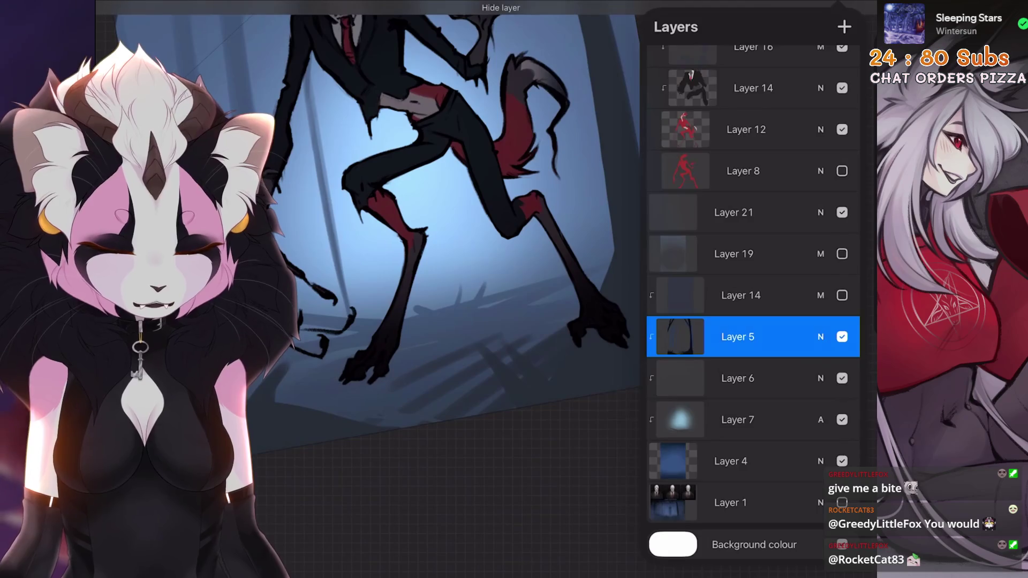
scroll(482, 241, "up", 4)
Collapse New group, review the poster and begin a multi-layer selection from Layer 4
left_click_drag(822, 233, 795, 218)
key("l")
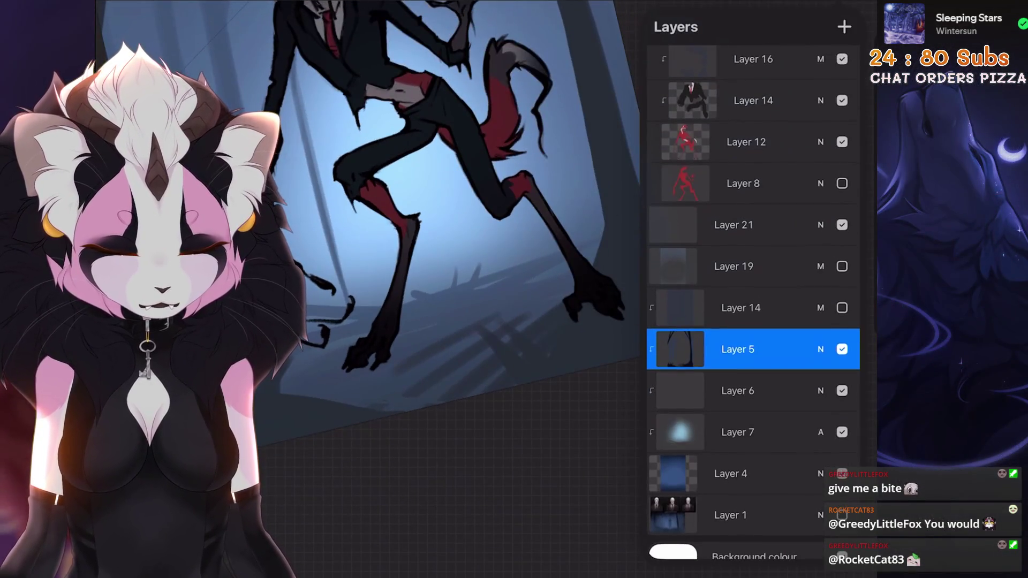
scroll(754, 241, "up", 5)
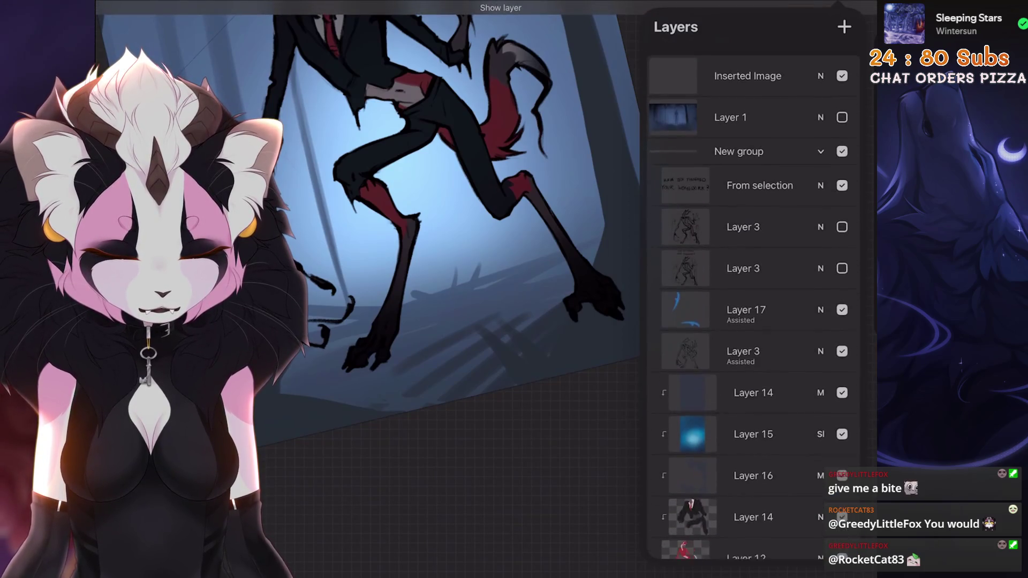
key("ctrl+0")
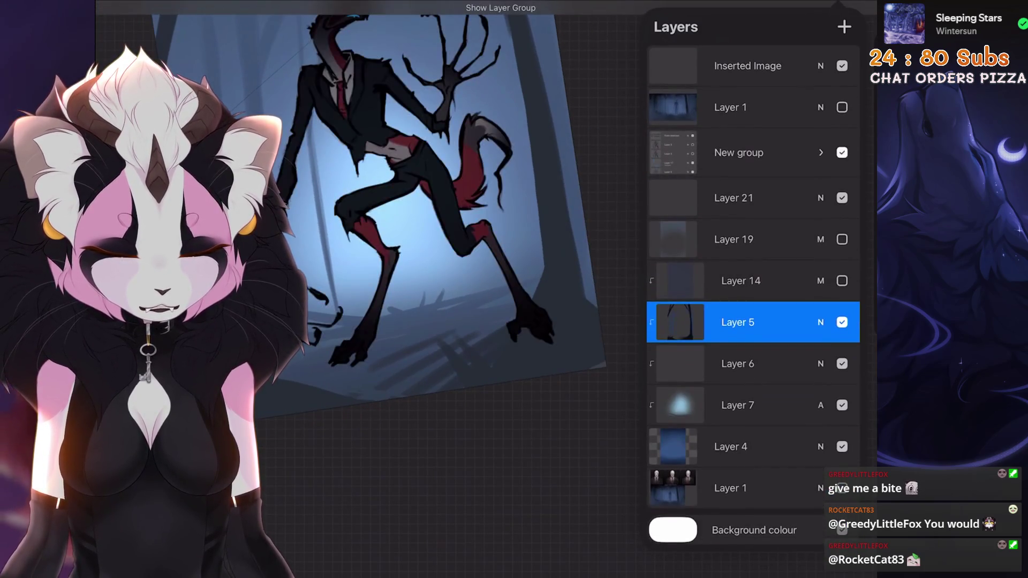
scroll(442, 242, "up", 5)
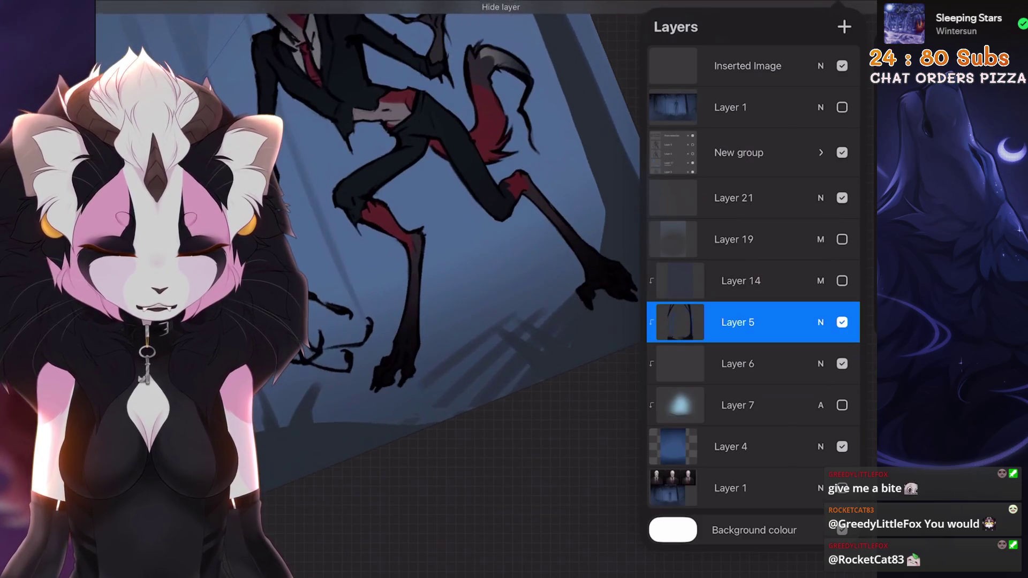
scroll(442, 241, "down", 5)
scroll(442, 241, "down", 3)
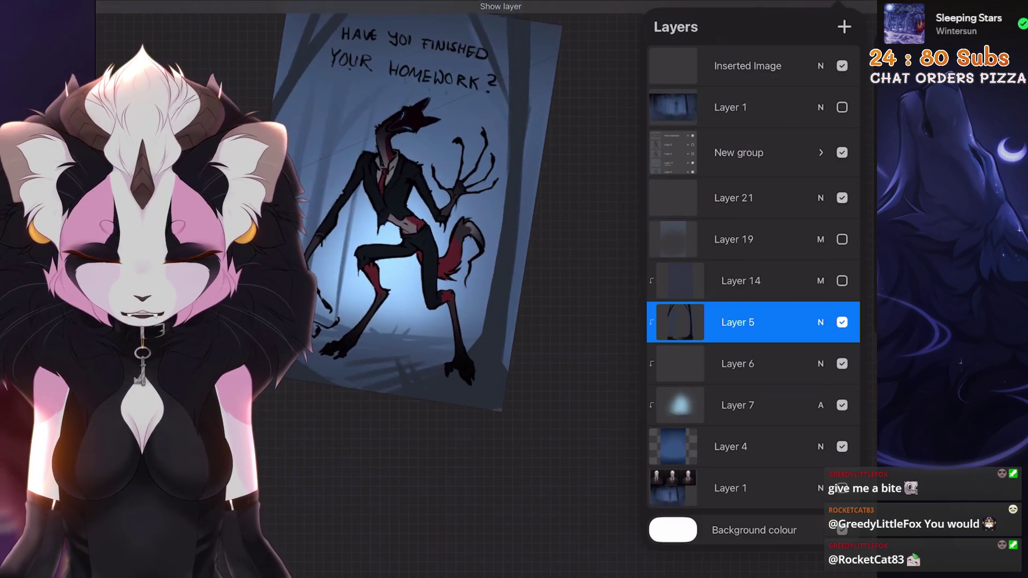
left_click(737, 405)
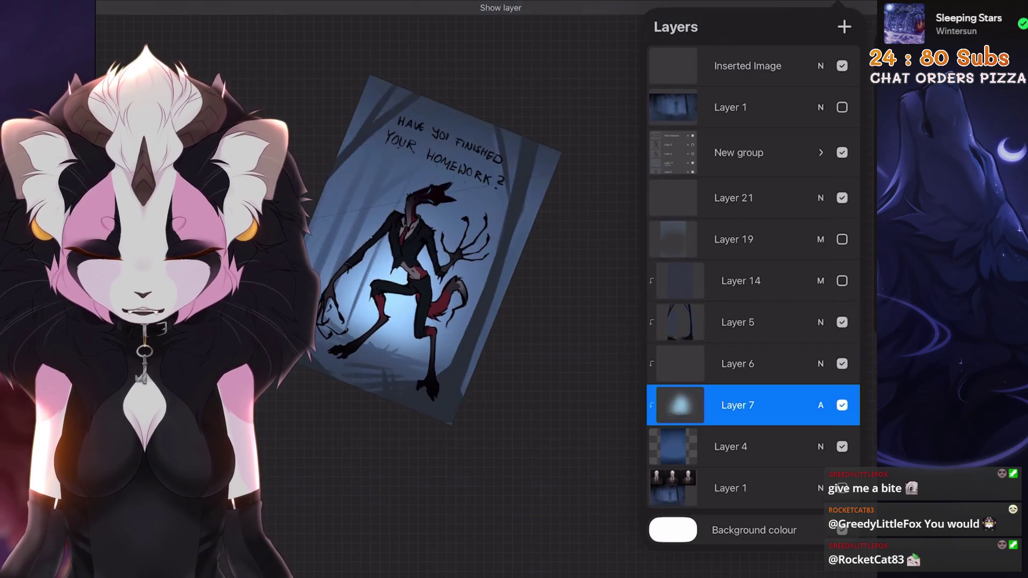
scroll(442, 241, "up", 3)
scroll(442, 241, "down", 3)
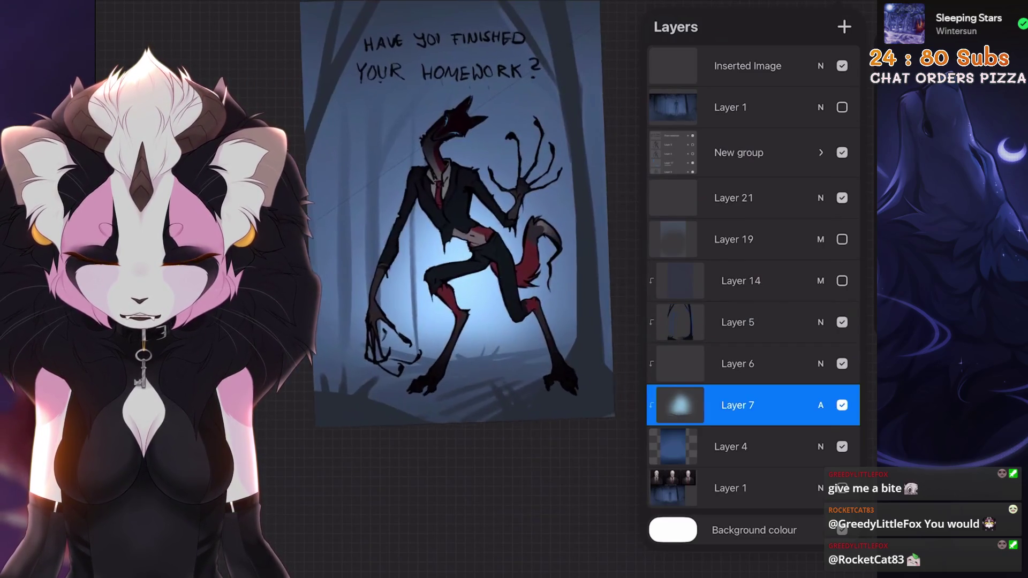
scroll(466, 241, "up", 2)
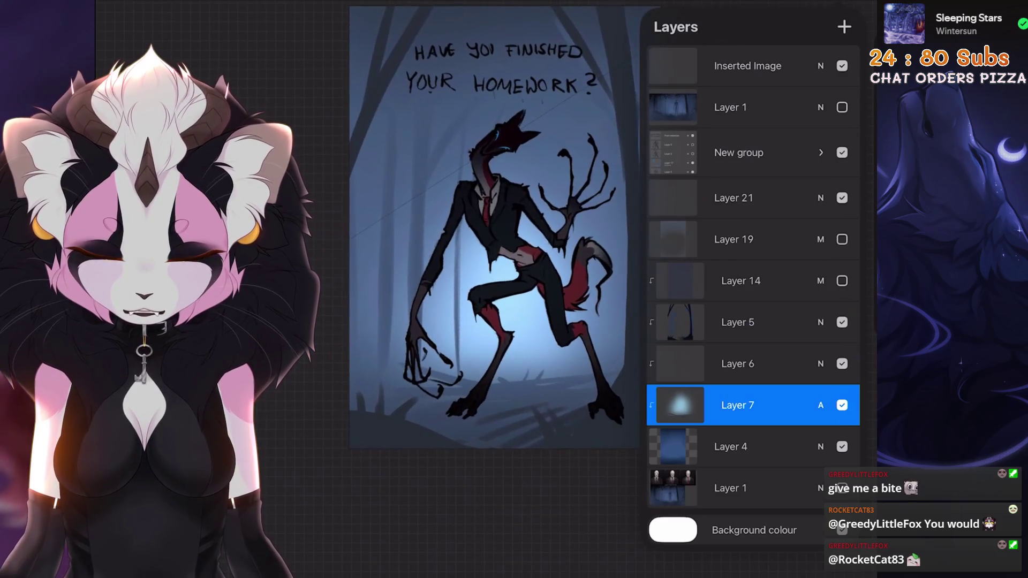
left_click(731, 447)
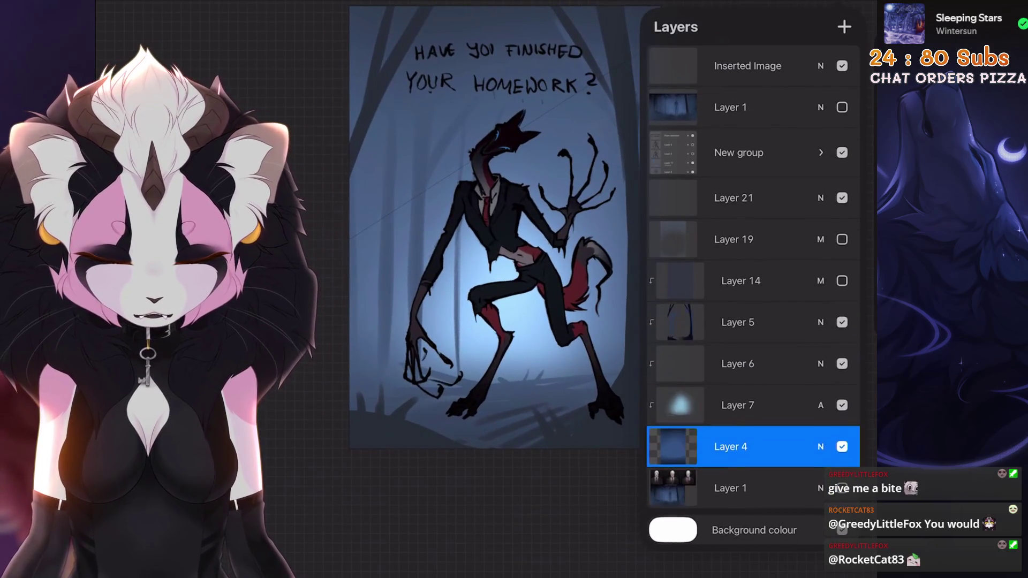
Select Layers 6, 5, 14, 19 and 21 together, group them and duplicate the group
left_click_drag(787, 365, 836, 364)
left_click(755, 364)
left_click(755, 322)
left_click(755, 281)
left_click(755, 238)
left_click(756, 198)
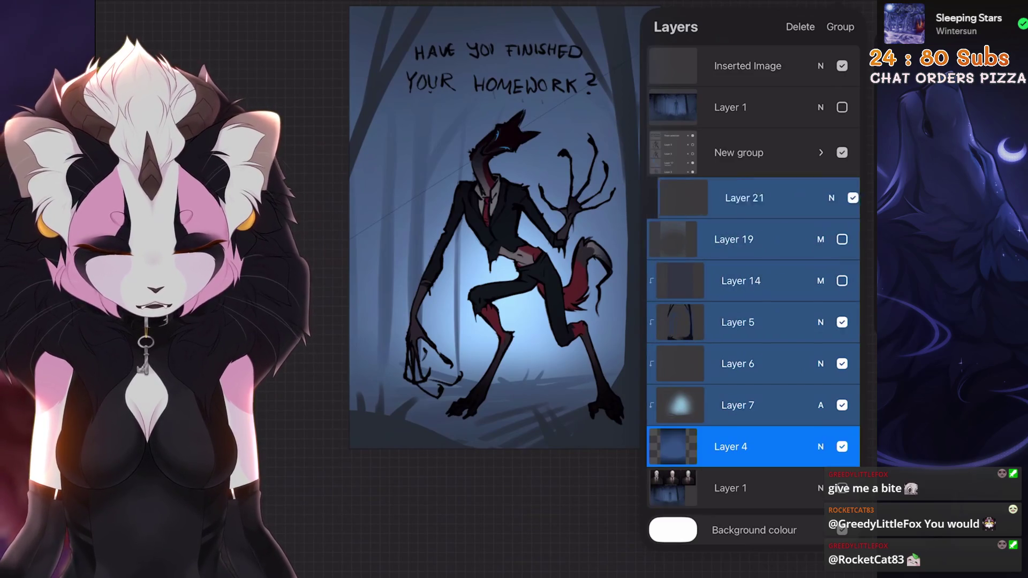
left_click(732, 447)
left_click_drag(803, 201, 667, 200)
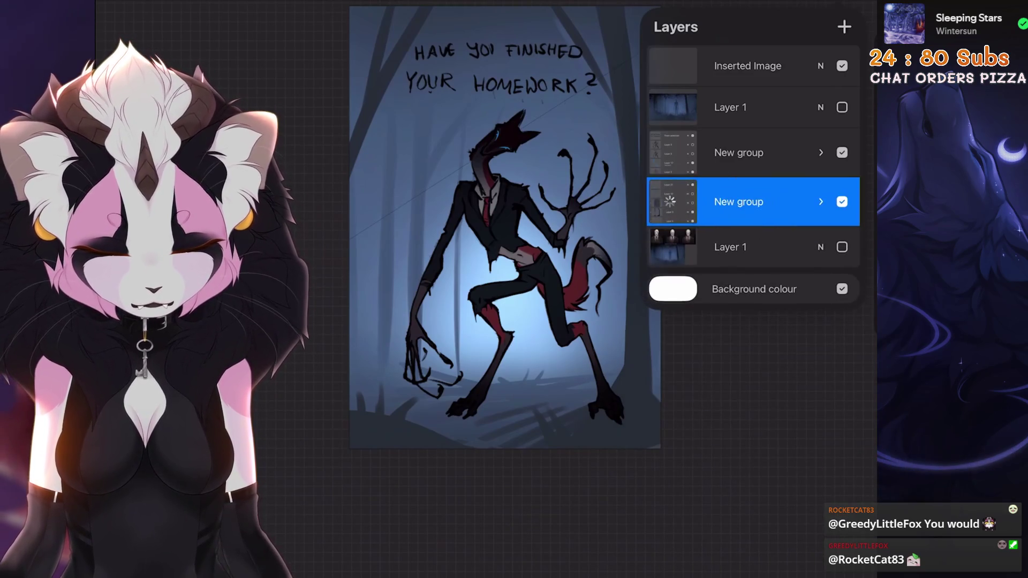
left_click(771, 202)
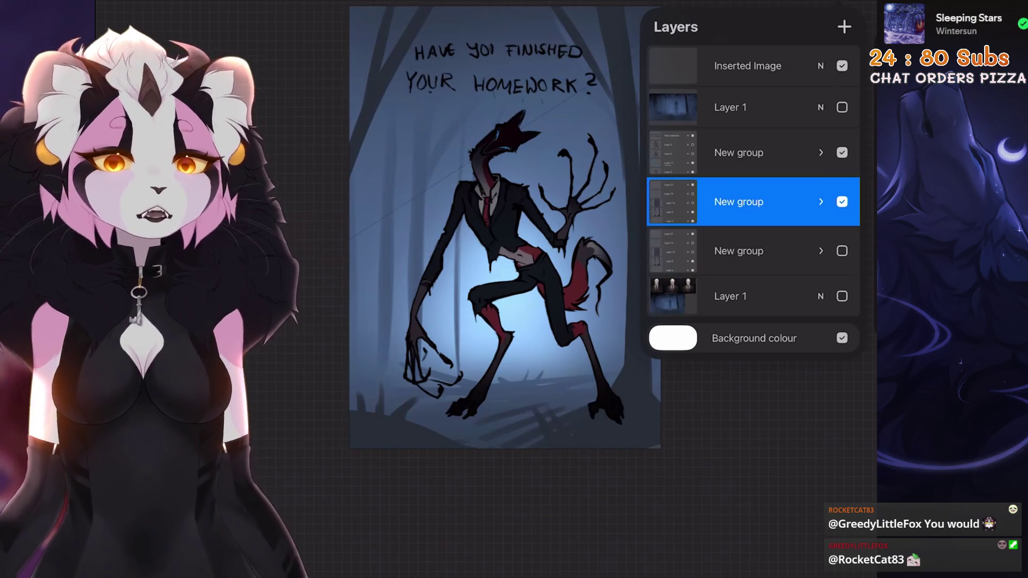
scroll(498, 241, "down", 2)
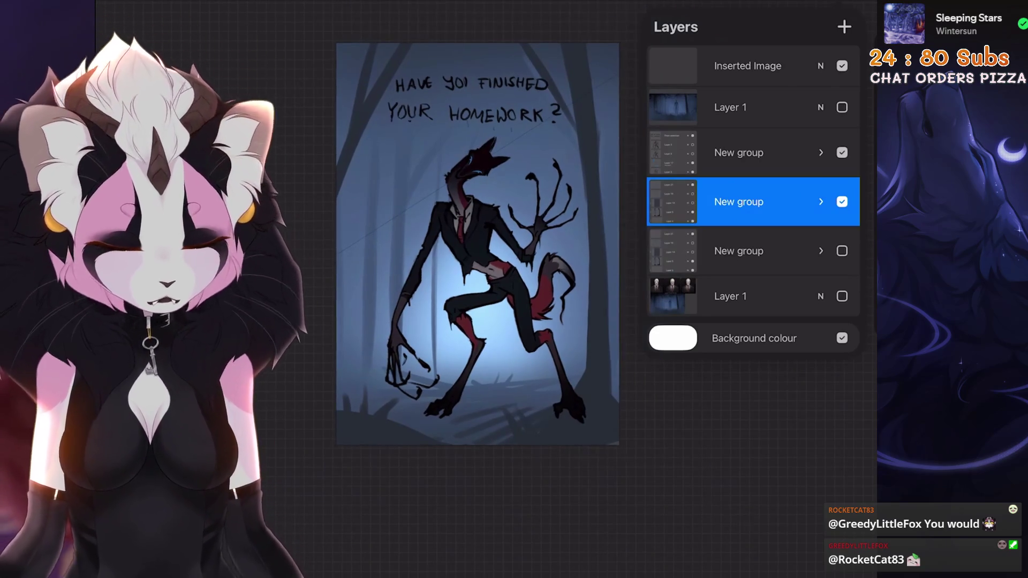
Expand the group, step through Layers 19, 14, 7 and 6 comparing visibility, then close the layers
left_click(821, 201)
left_click(754, 251)
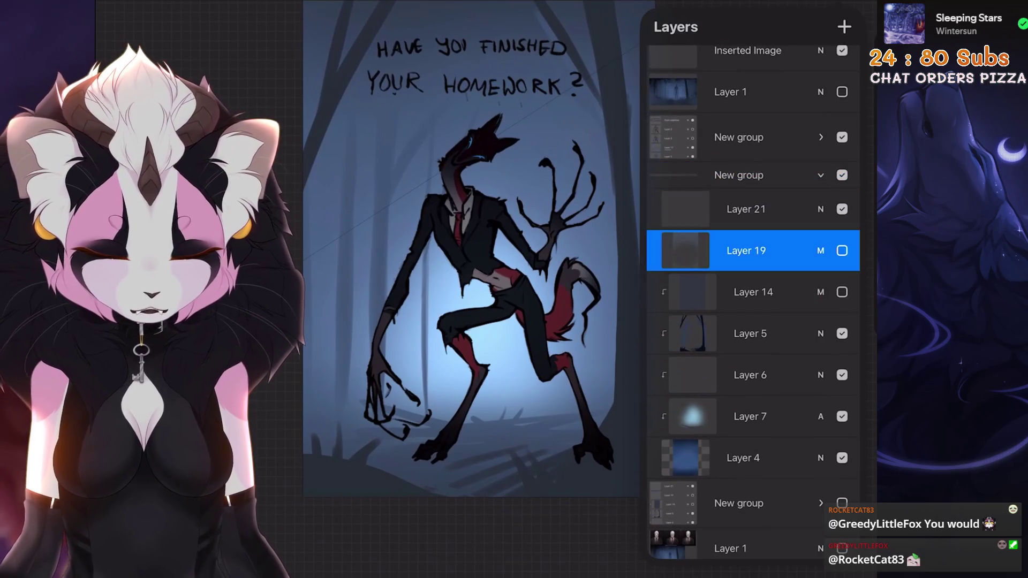
left_click(754, 291)
scroll(754, 402, "down", 2)
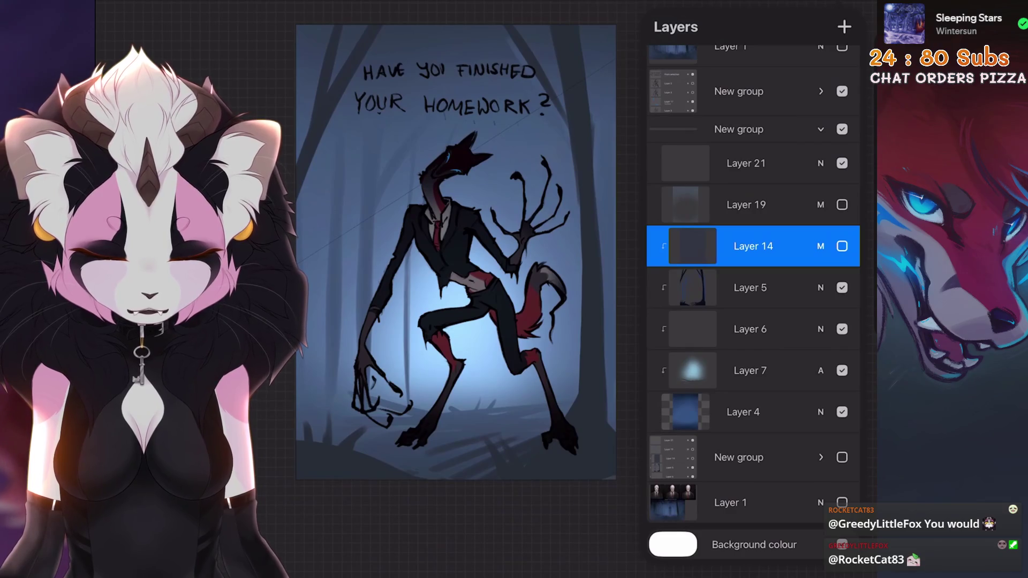
left_click(842, 246)
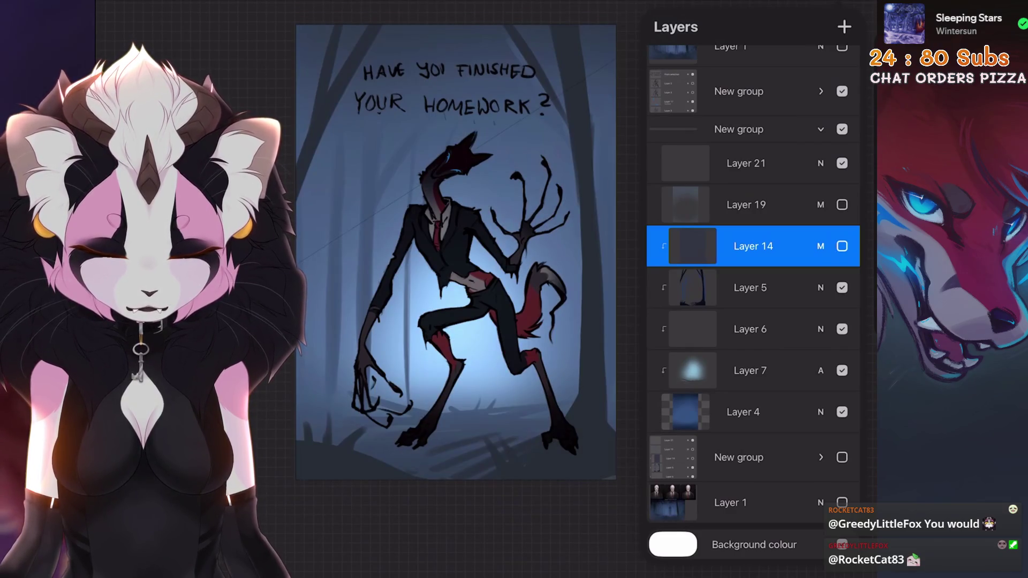
left_click(754, 288)
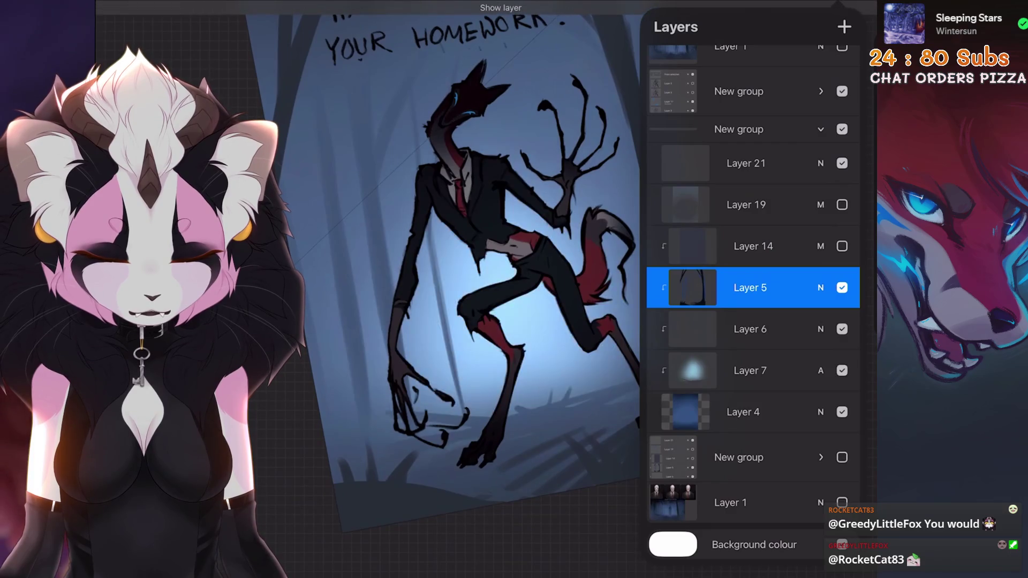
left_click(751, 371)
left_click(750, 329)
left_click(482, 242)
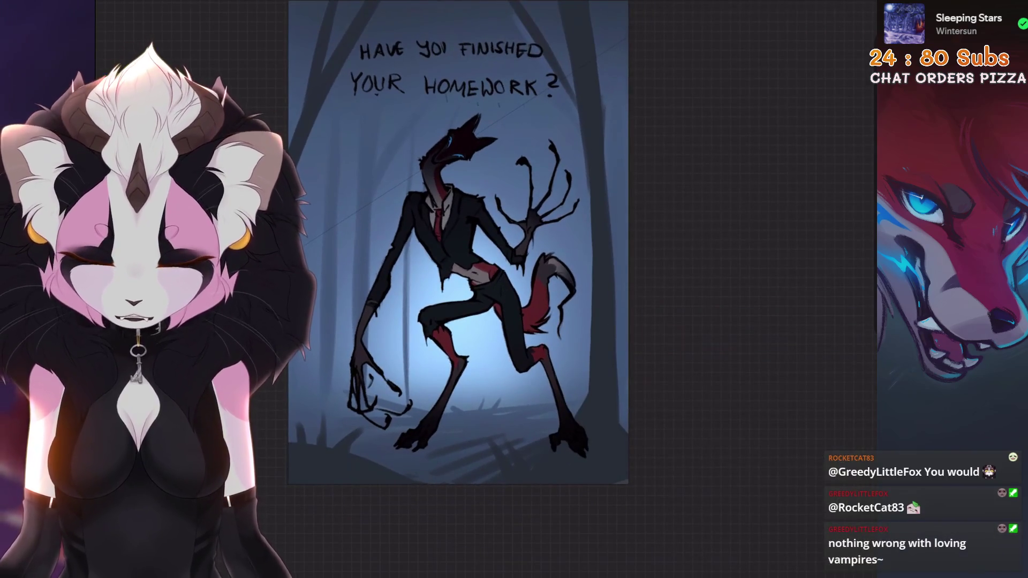
Merge Layers 5, 6 and 7 into Layer 4 and check its Normal blend at full opacity
key("l")
key("Delete")
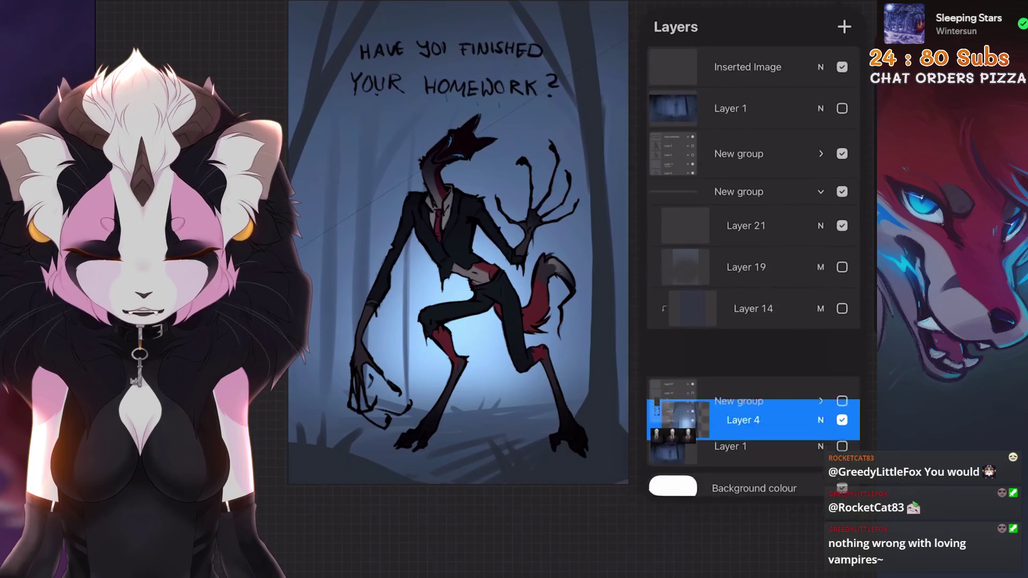
scroll(466, 241, "up", 3)
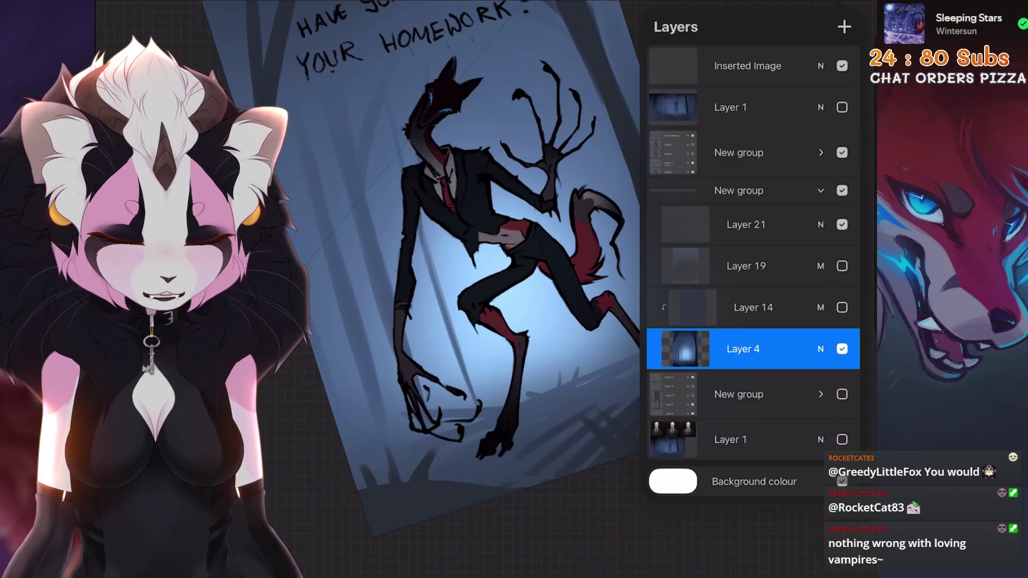
scroll(467, 241, "up", 3)
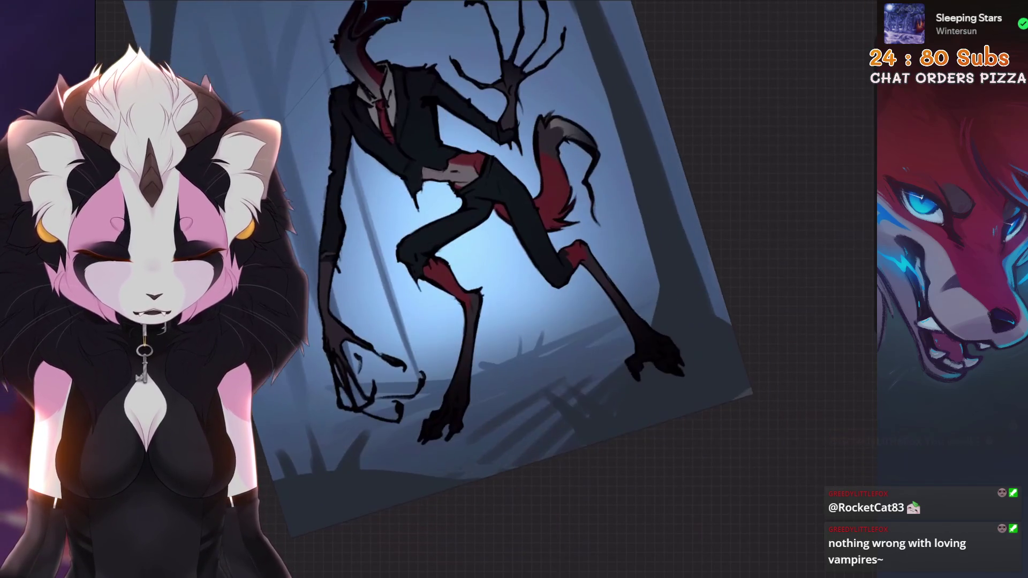
scroll(482, 241, "up", 3)
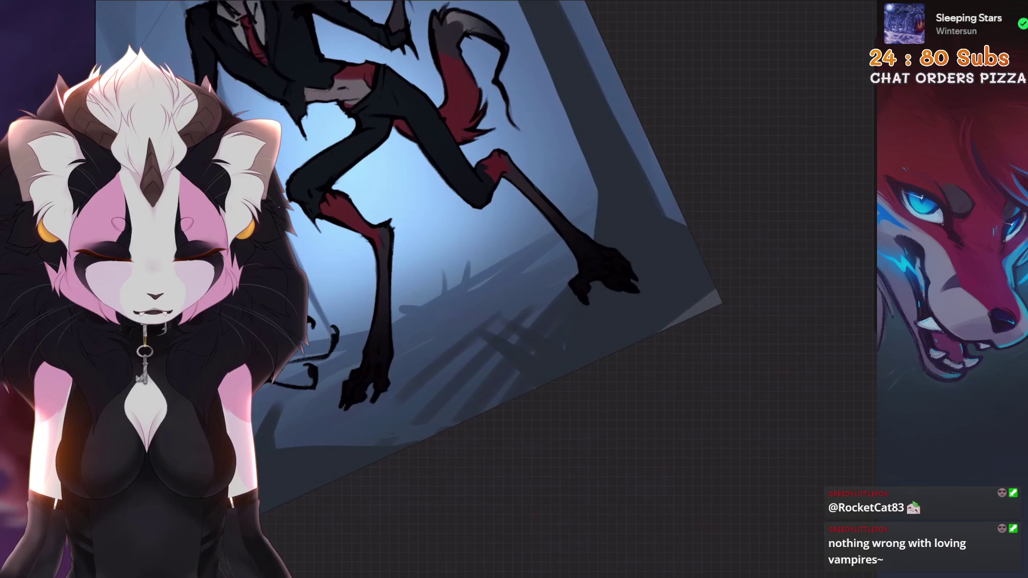
scroll(483, 241, "down", 3)
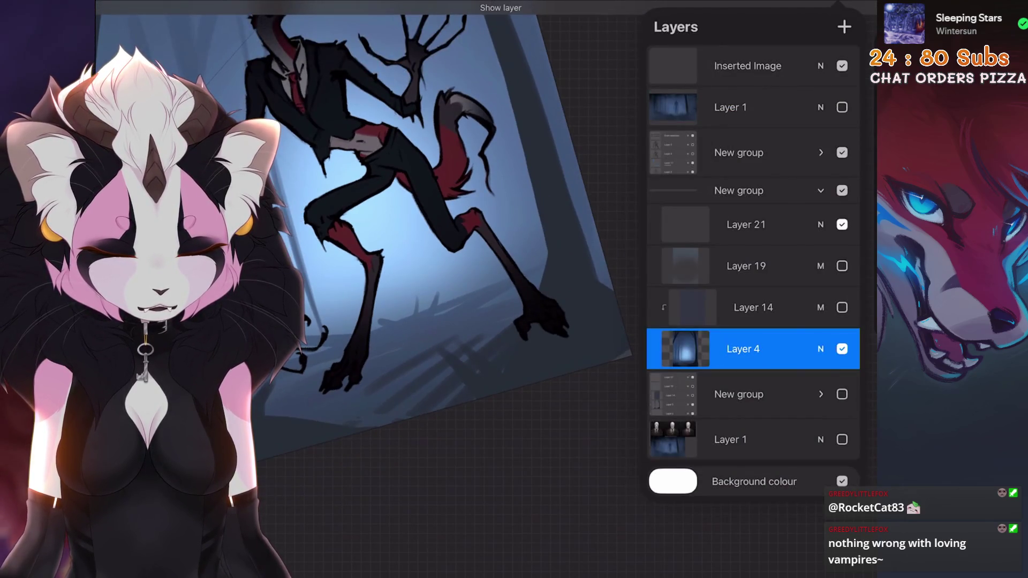
scroll(482, 241, "up", 3)
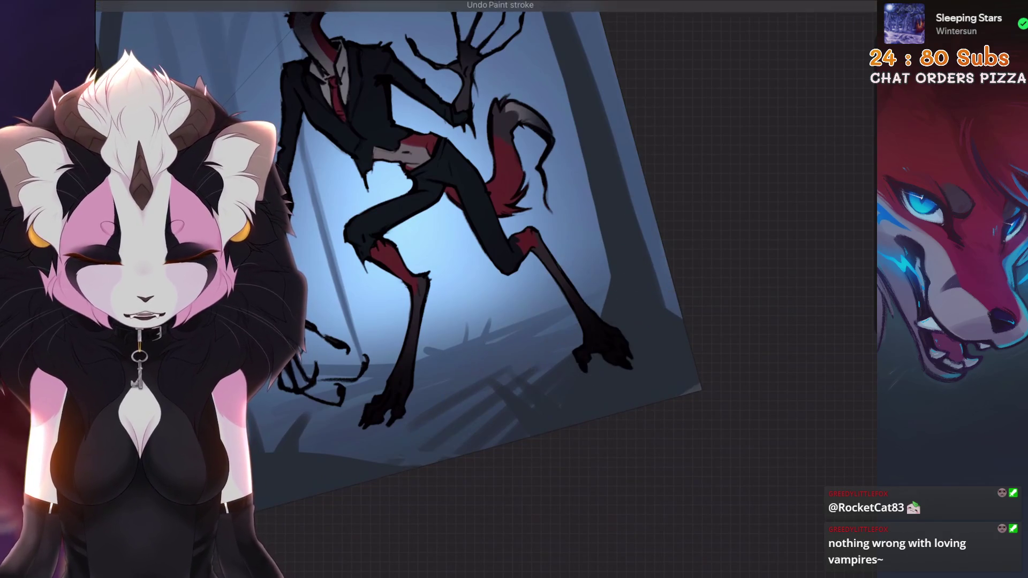
scroll(482, 241, "down", 3)
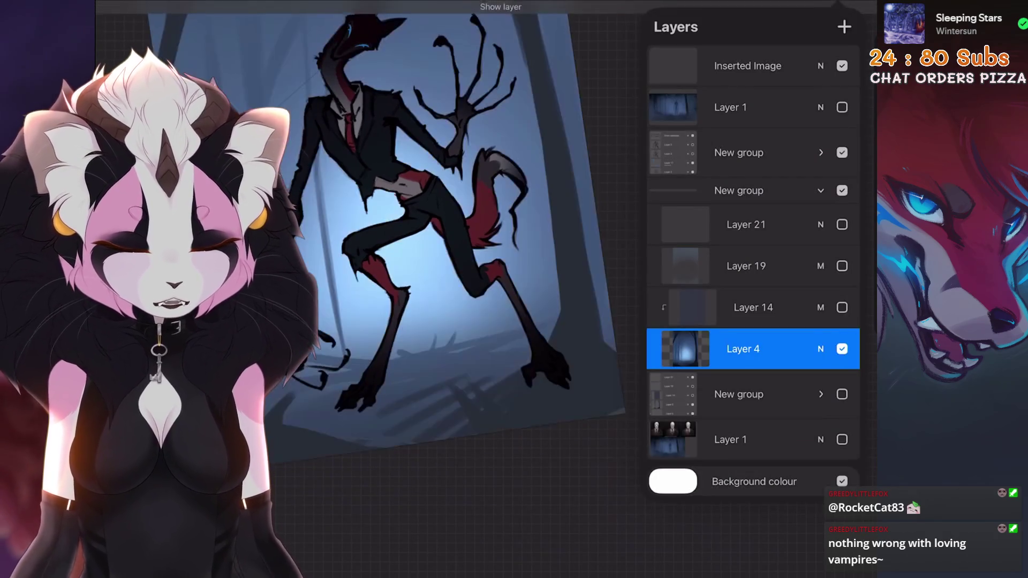
left_click(820, 349)
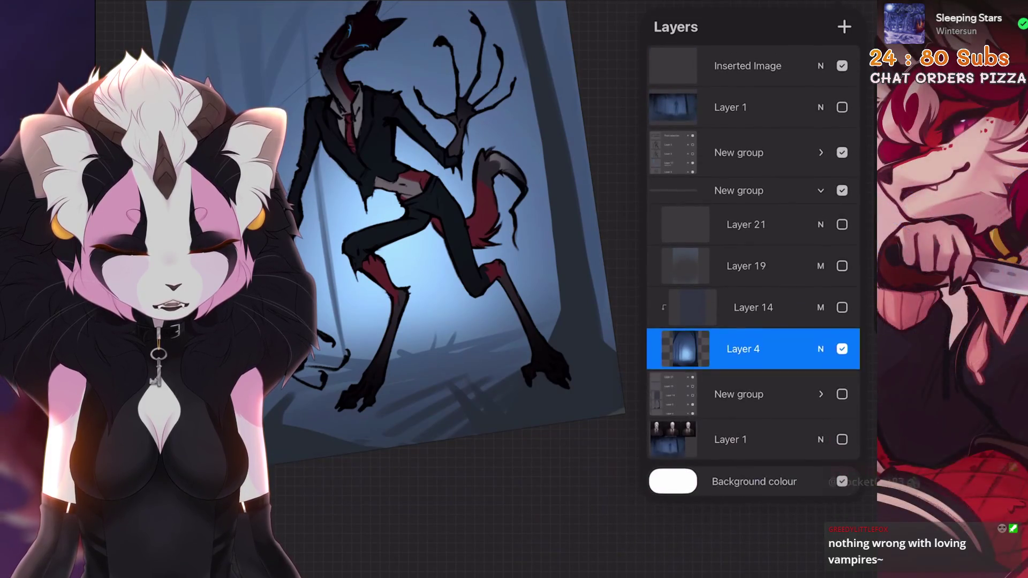
left_click(842, 281)
left_click(842, 349)
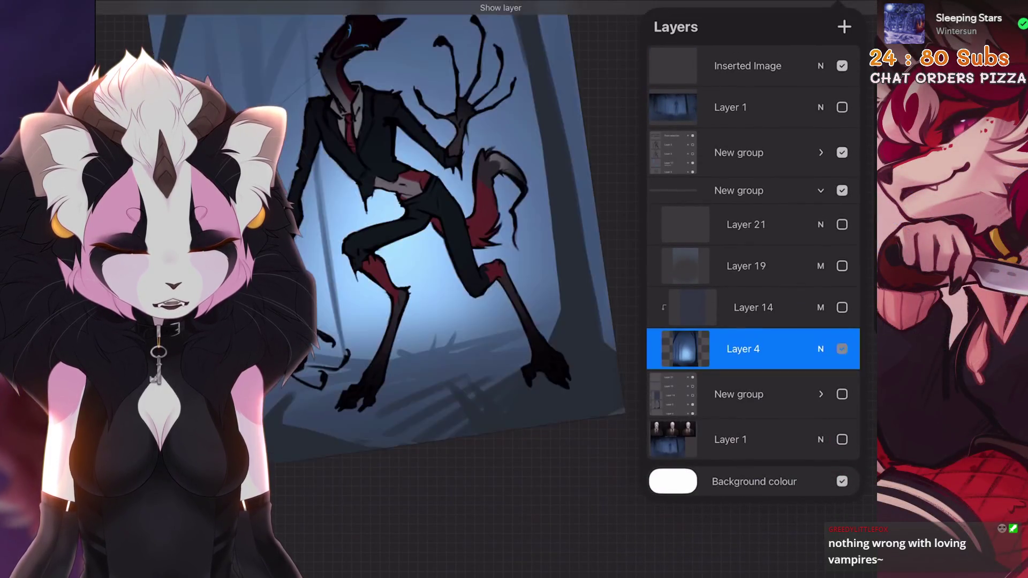
left_click(821, 349)
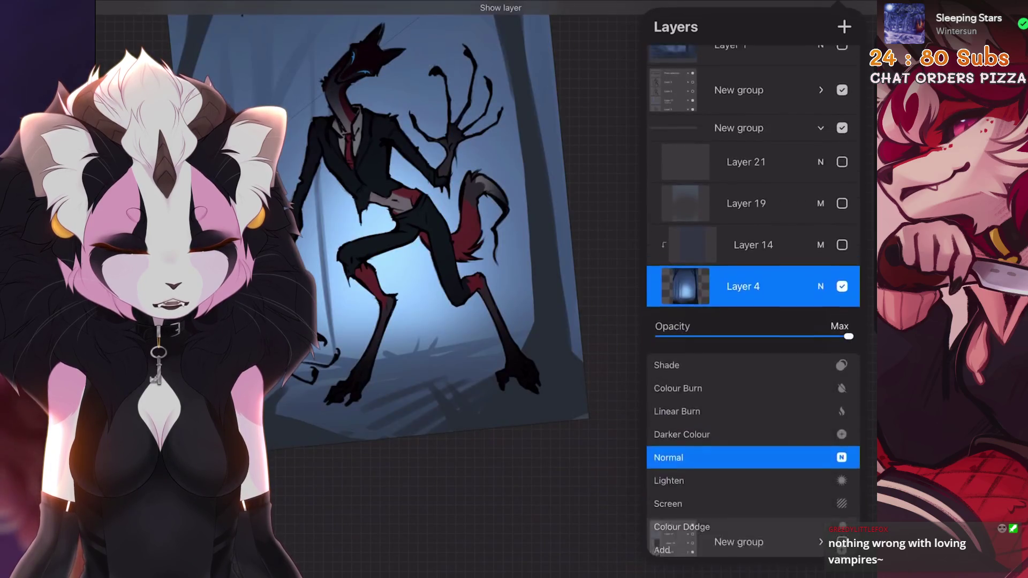
Add a new layer and merge Layer 4 down into it, leaving a single Layer 29
key("ctrl+j")
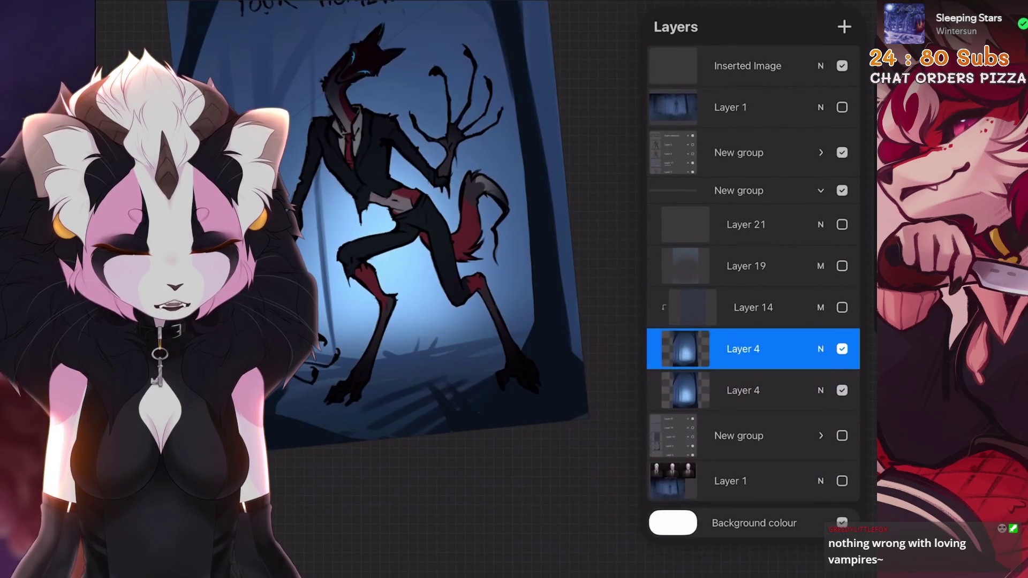
key("ctrl+z")
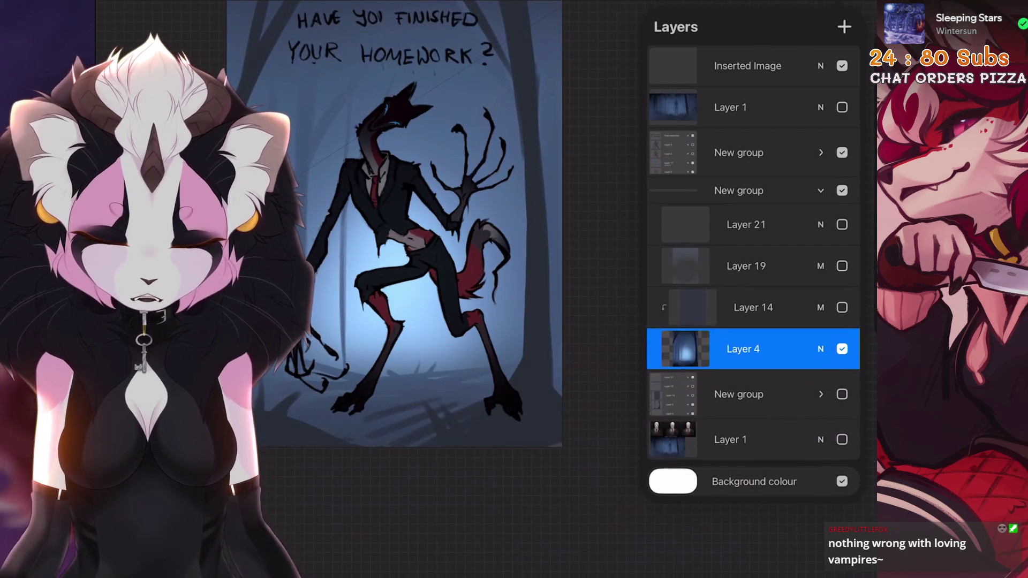
key("ctrl+shift+n")
left_click_drag(743, 391, 743, 337)
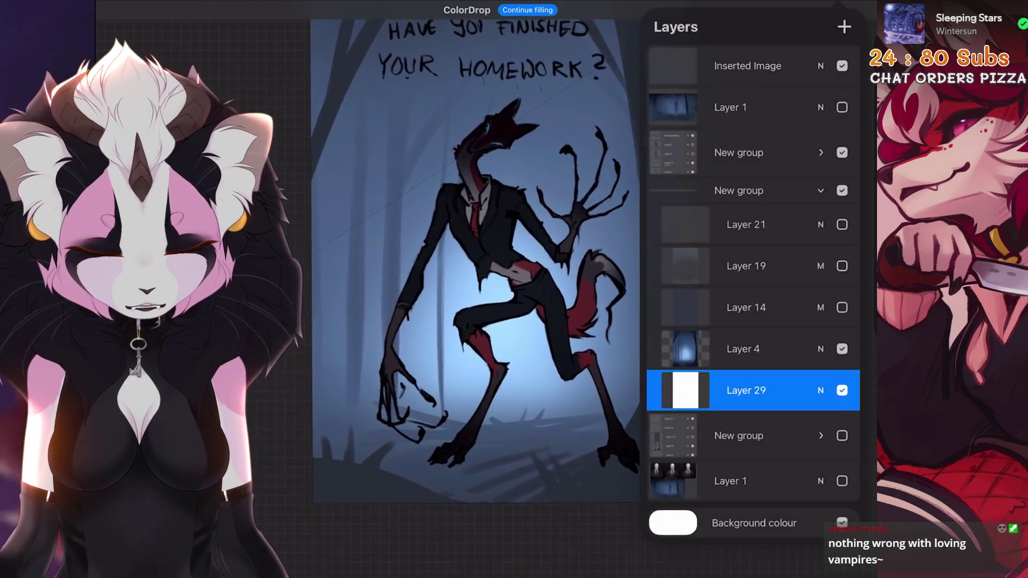
left_click(590, 430)
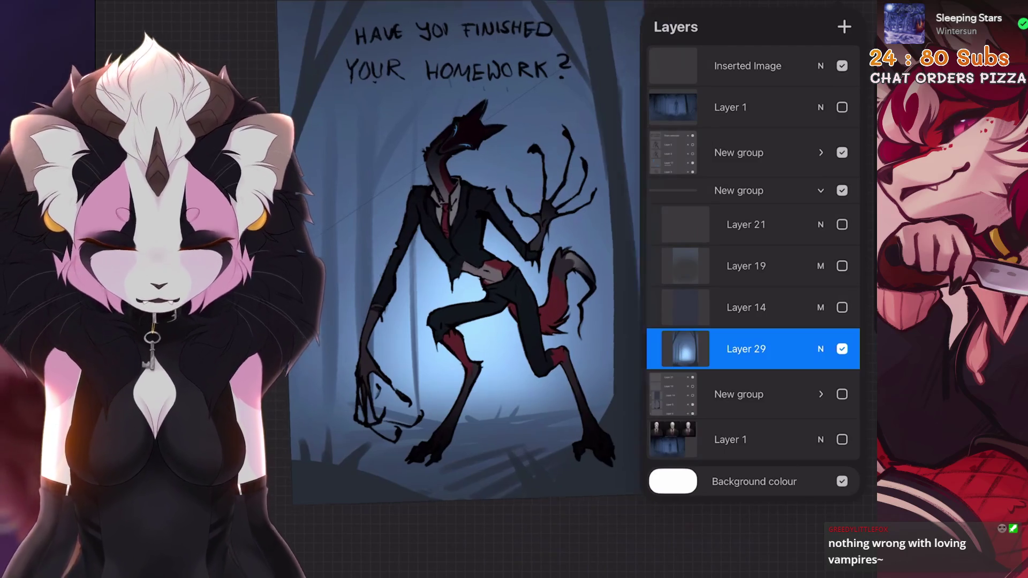
Toggle Layers 19 and 14 on and off to compare, then undo the last stroke
left_click(842, 266)
left_click(842, 307)
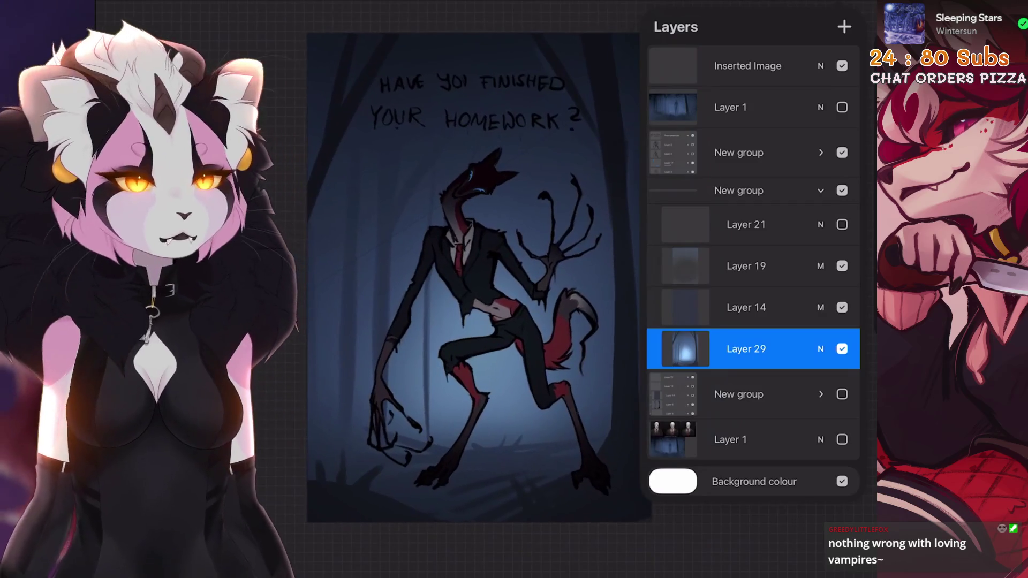
left_click(842, 265)
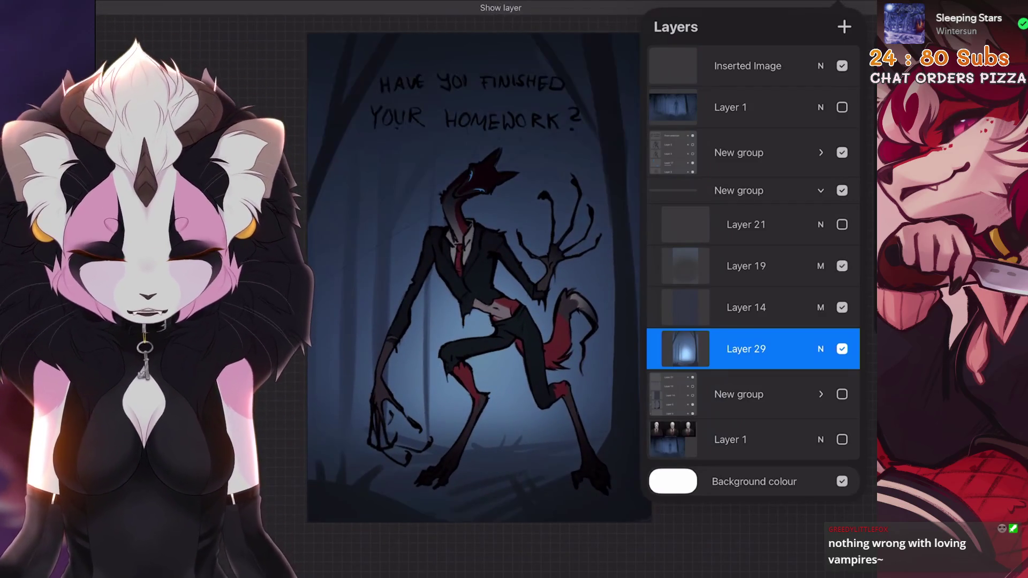
left_click(842, 308)
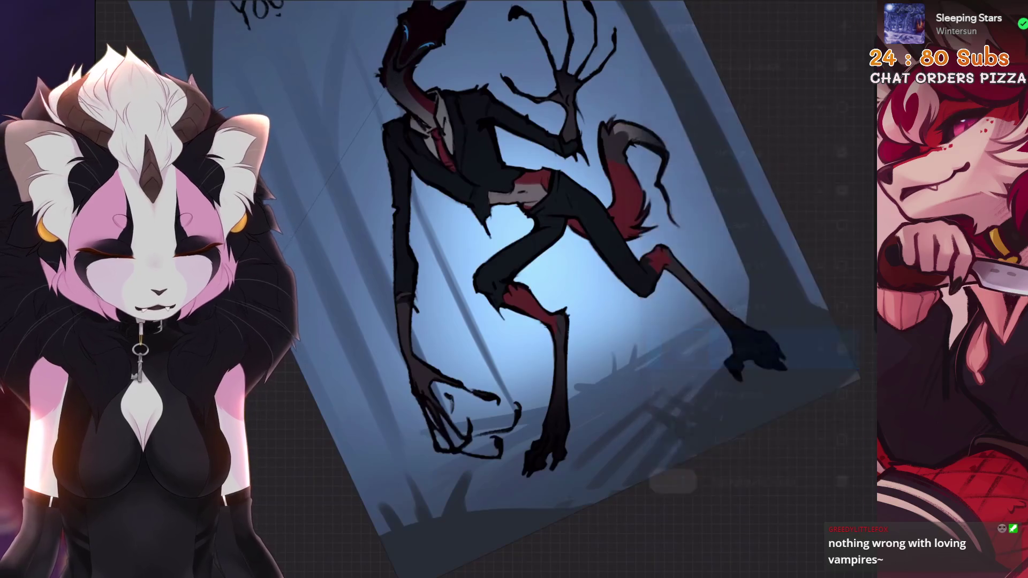
key("ctrl+z")
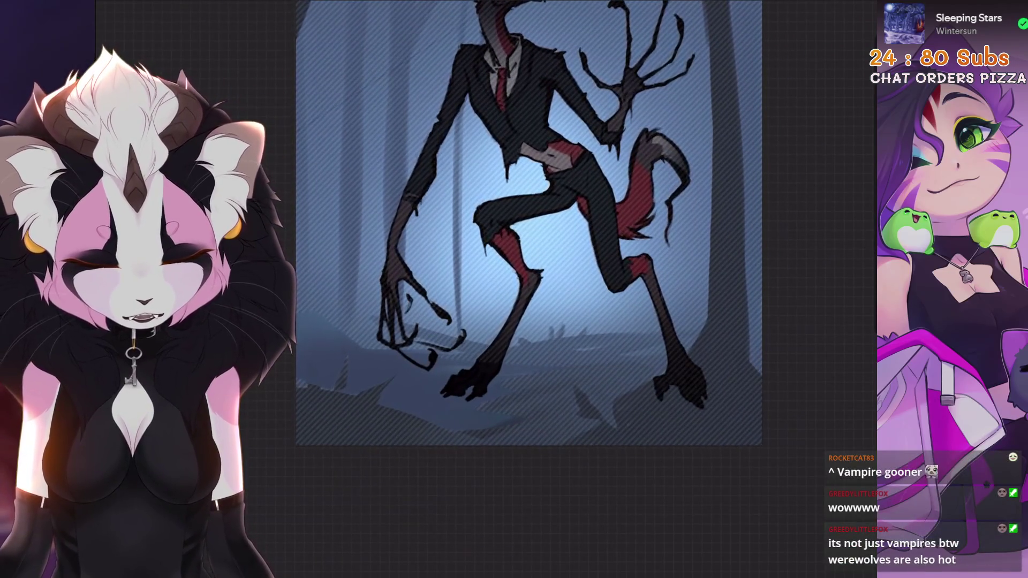
Undo two more recent paint strokes on the forest poster
key("ctrl+z")
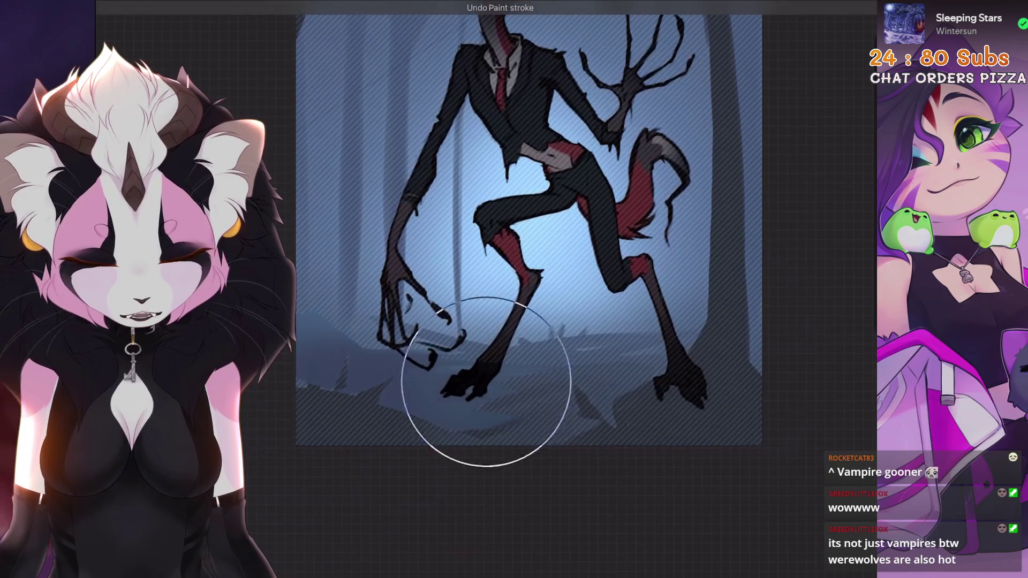
key("ctrl+z")
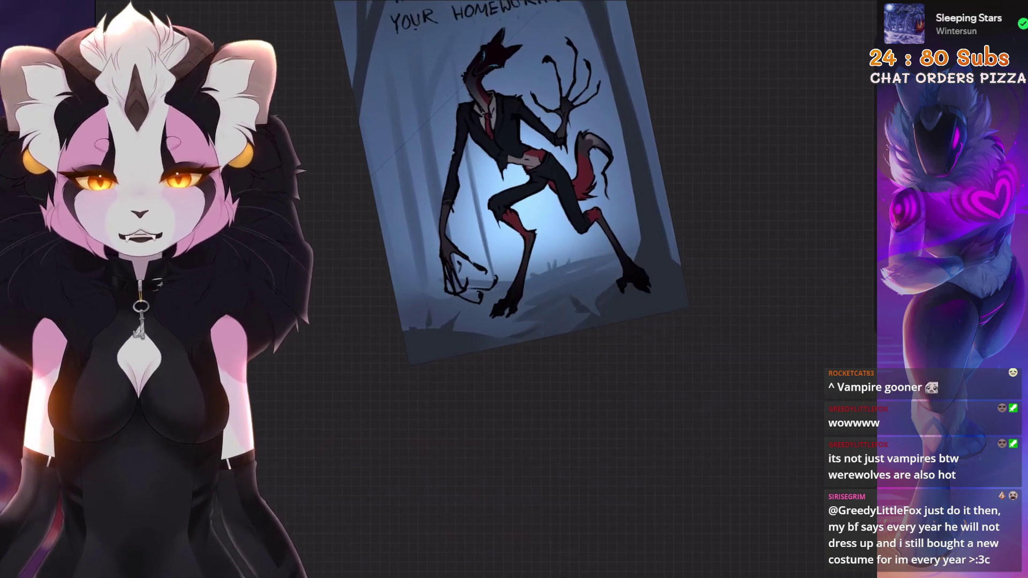
scroll(515, 201, "up", 5)
scroll(515, 201, "up", 3)
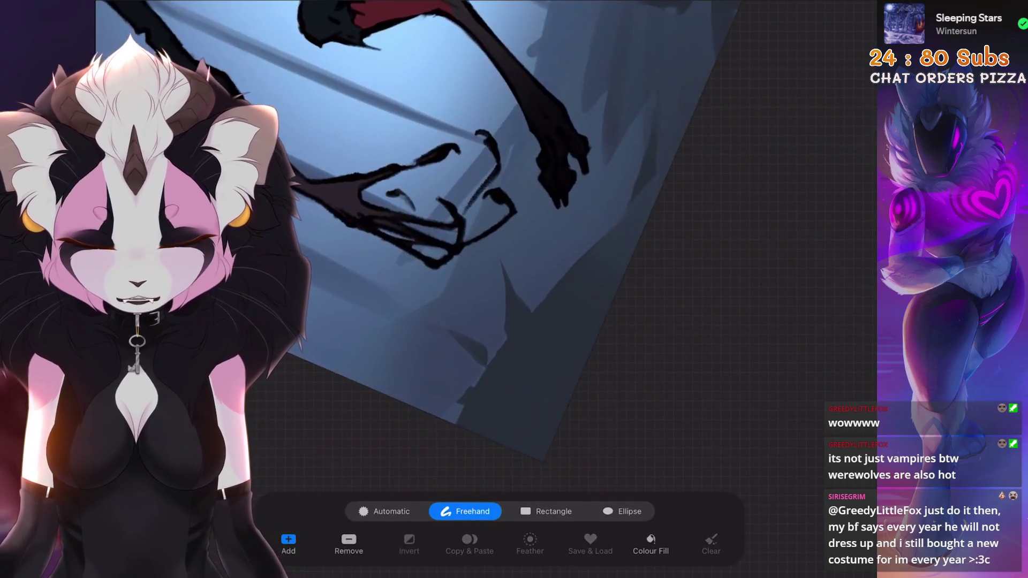
Outline the shadowy ground beside the creature's claws as a freehand selection after discarding a first attempt
key("ctrl+z")
left_click_drag(635, 208, 674, 173)
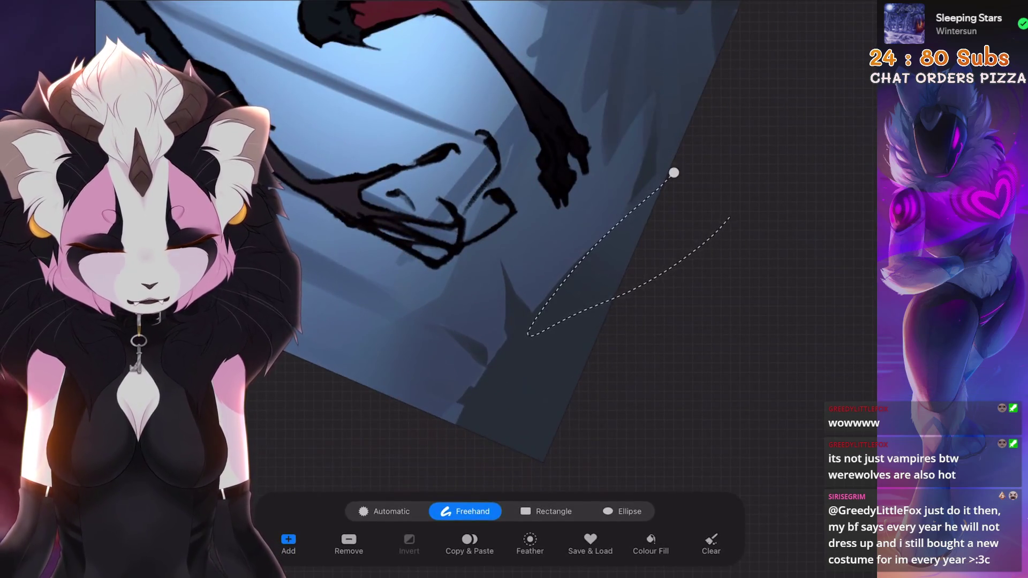
key("ctrl+z")
scroll(515, 201, "down", 5)
scroll(515, 201, "up", 4)
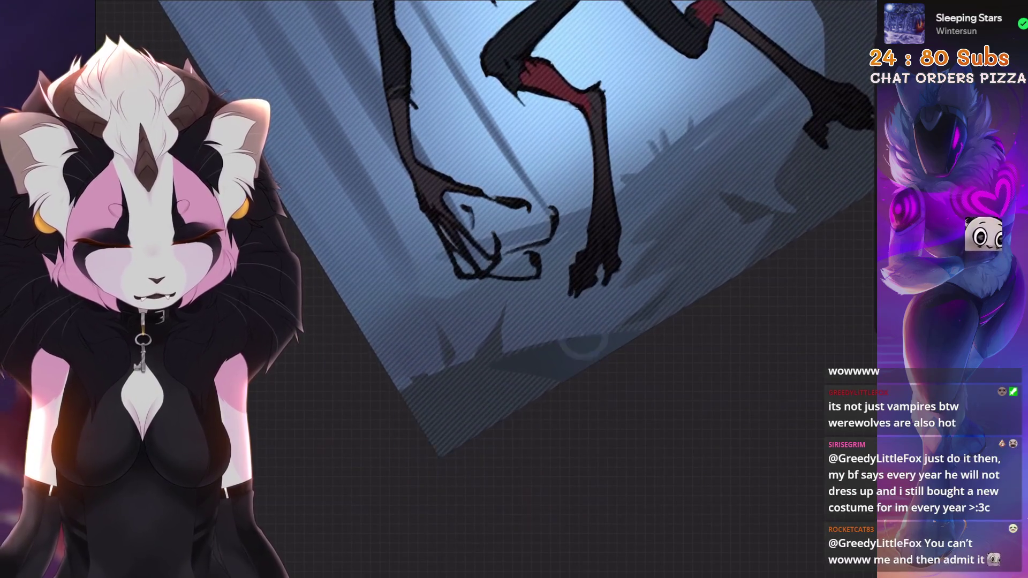
scroll(514, 241, "down", 5)
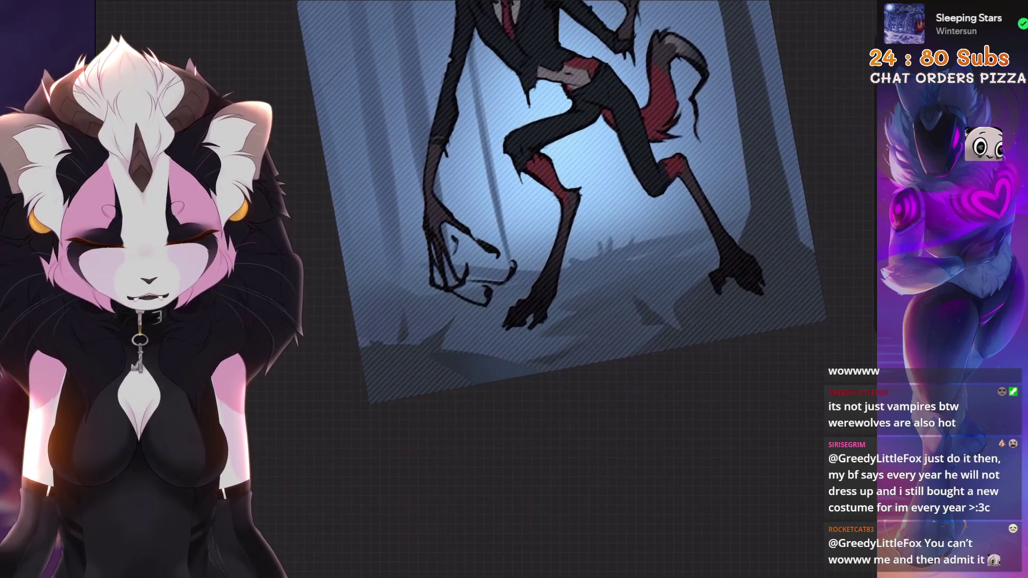
scroll(514, 200, "up", 5)
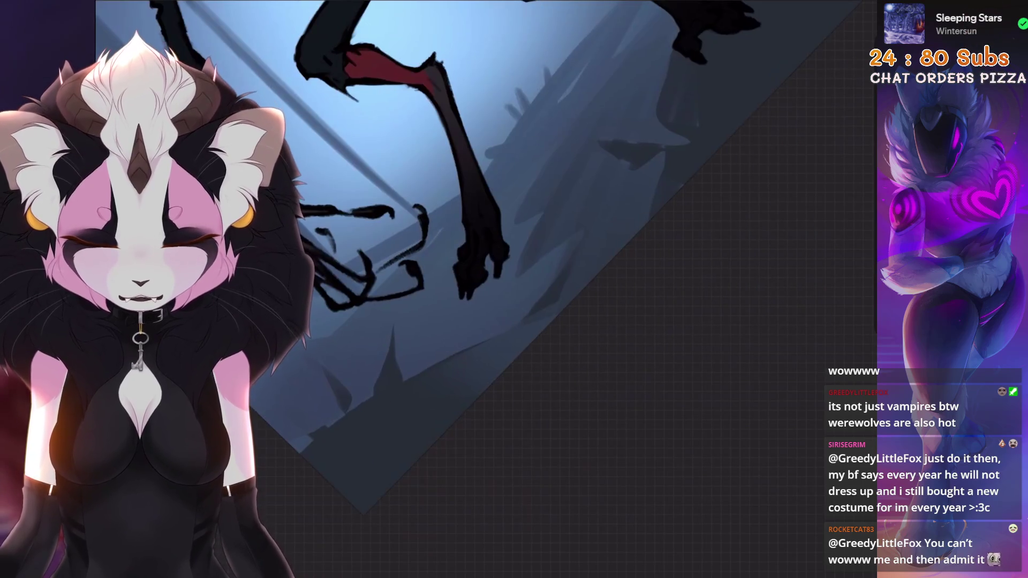
key("s")
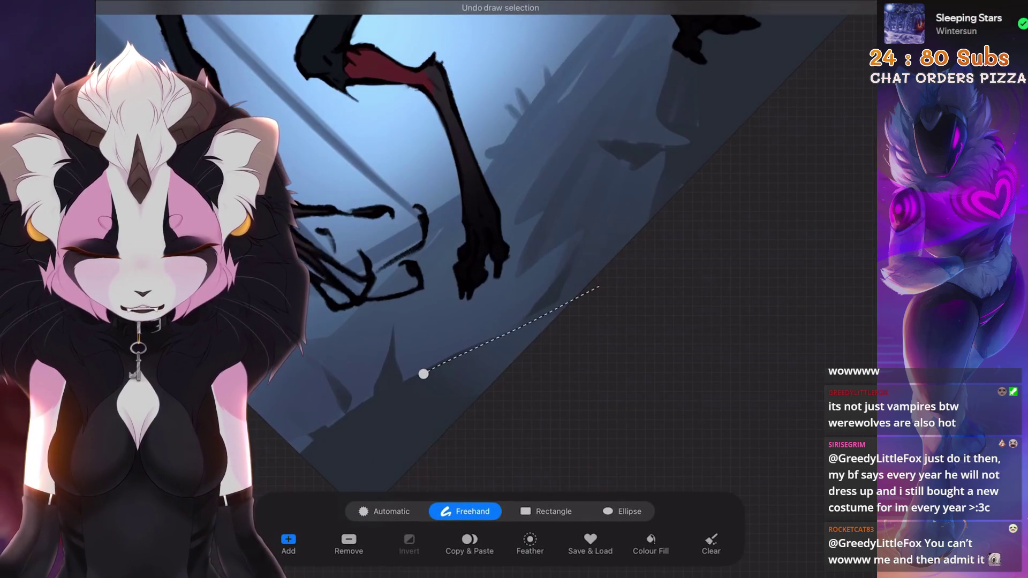
left_click_drag(423, 373, 603, 144)
key("b")
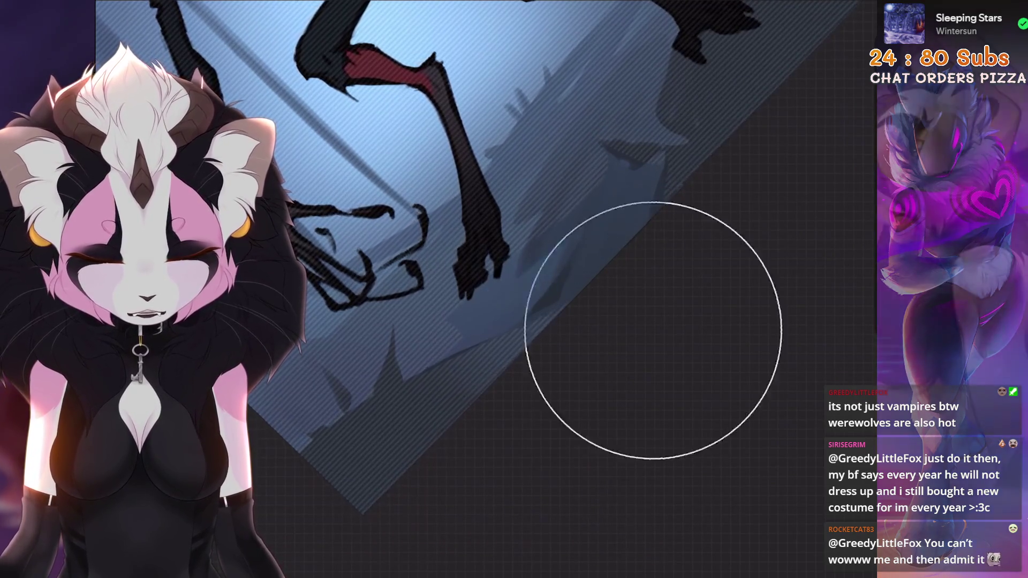
Shade inside the outlined ground, take the stroke back, clear the outline and view the whole poster
left_click_drag(482, 353, 563, 402)
key("ctrl+z")
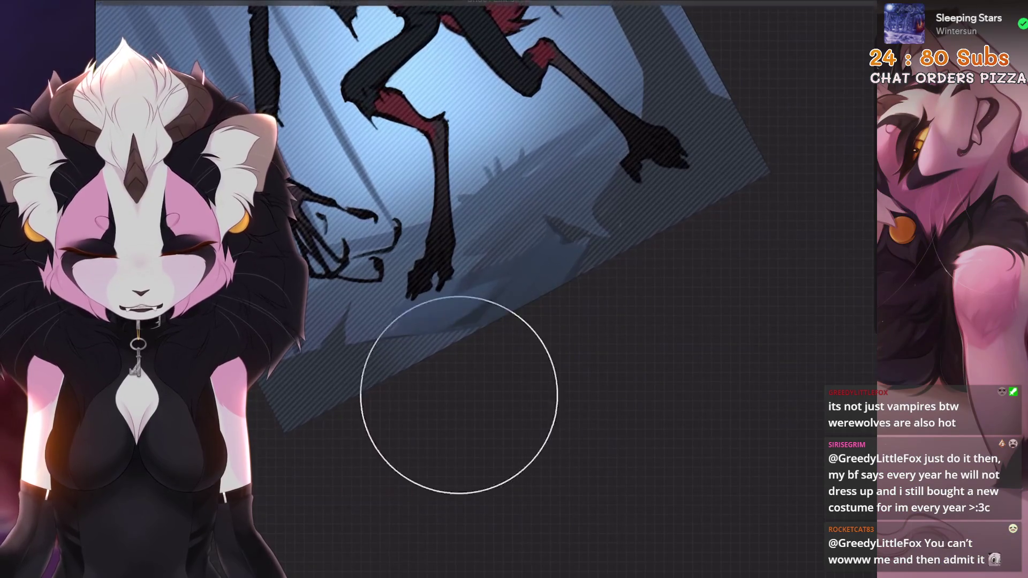
key("ctrl+d")
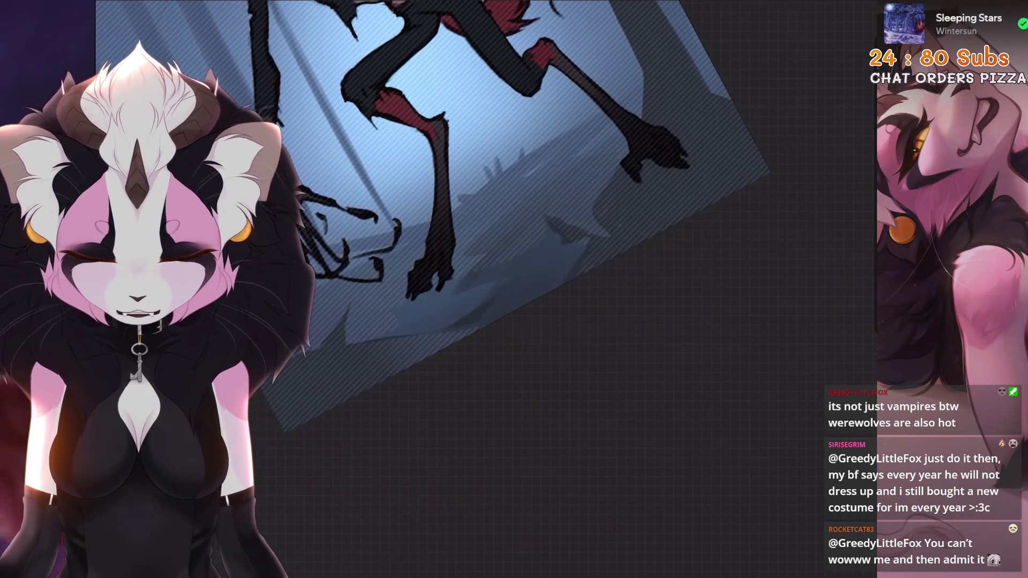
left_click_drag(482, 241, 523, 338)
scroll(563, 322, "up", 4)
Trace a fresh freehand outline around the creature's hand and leg
key("s")
scroll(644, 281, "down", 3)
scroll(643, 241, "up", 6)
left_click_drag(414, 284, 464, 333)
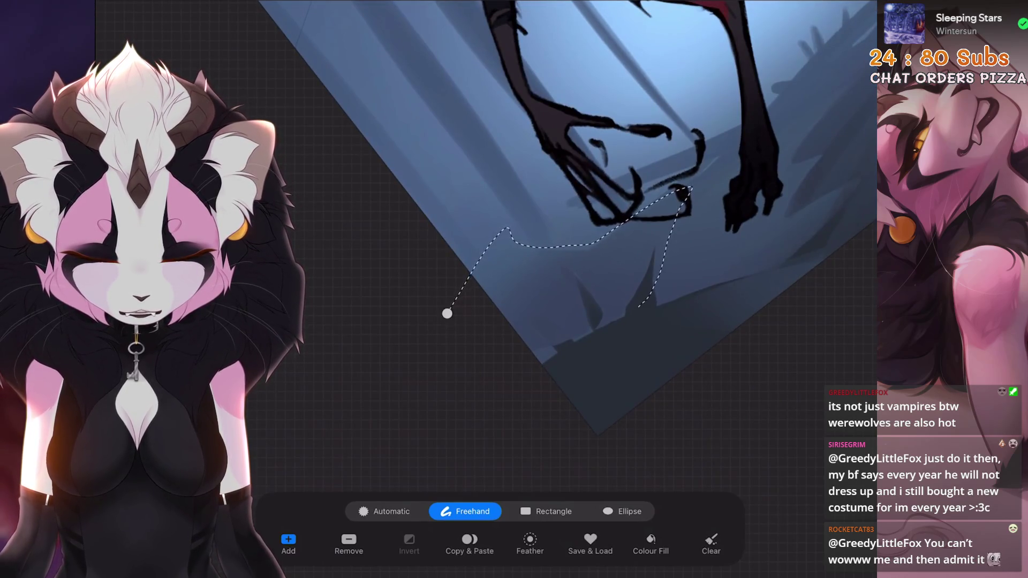
left_click(447, 313)
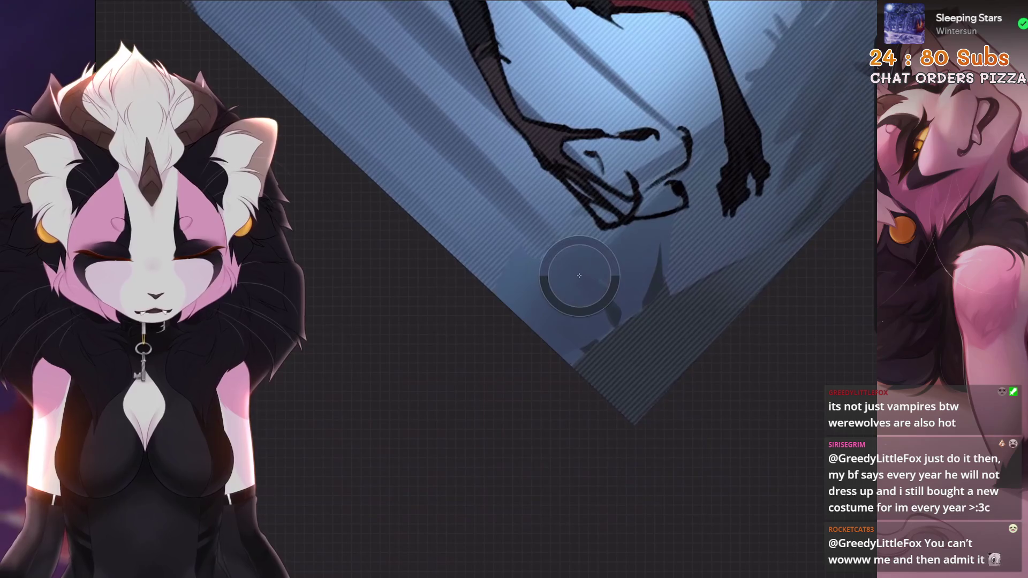
scroll(563, 241, "down", 5)
scroll(619, 257, "down", 4)
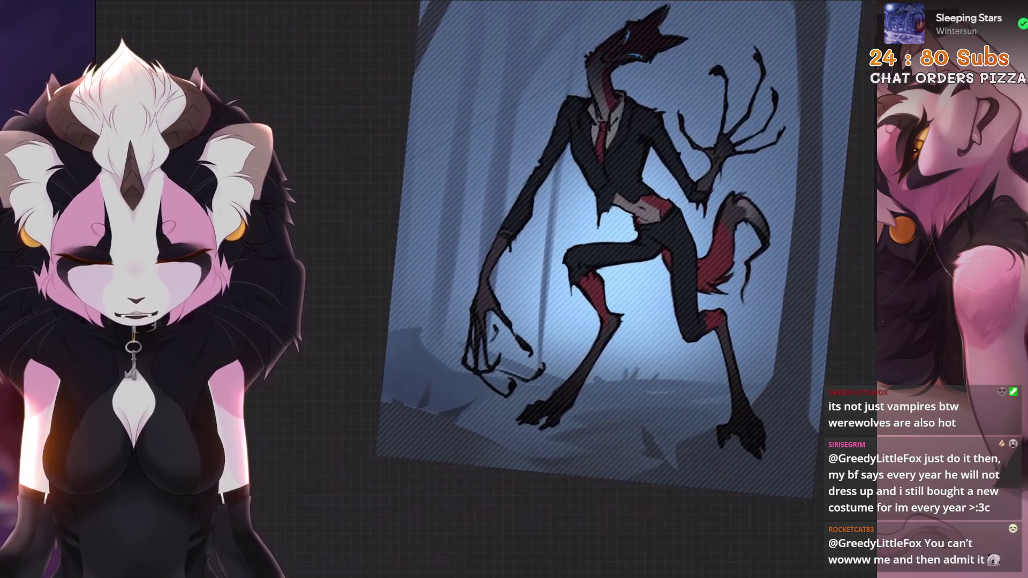
scroll(530, 346, "up", 5)
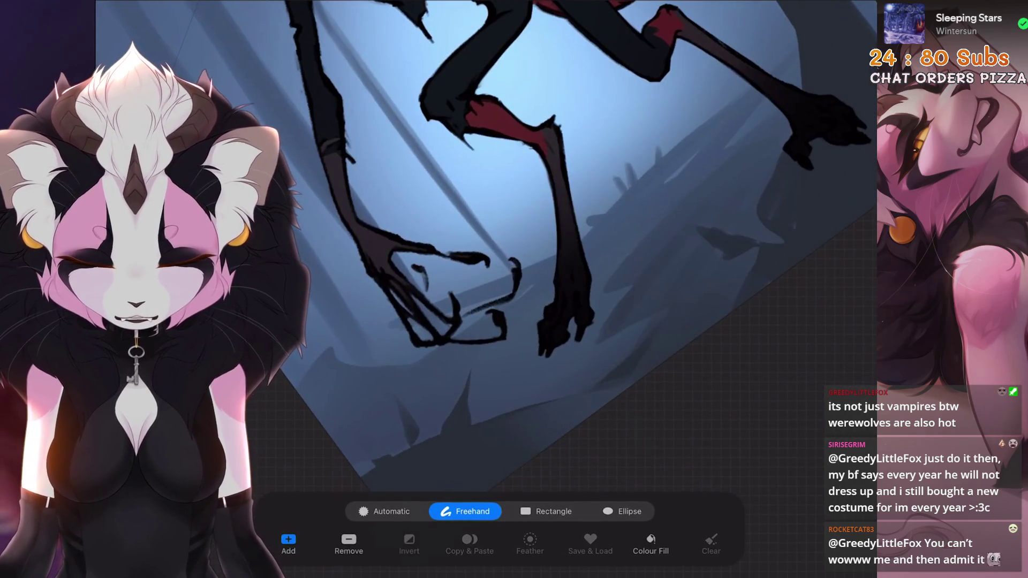
left_click_drag(493, 325, 587, 237)
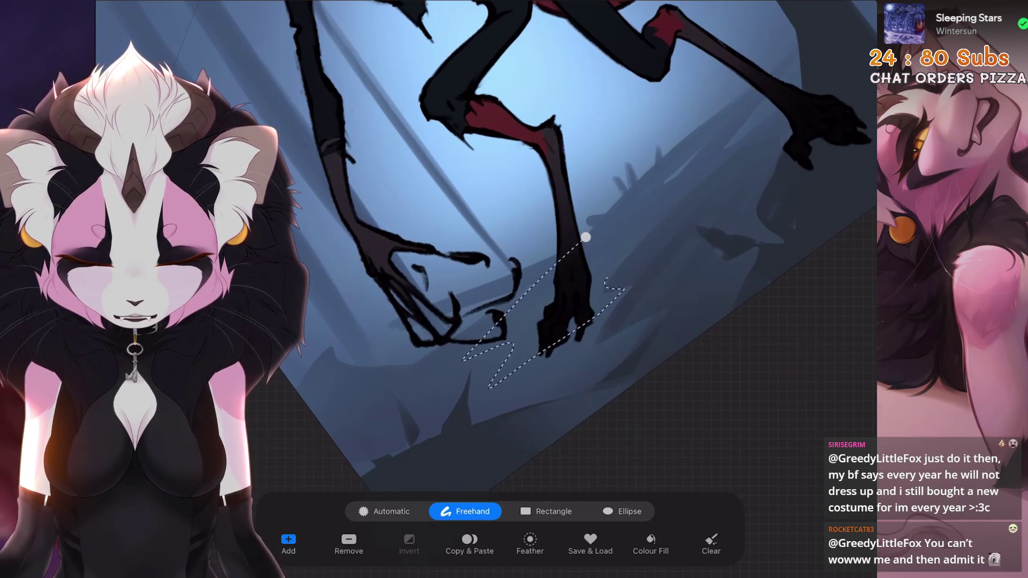
scroll(514, 321, "down", 5)
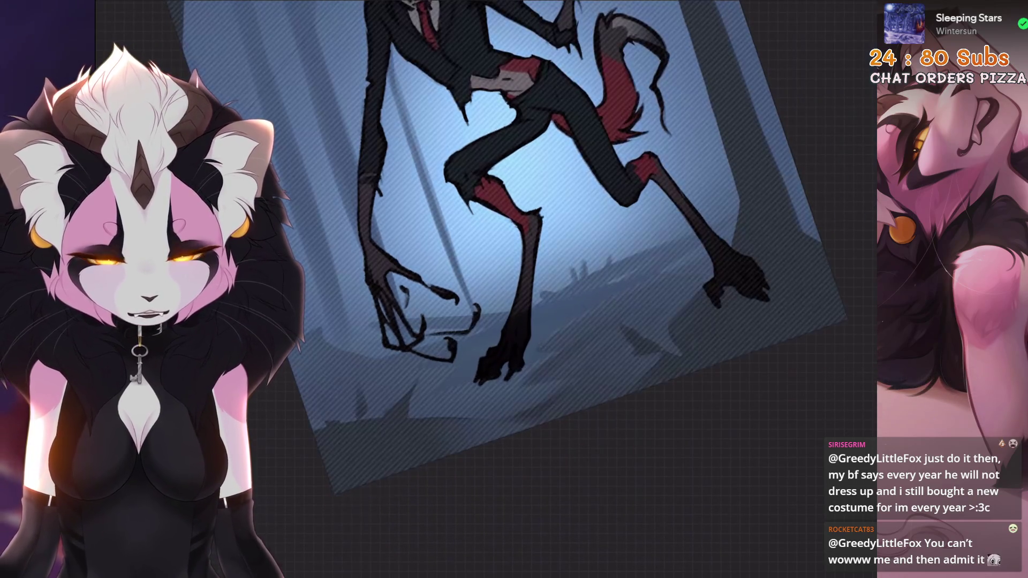
scroll(492, 336, "down", 4)
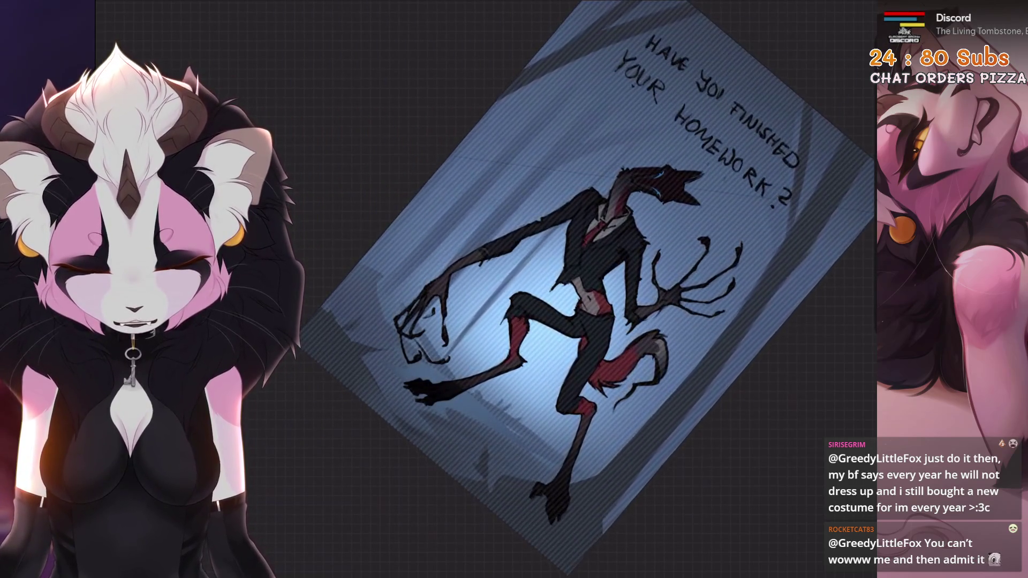
Select the lower leg for painting, then outline another area beside the foot
key("s")
scroll(514, 241, "up", 5)
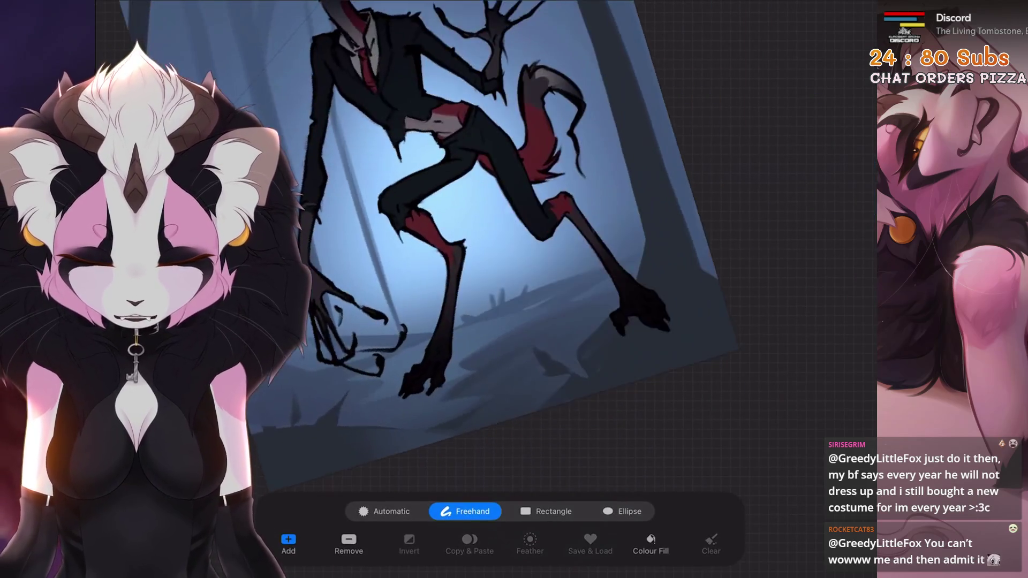
scroll(514, 241, "up", 3)
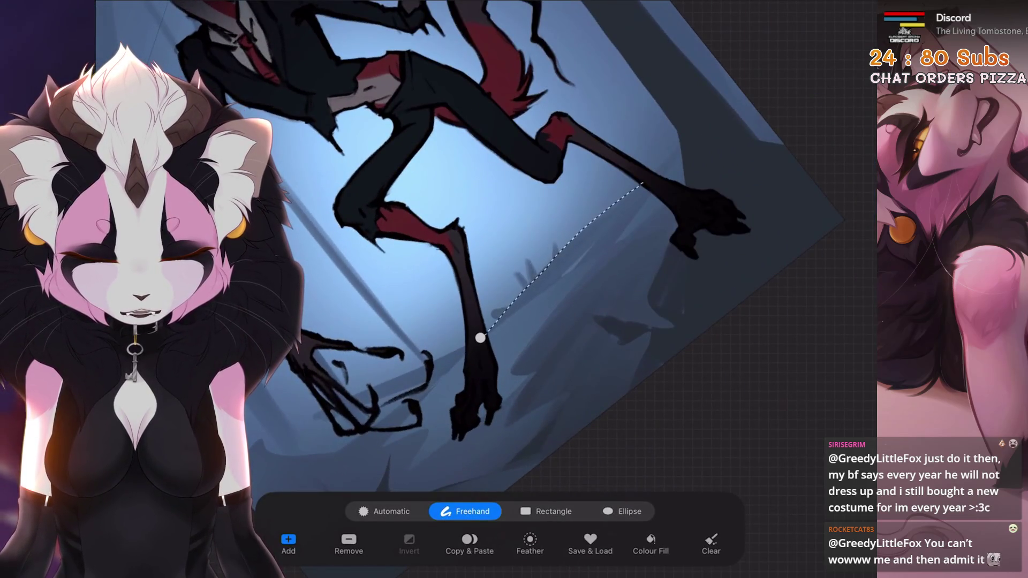
left_click(480, 338)
key("b")
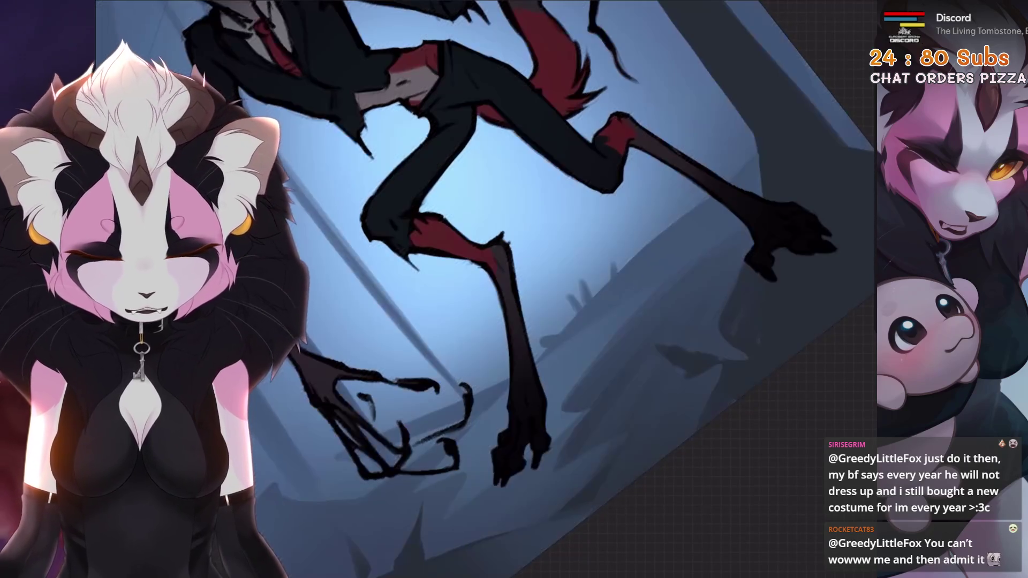
key("s")
scroll(514, 241, "down", 2)
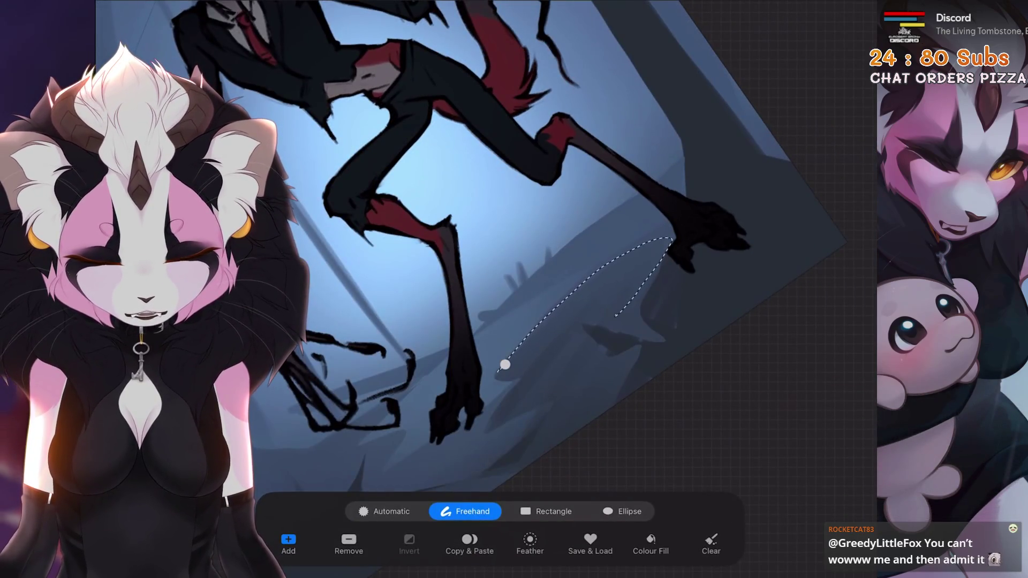
left_click(504, 365)
mouse_move(514, 321)
left_mouse_down()
mouse_move(563, 273)
mouse_move(450, 241)
left_mouse_up()
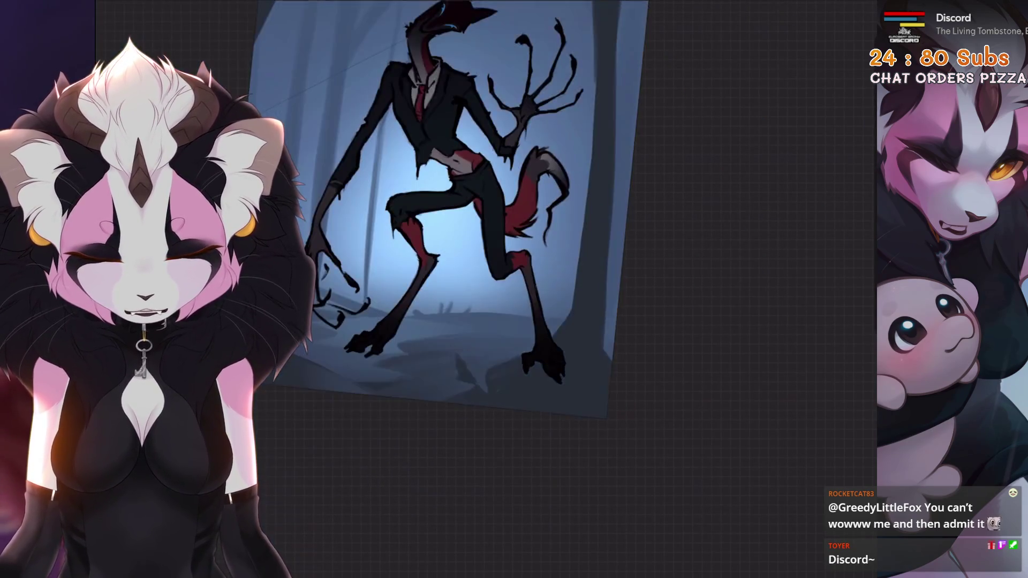
Outline the ground beneath the legs and a patch beside the tree trunk, then fit the poster in view
left_click_drag(514, 241, 402, 362)
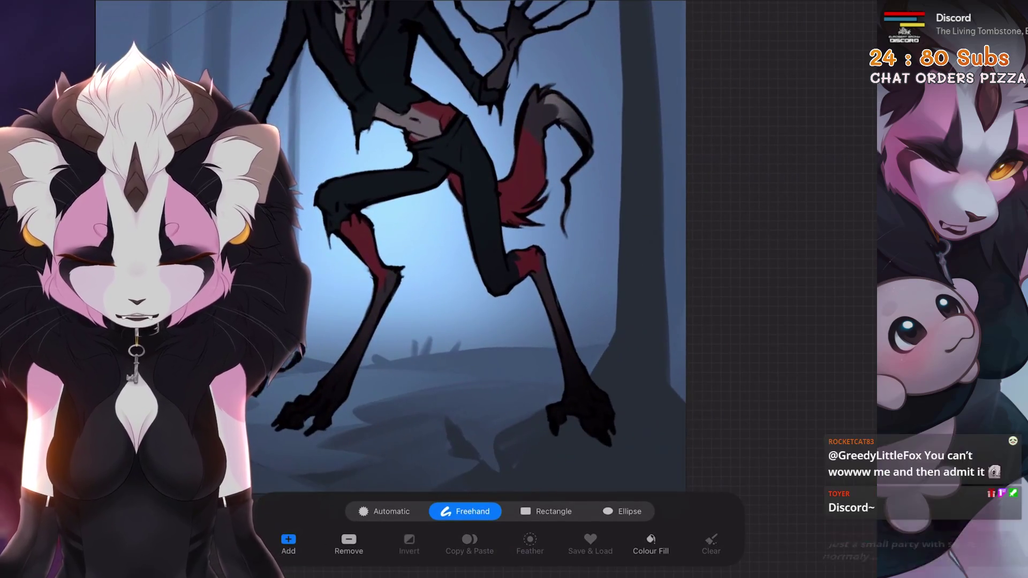
left_click_drag(607, 313, 523, 351)
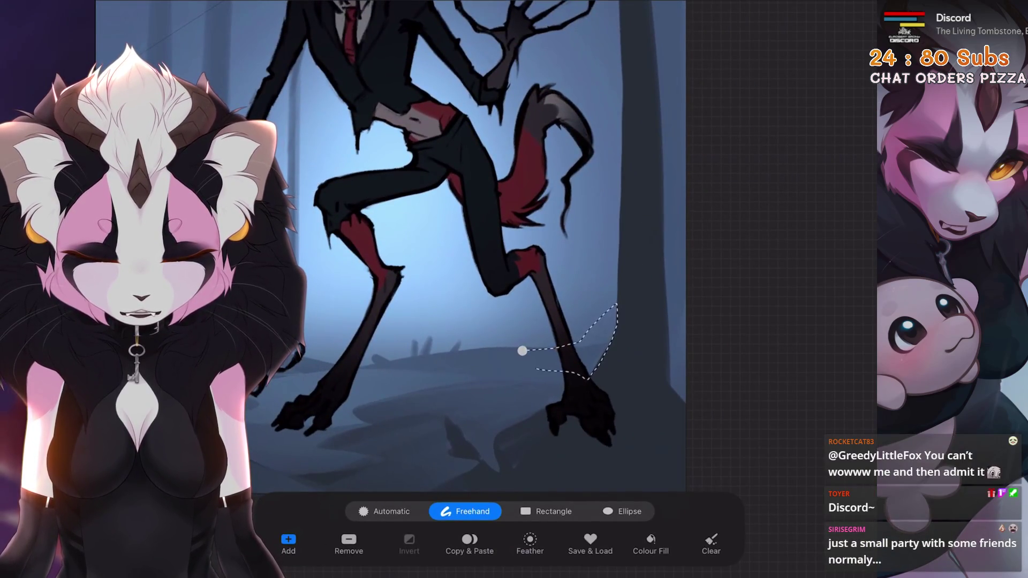
left_click_drag(702, 283, 665, 292)
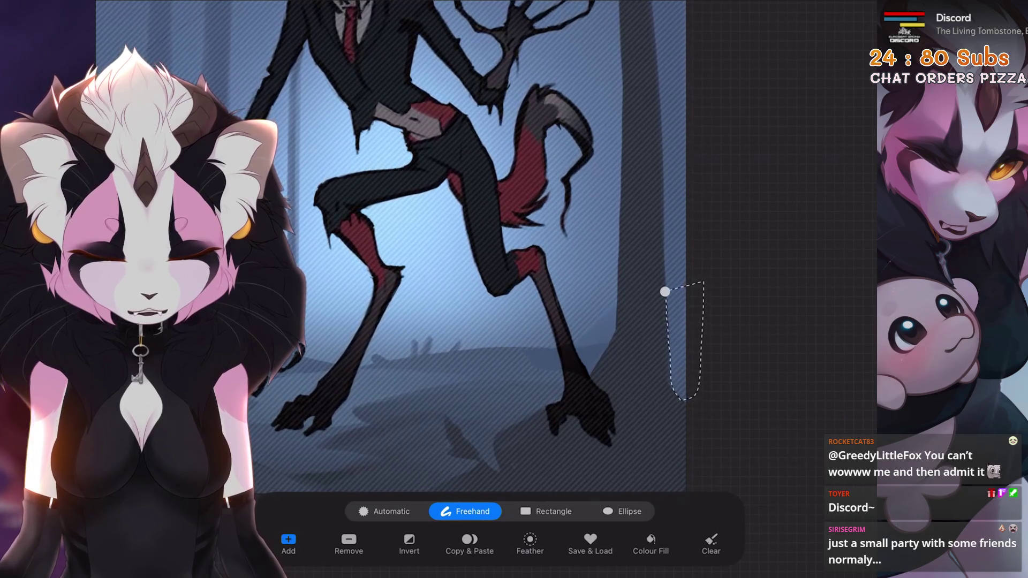
left_click_drag(594, 305, 514, 242)
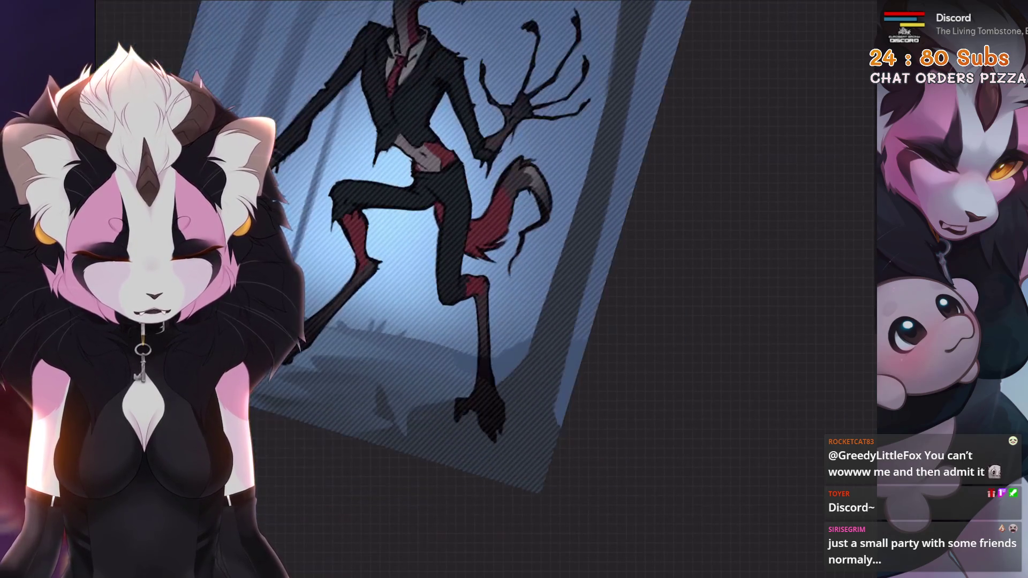
key("ctrl+0")
scroll(562, 241, "up", 5)
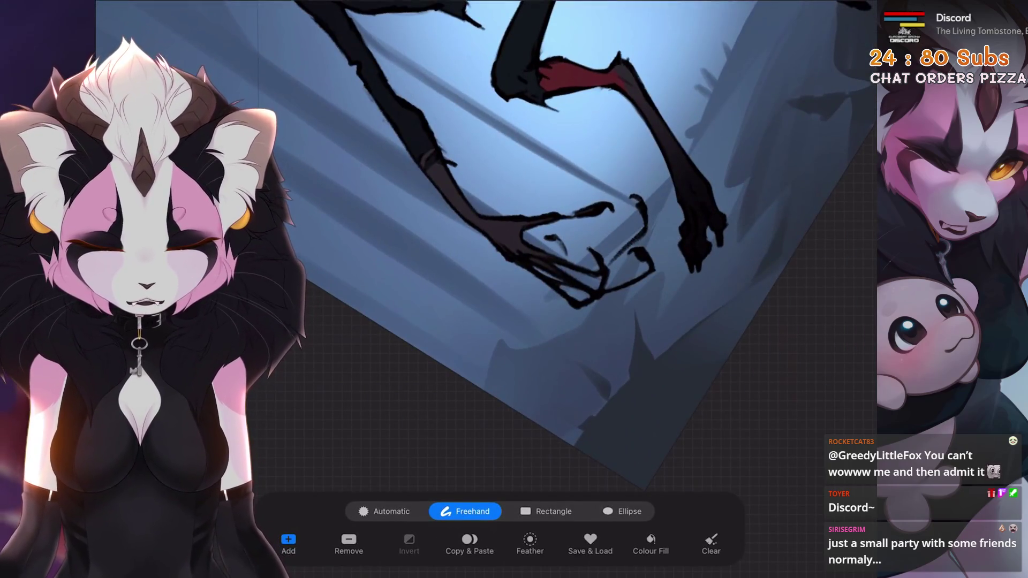
Paint over the claws and hand inside the selection, then retrace a freehand selection beside the leg
left_click_drag(536, 299, 611, 257)
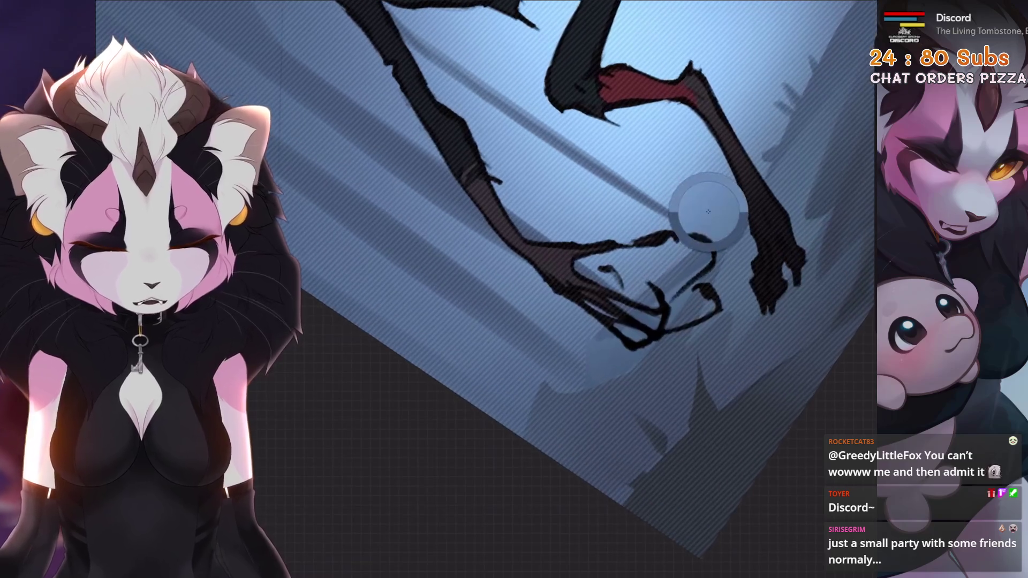
left_click_drag(675, 305, 699, 314)
scroll(699, 306, "down", 5)
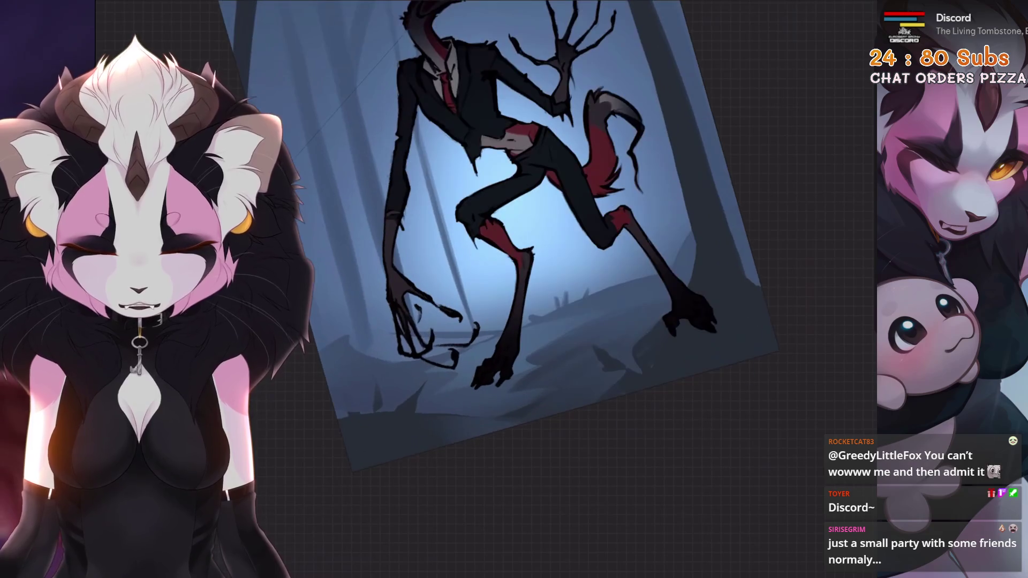
scroll(523, 241, "up", 5)
mouse_move(534, 298)
left_mouse_down()
mouse_move(407, 385)
mouse_move(611, 233)
left_mouse_up()
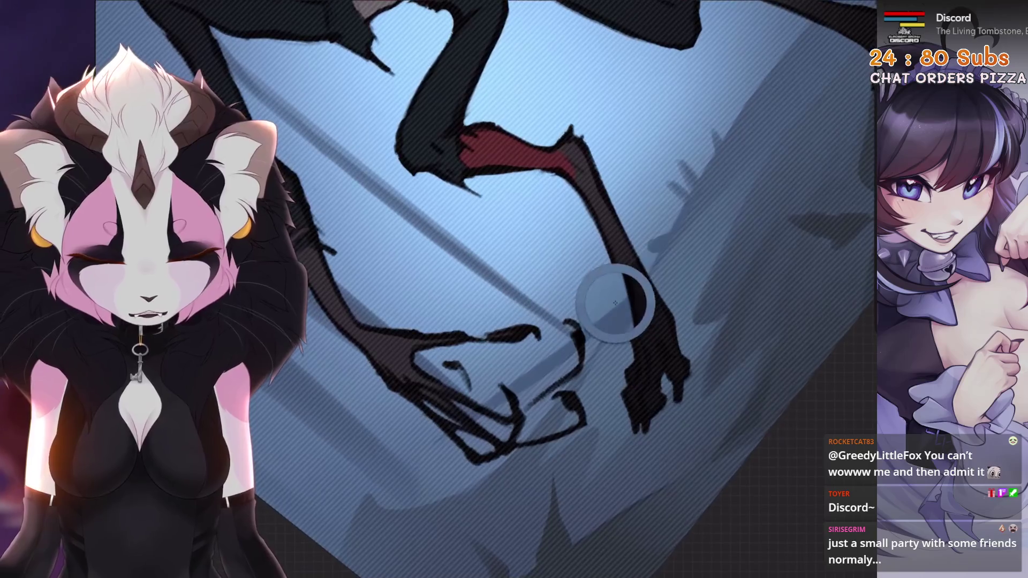
scroll(654, 286, "up", 2)
scroll(522, 241, "down", 5)
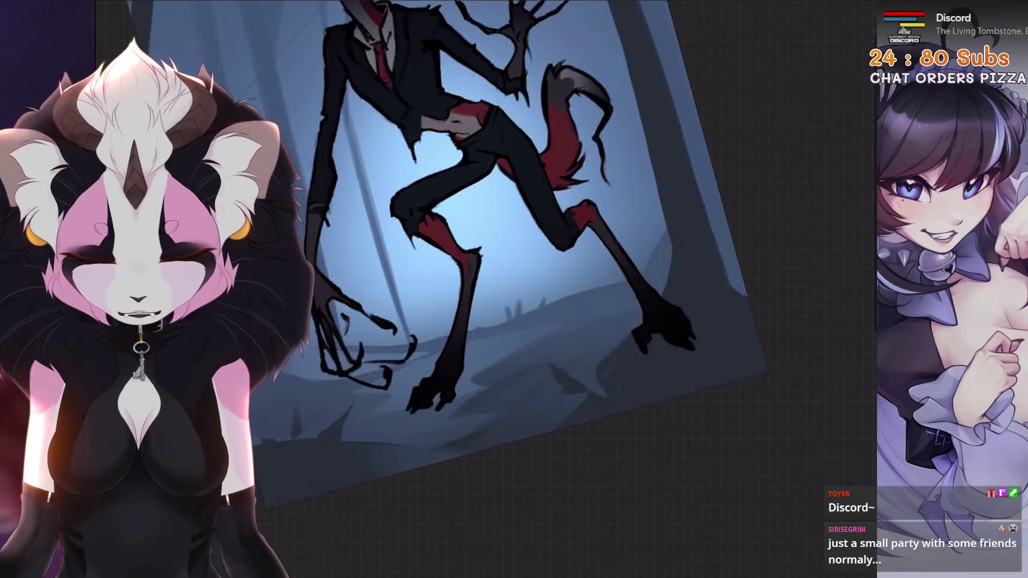
scroll(523, 241, "up", 4)
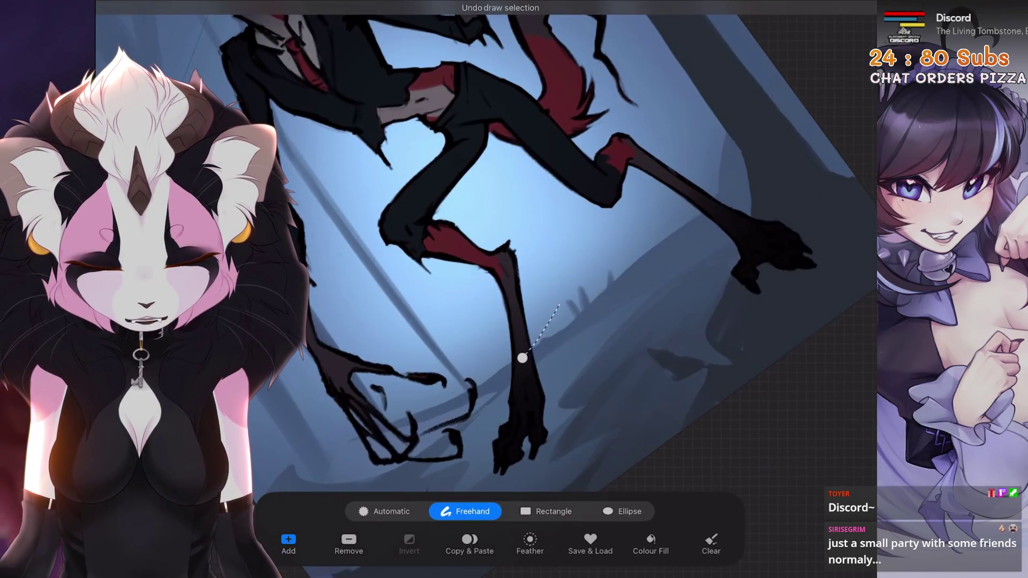
key("ctrl+z")
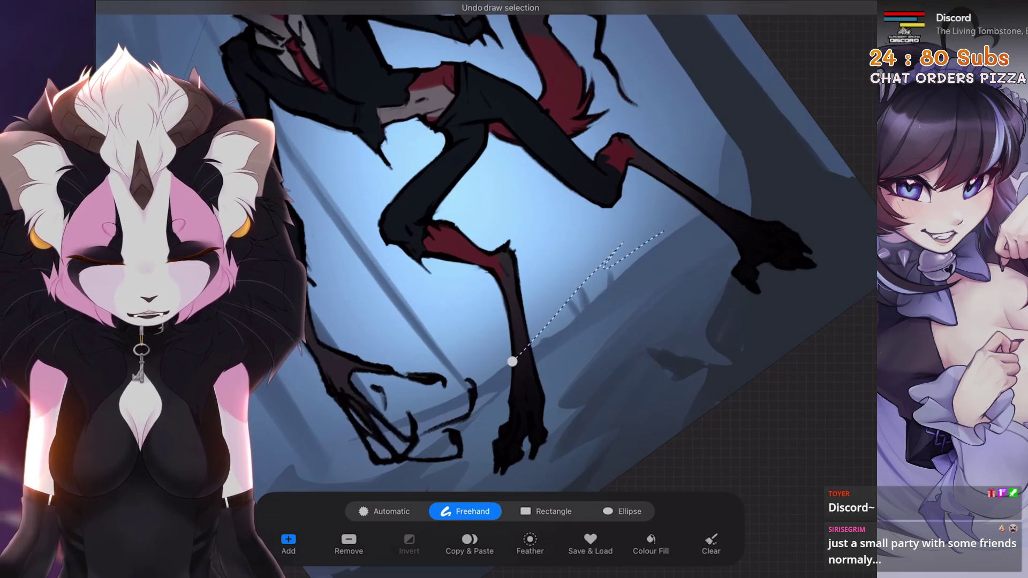
left_click_drag(513, 361, 627, 241)
scroll(523, 266, "up", 3)
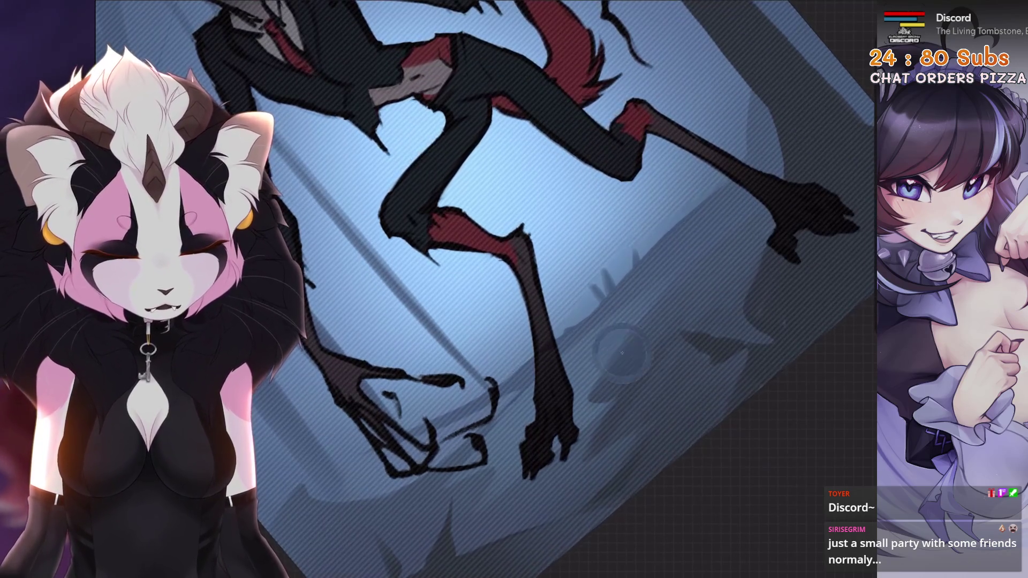
scroll(523, 265, "down", 4)
scroll(522, 266, "up", 4)
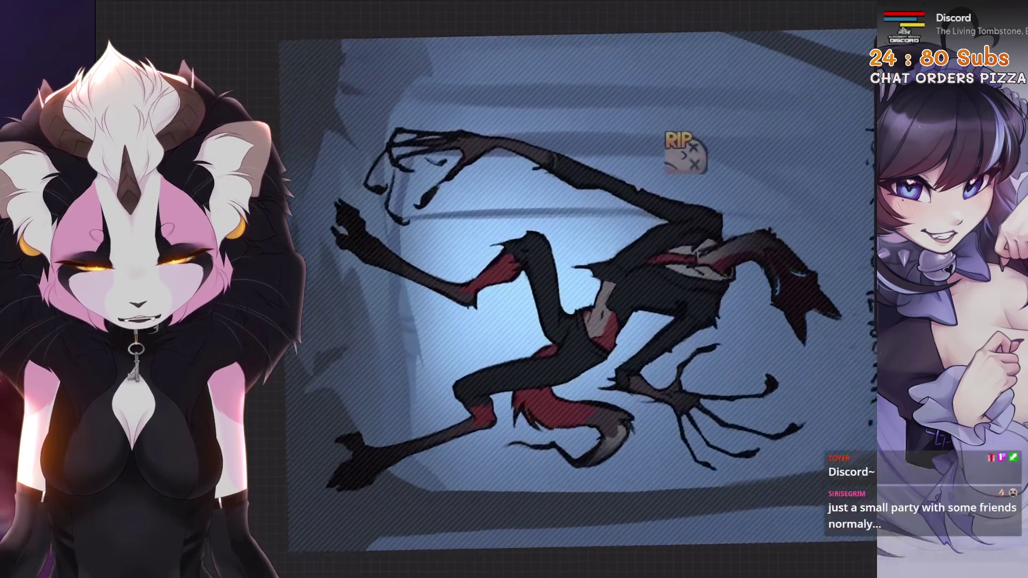
scroll(523, 266, "down", 2)
scroll(522, 265, "up", 3)
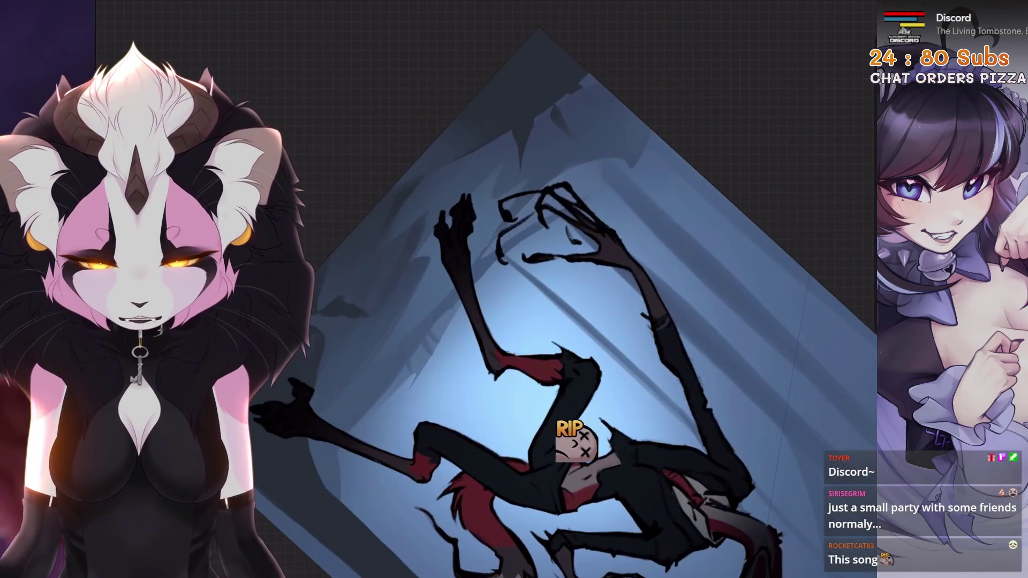
scroll(522, 265, "up", 2)
Close a freehand selection beside the outstretched arm and fit the poster upright on screen
key("s")
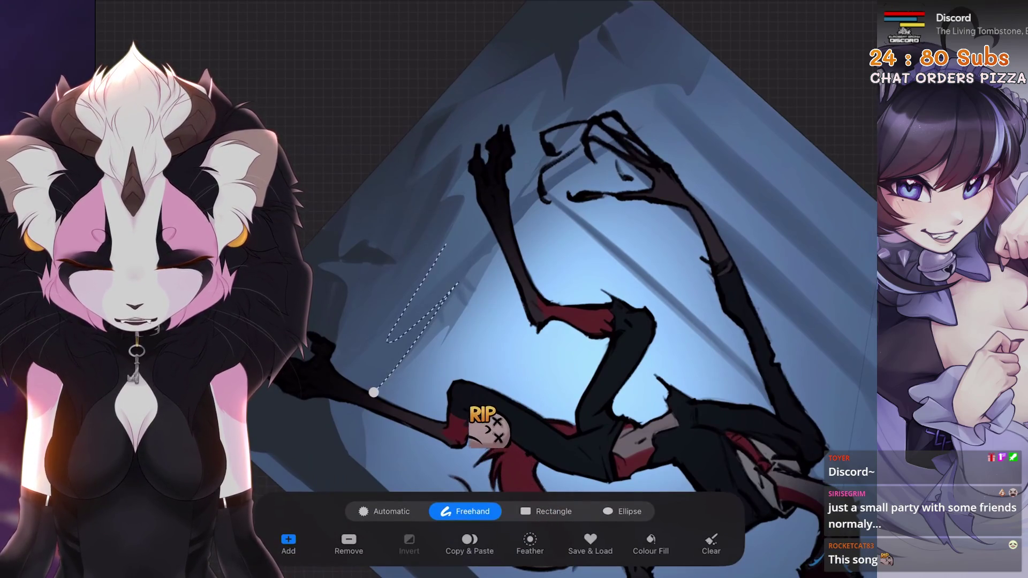
left_click(373, 392)
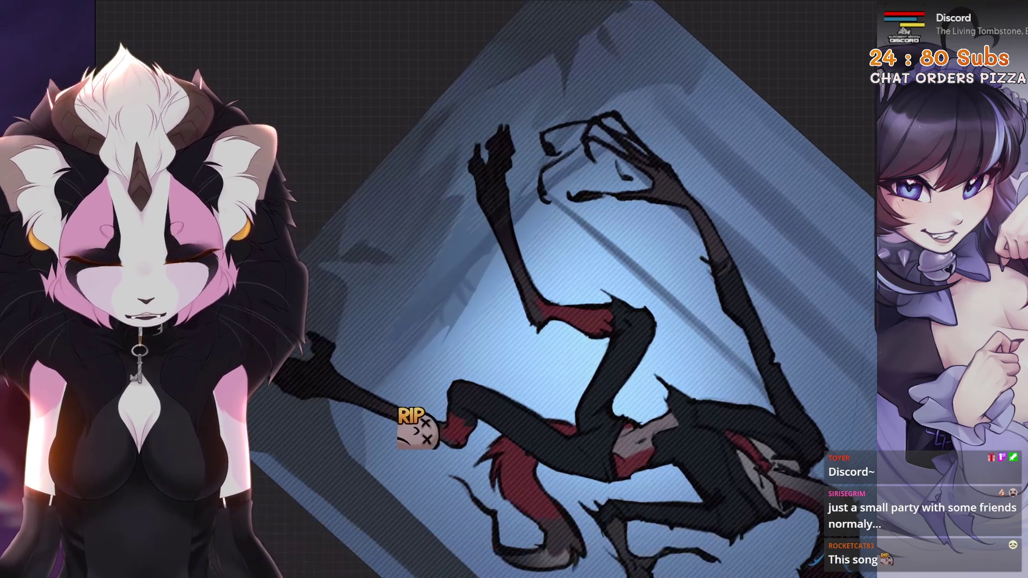
scroll(563, 281, "up", 3)
scroll(563, 281, "down", 3)
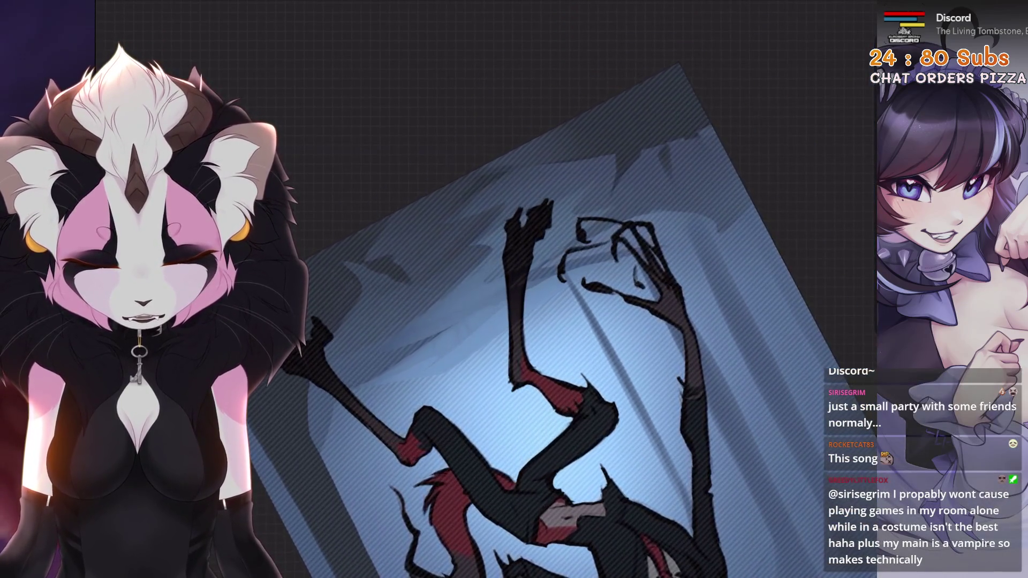
scroll(522, 321, "down", 3)
scroll(482, 362, "down", 2)
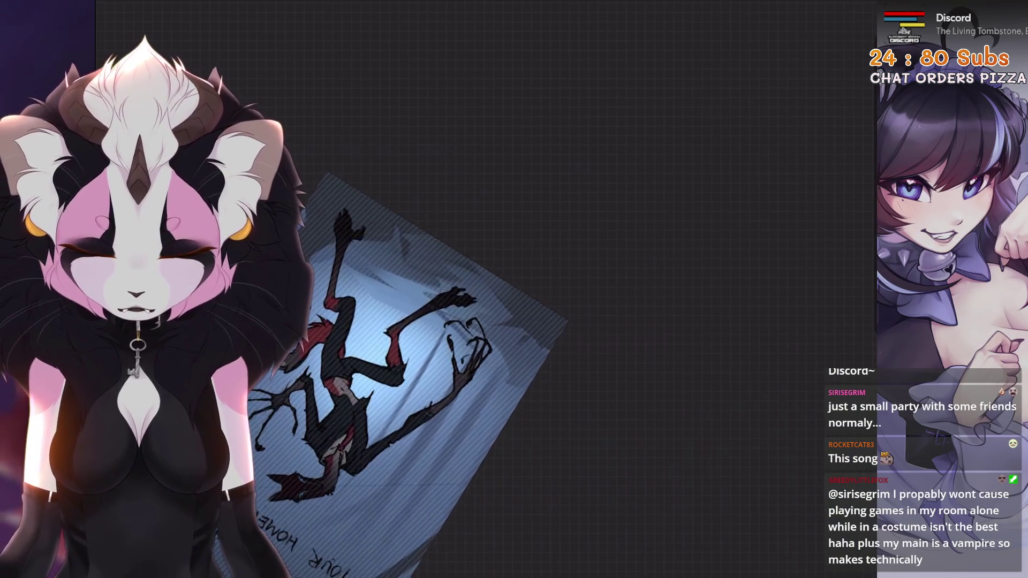
scroll(482, 362, "down", 3)
key("ctrl+0")
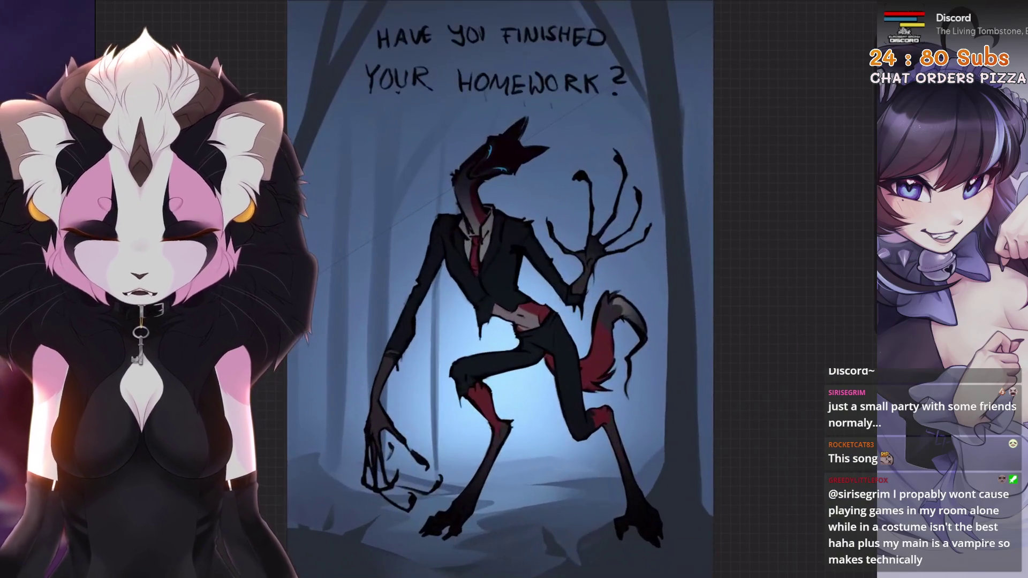
scroll(522, 321, "up", 2)
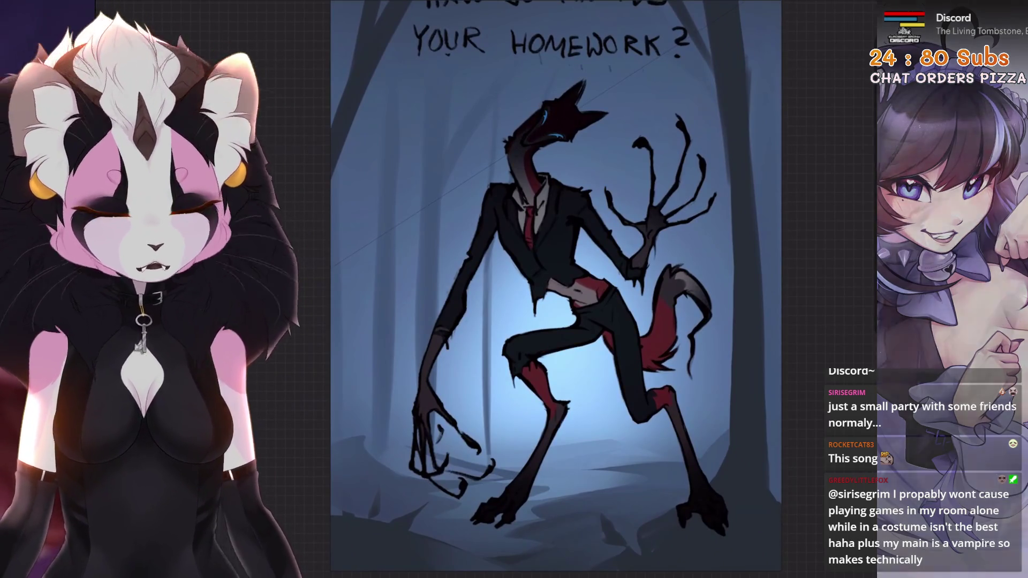
scroll(562, 281, "up", 3)
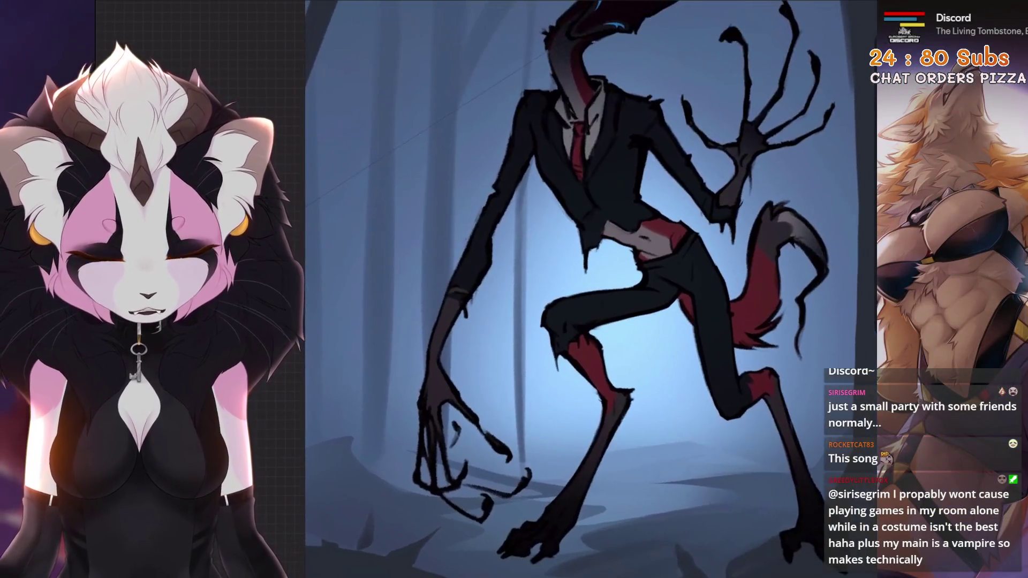
scroll(562, 281, "down", 3)
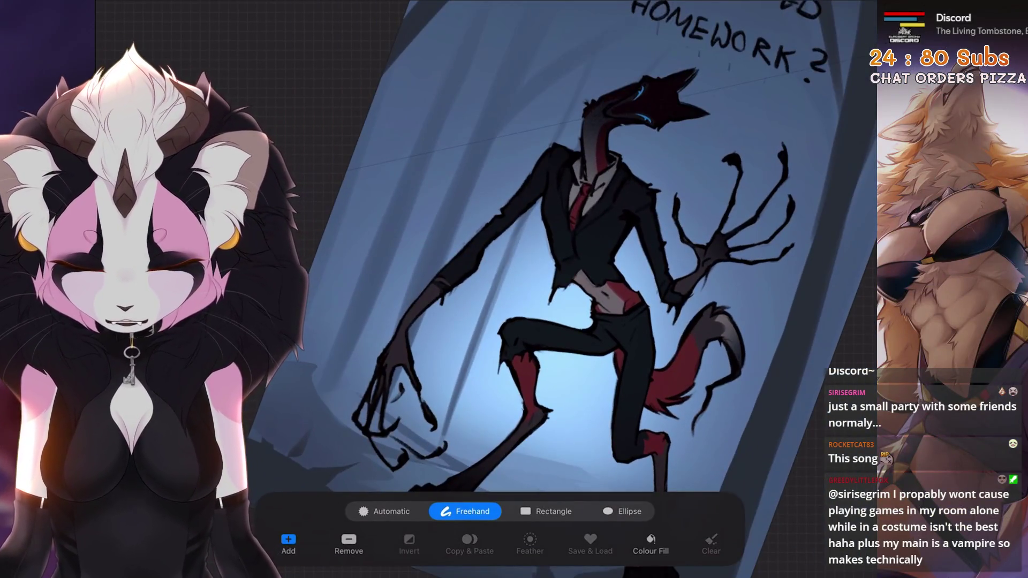
Undo the first selection line and trace a narrow strip up along the creature's left arm
key("ctrl+z")
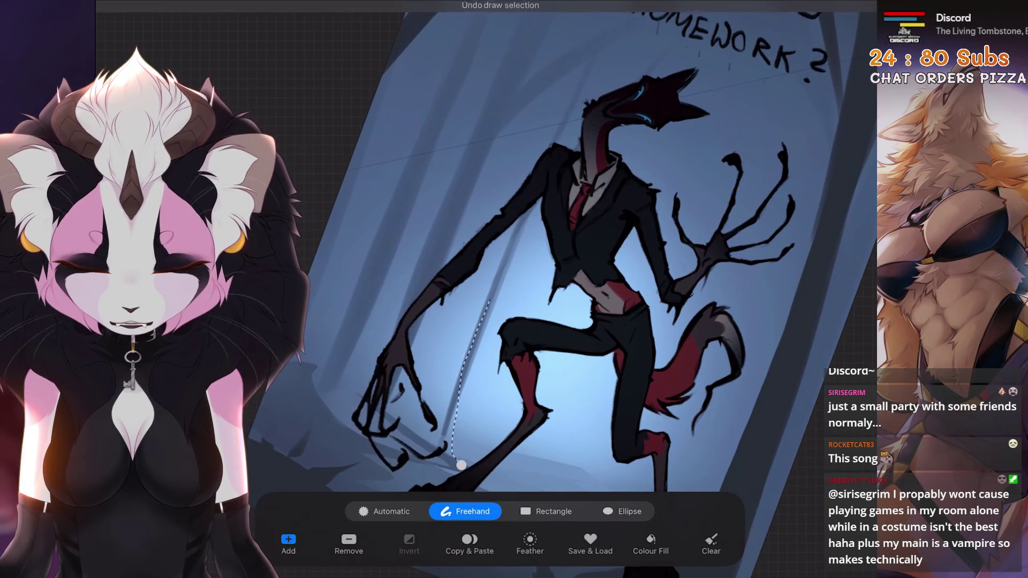
left_click_drag(486, 310, 585, 90)
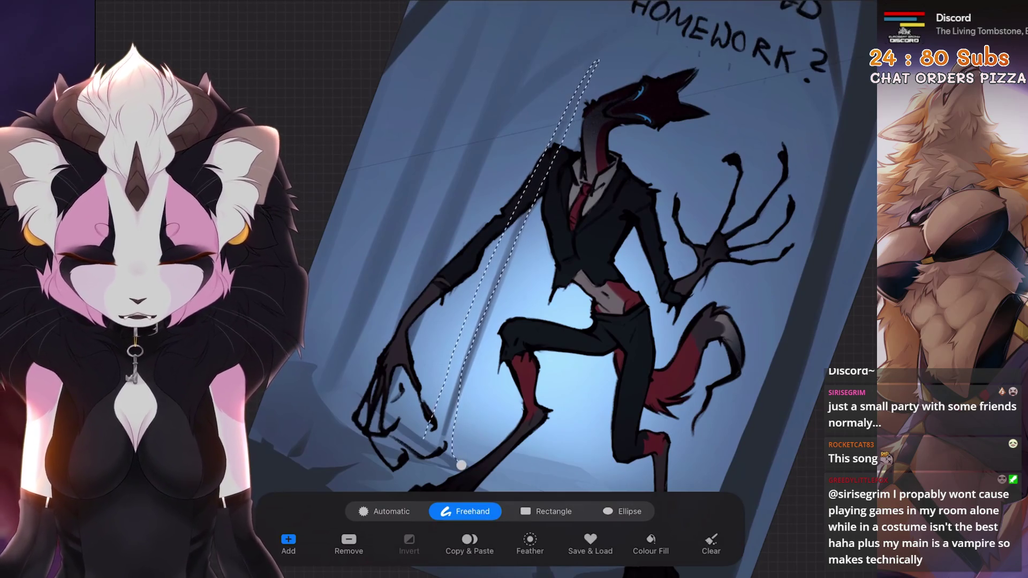
scroll(563, 281, "up", 4)
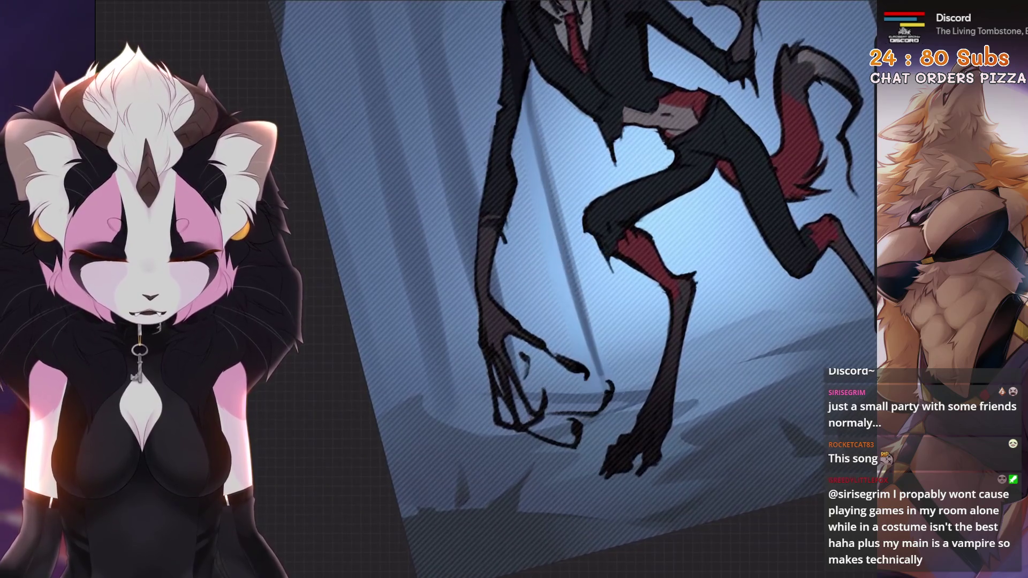
scroll(562, 281, "down", 4)
scroll(562, 281, "up", 3)
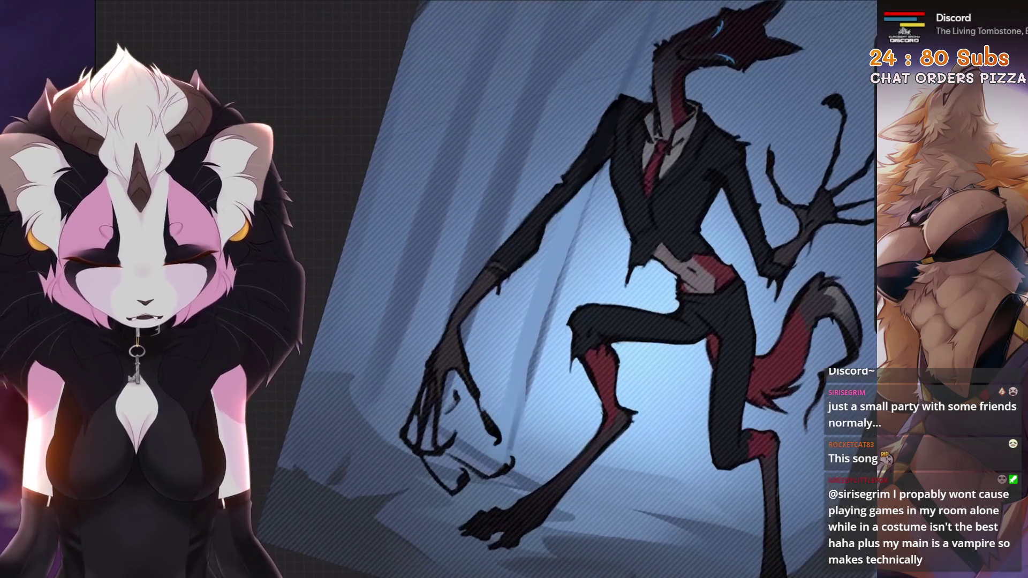
scroll(562, 281, "down", 4)
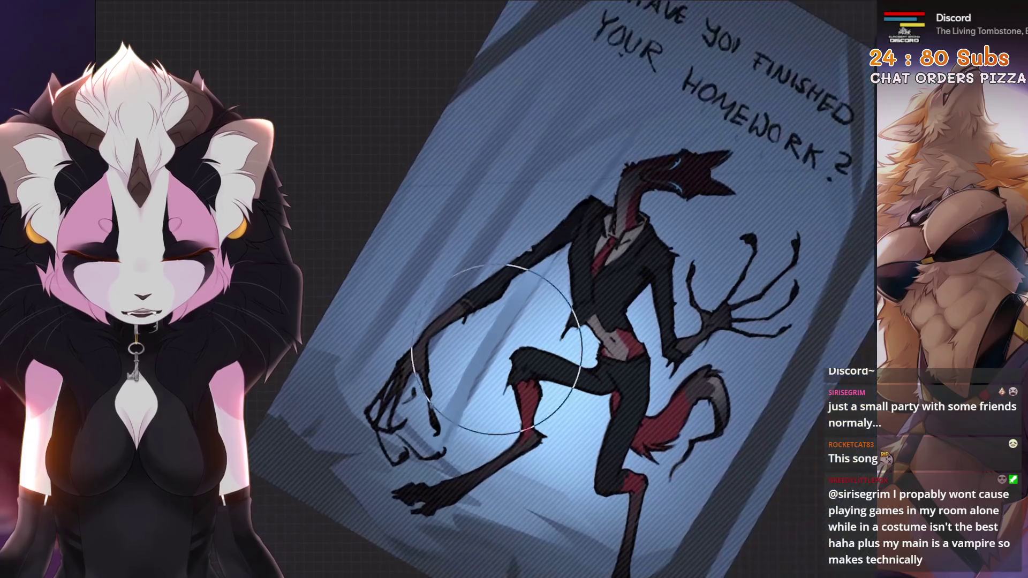
scroll(562, 281, "down", 2)
scroll(563, 282, "up", 4)
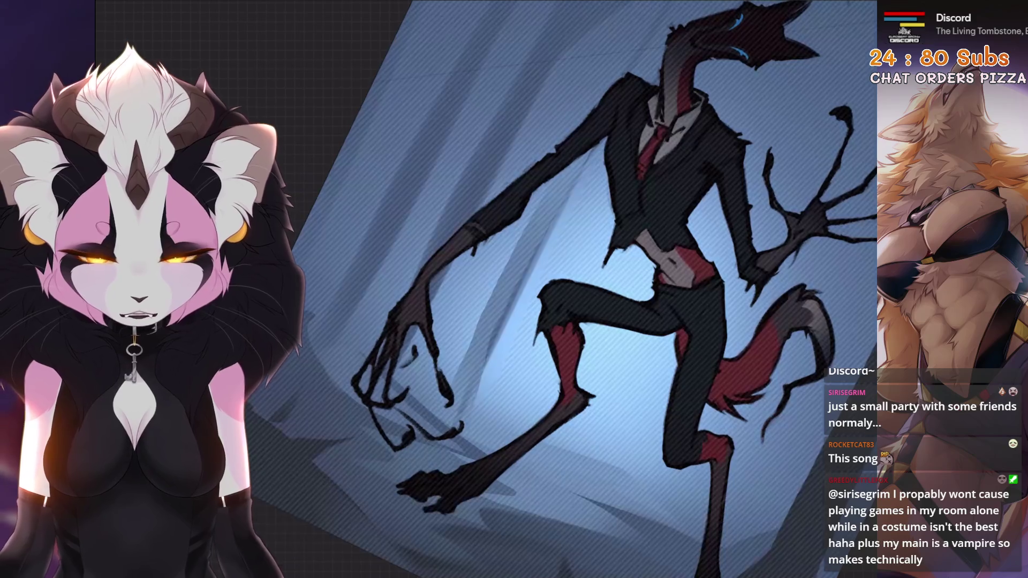
scroll(563, 281, "up", 4)
scroll(562, 281, "down", 4)
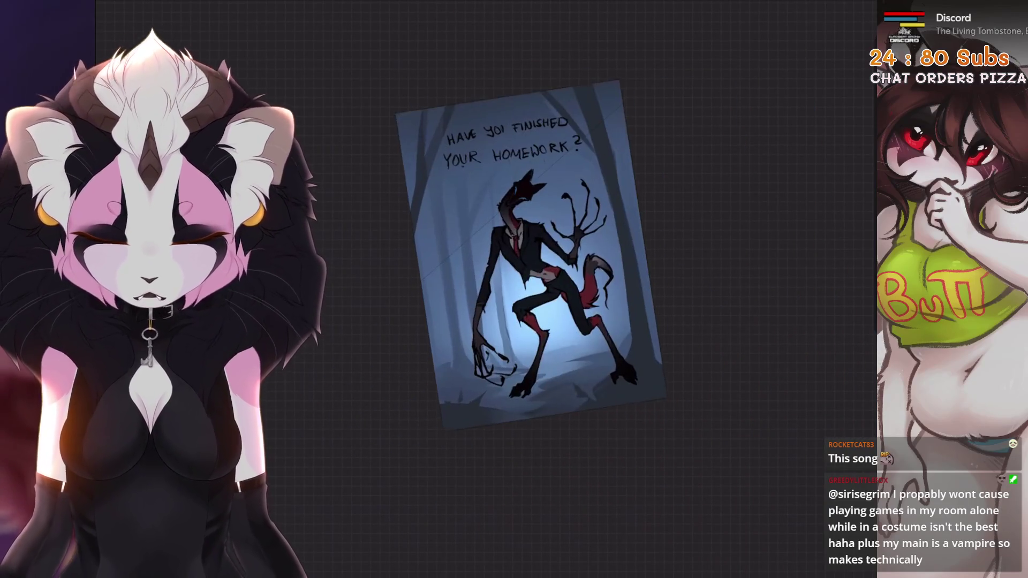
Trace a freehand selection from the leg up to the clawed hand, then clear it
key("Escape")
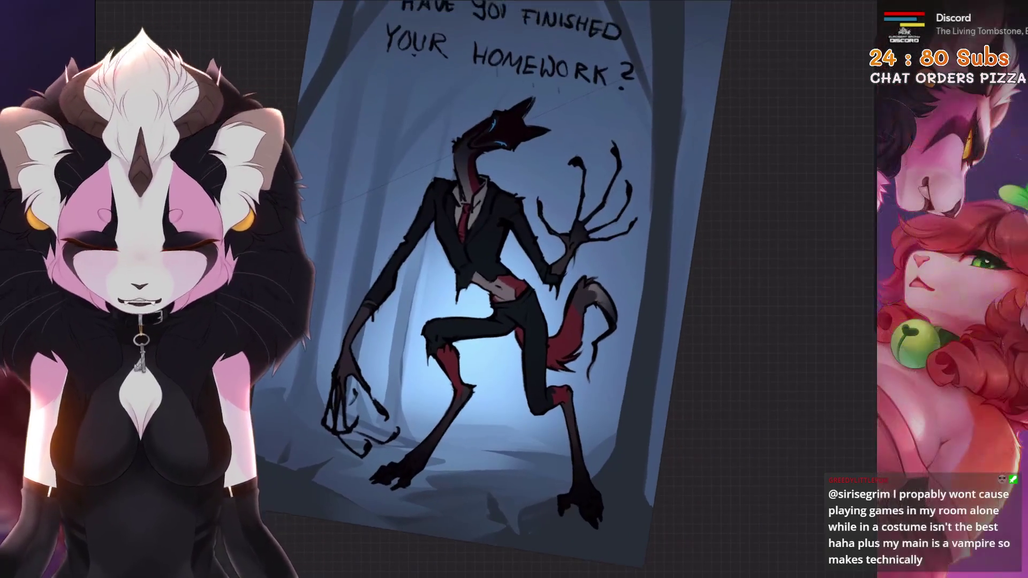
key("s")
left_click_drag(512, 439, 574, 217)
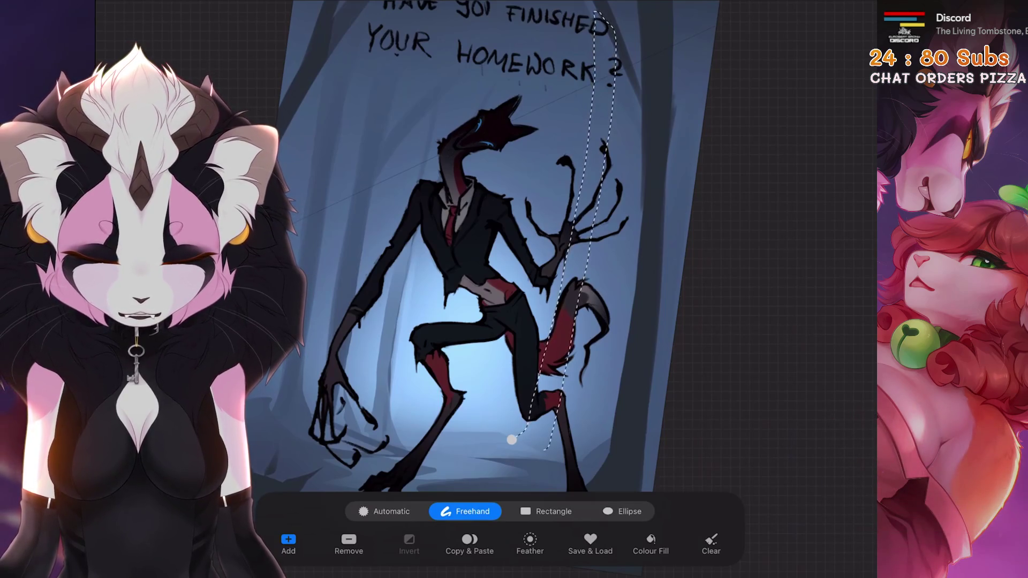
key("s")
scroll(514, 289, "up", 3)
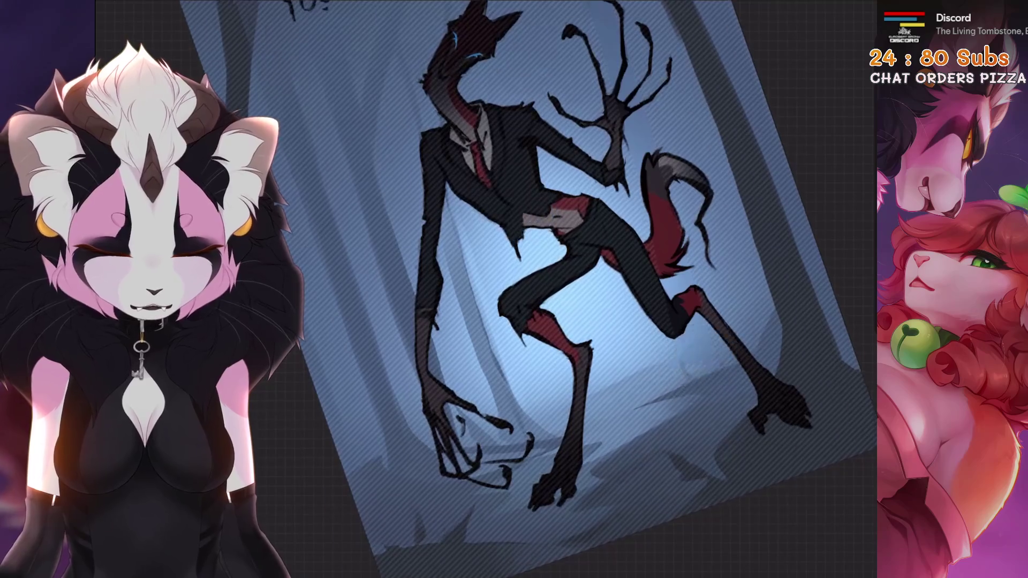
scroll(651, 366, "down", 3)
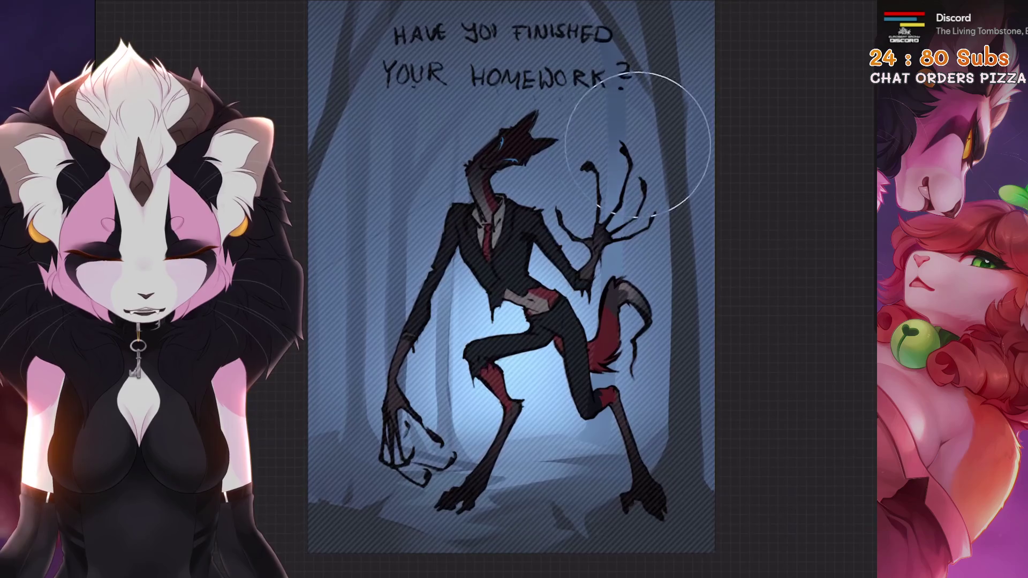
key("ctrl+d")
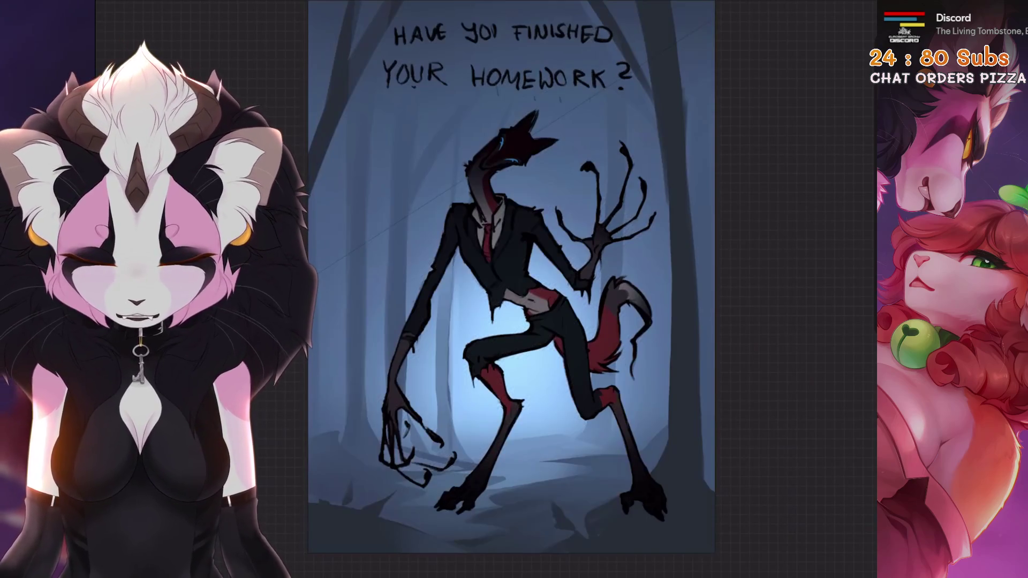
scroll(699, 265, "down", 3)
scroll(514, 265, "up", 4)
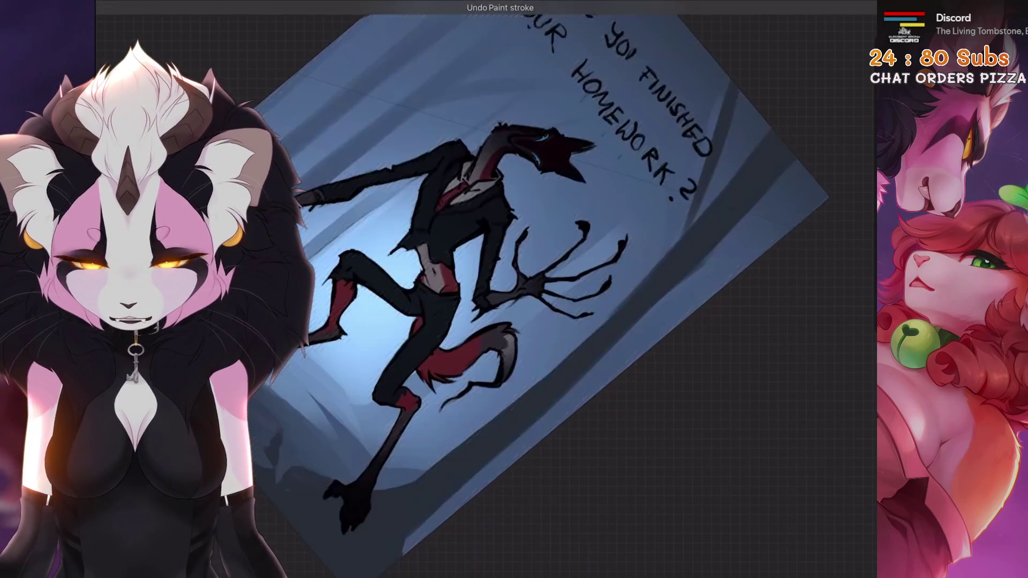
Redo the freehand selection beside the tree trunk, mirror the canvas to check it, and begin a new outline
key("s")
key("ctrl+z")
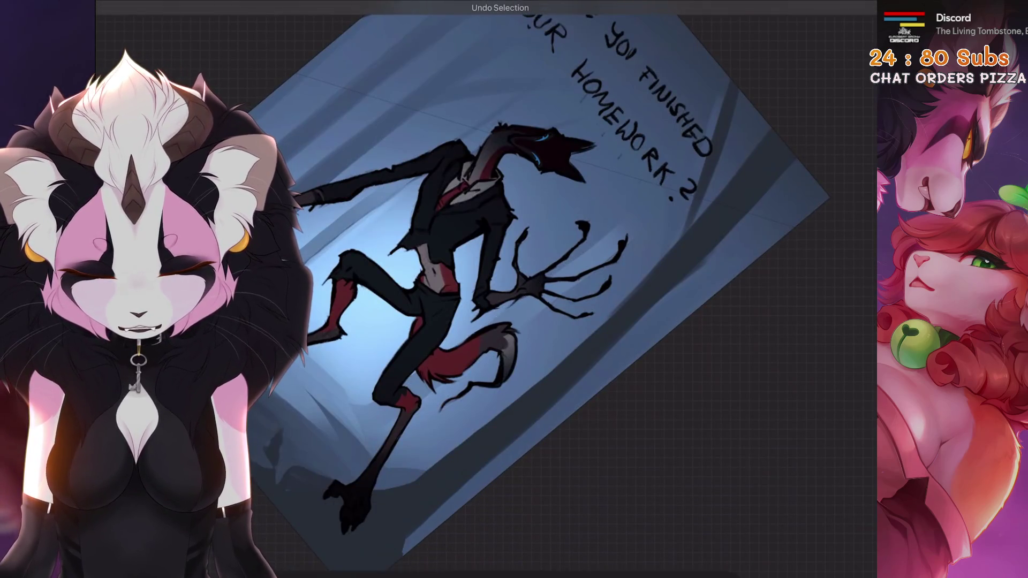
scroll(563, 281, "up", 3)
key("s")
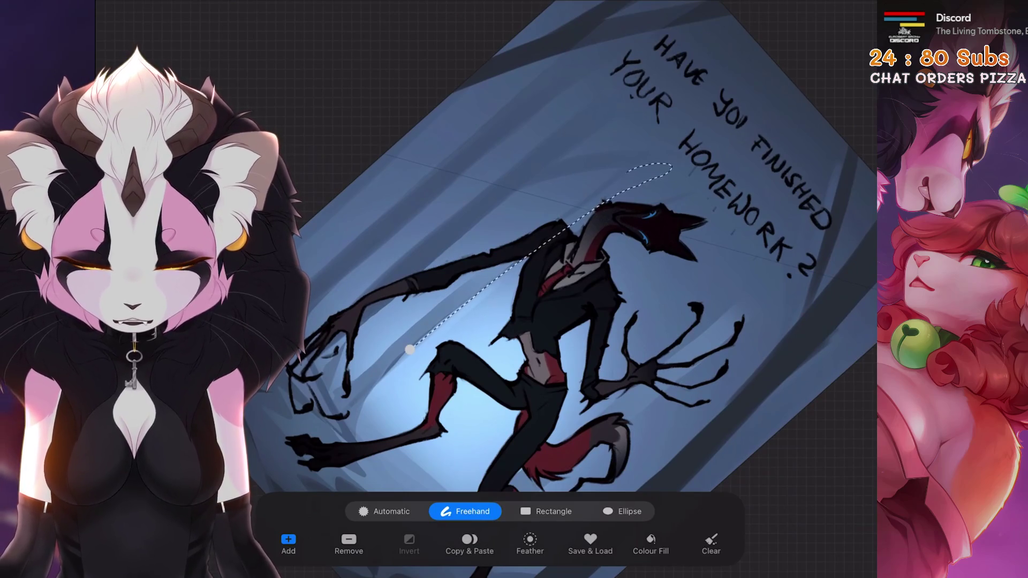
scroll(562, 282, "up", 2)
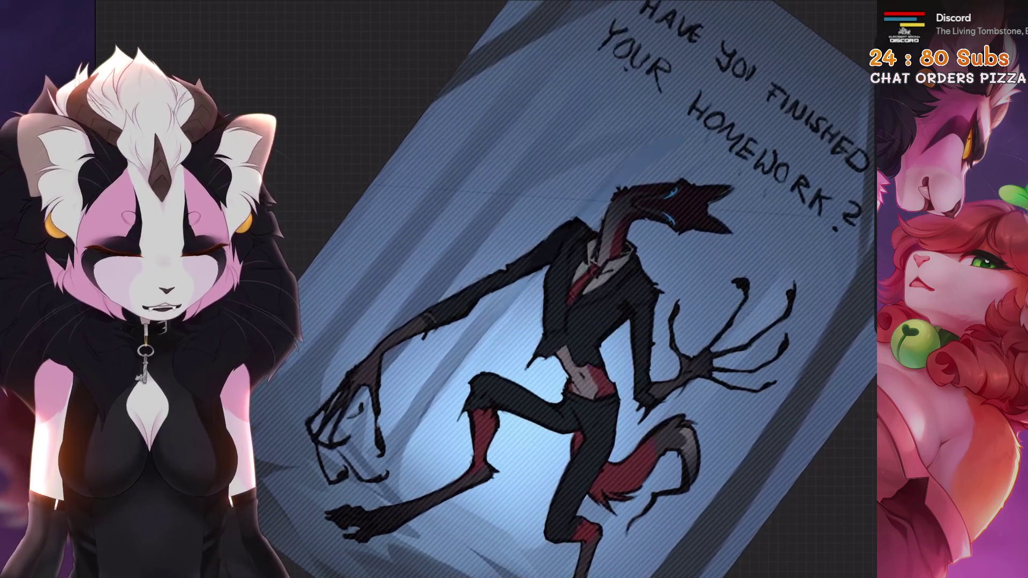
scroll(562, 281, "down", 3)
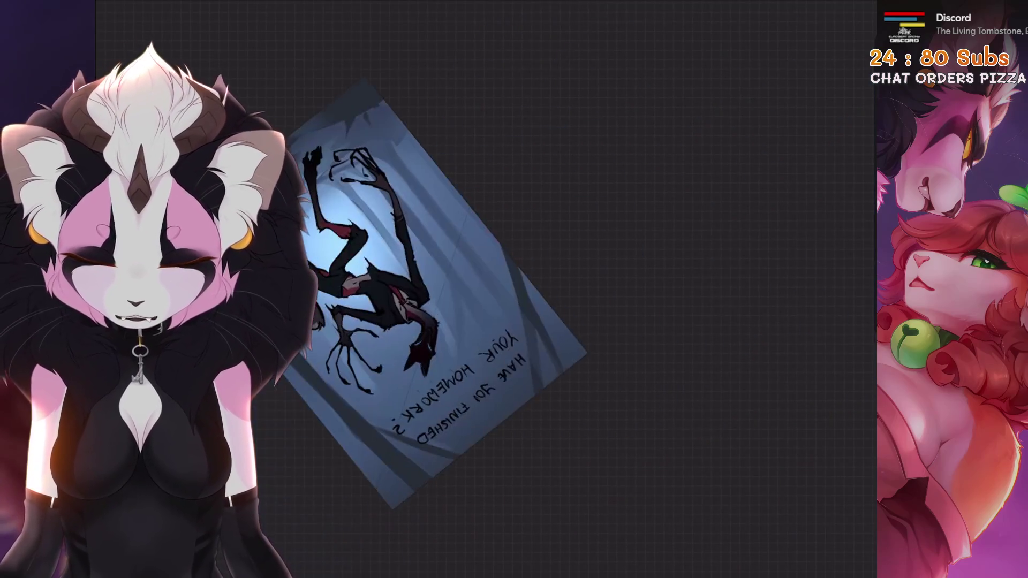
scroll(562, 242, "up", 3)
key("s")
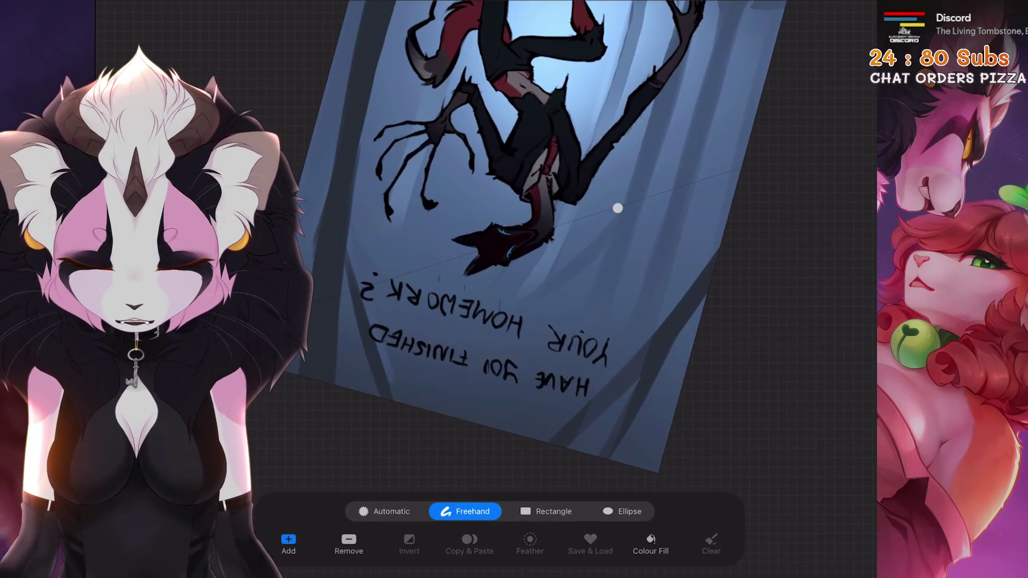
scroll(523, 242, "down", 3)
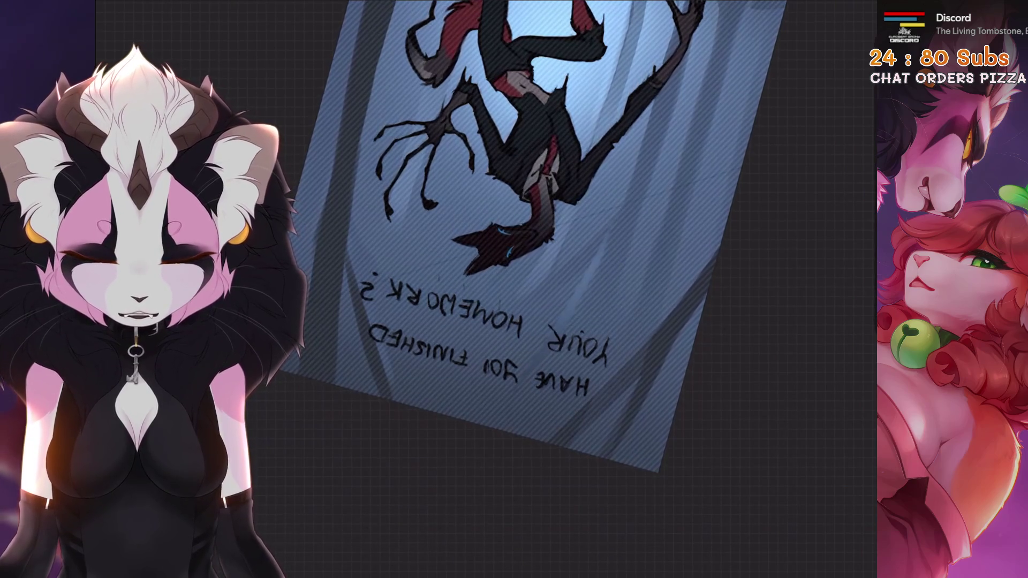
scroll(522, 241, "up", 3)
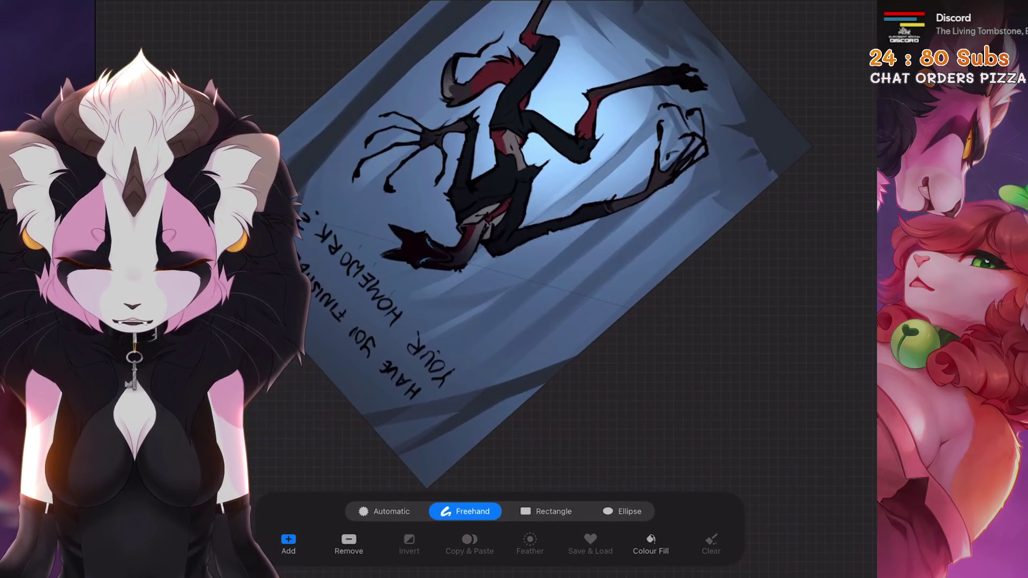
key("Escape")
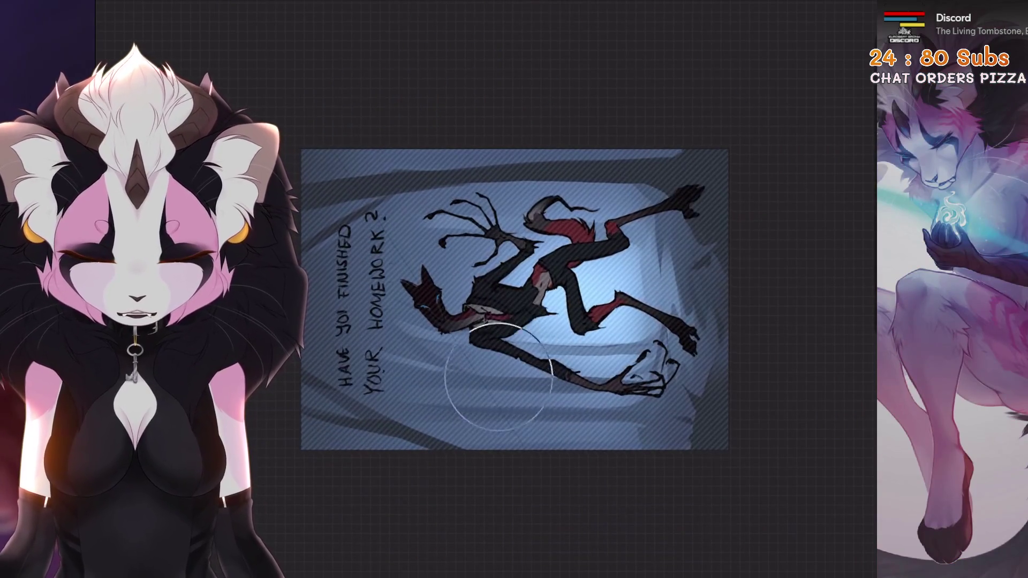
key("h")
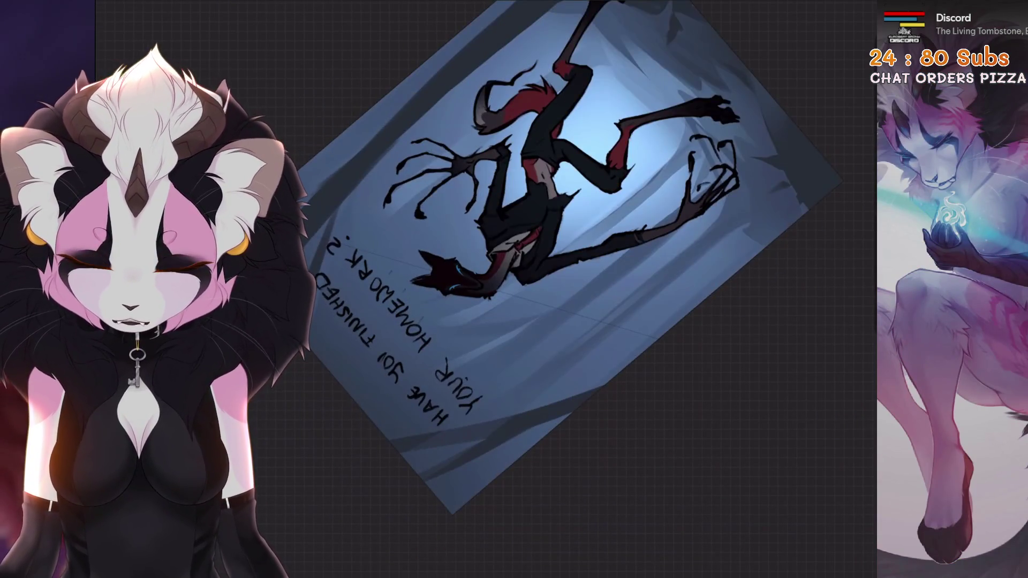
key("h")
key("s")
scroll(514, 289, "up", 3)
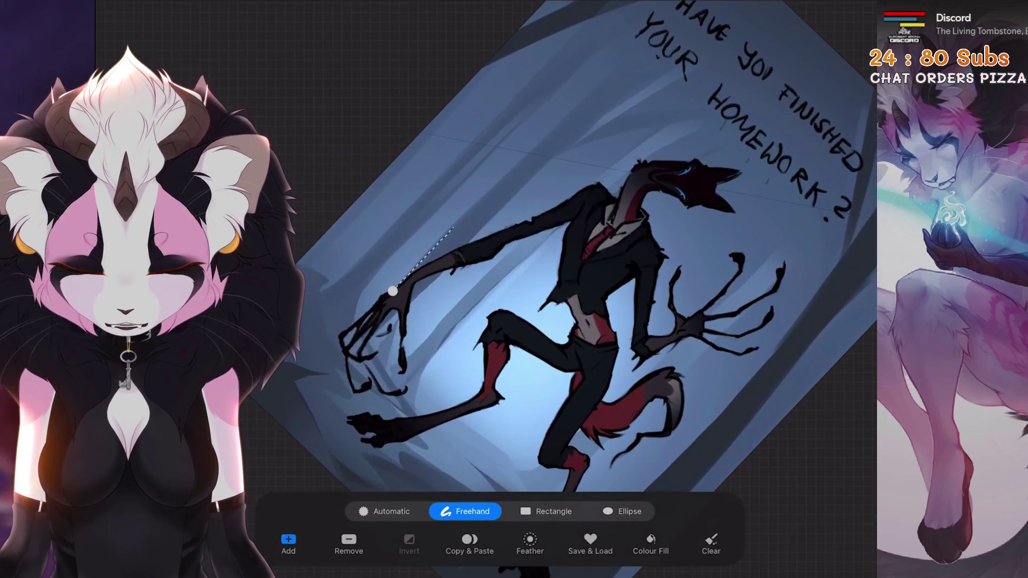
Select the tree strip right of the creature for painting and undo the last paint stroke
key("Escape")
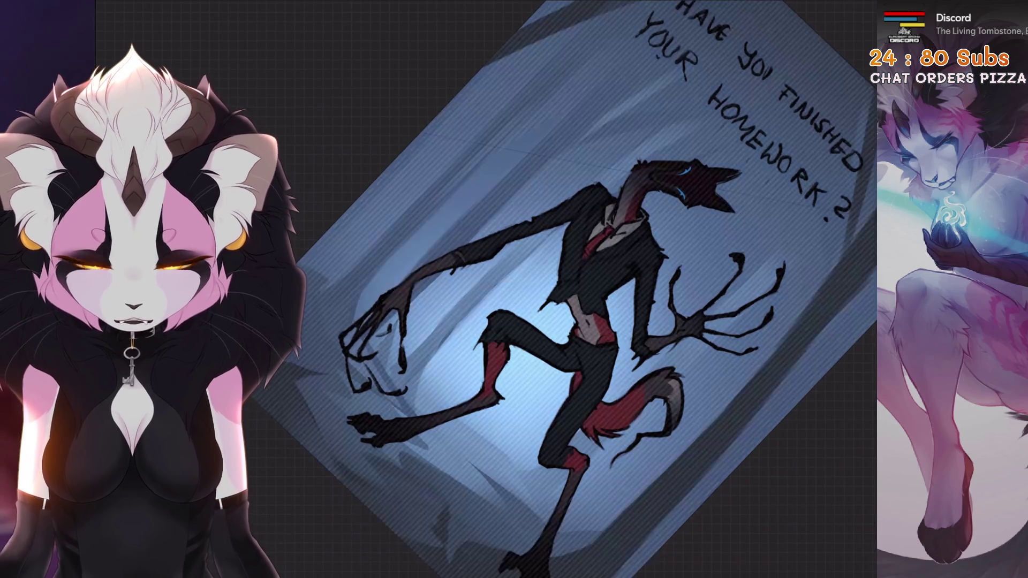
scroll(562, 289, "up", 5)
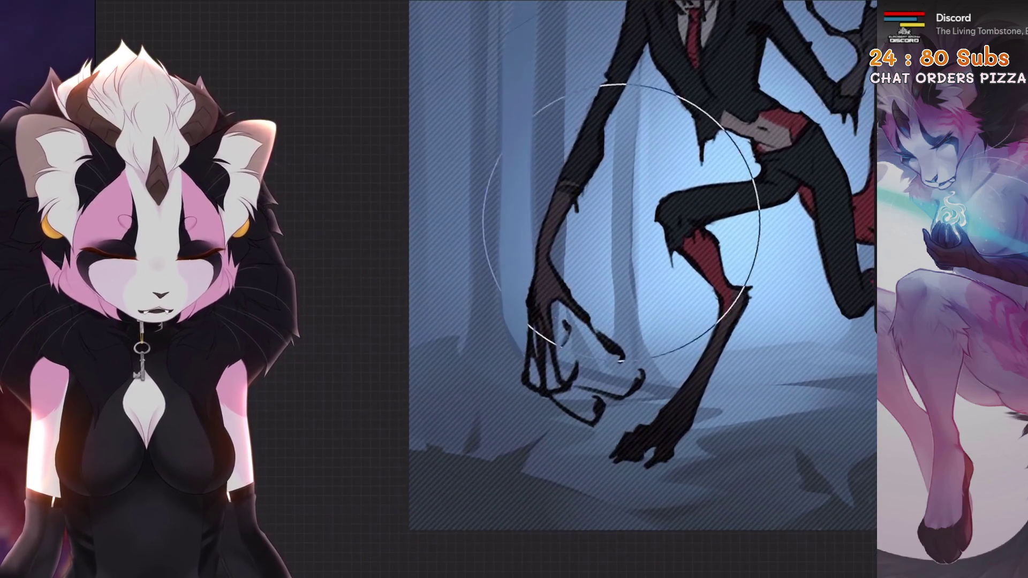
scroll(562, 321, "down", 3)
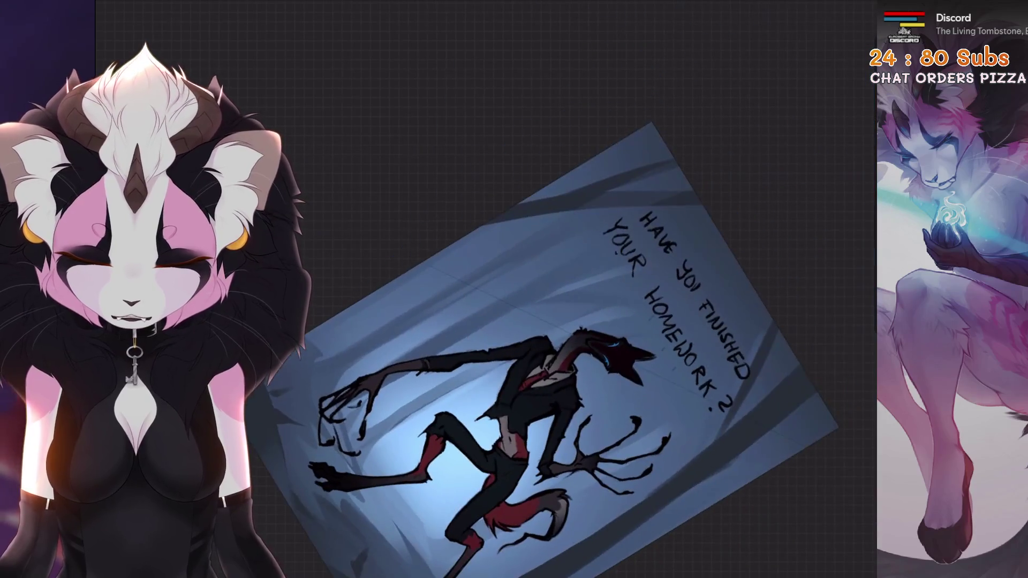
scroll(563, 289, "up", 3)
scroll(563, 289, "up", 2)
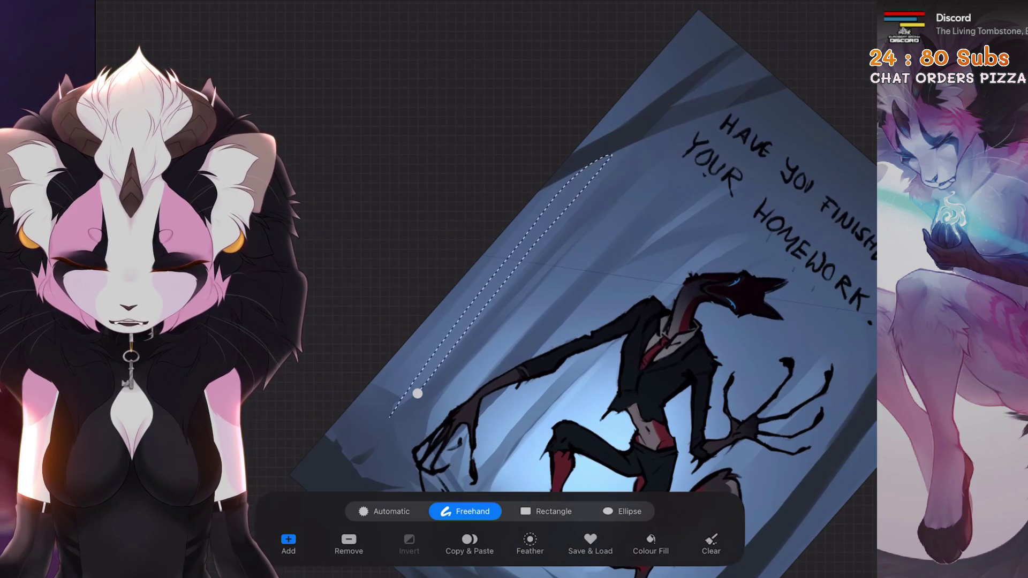
scroll(563, 289, "up", 4)
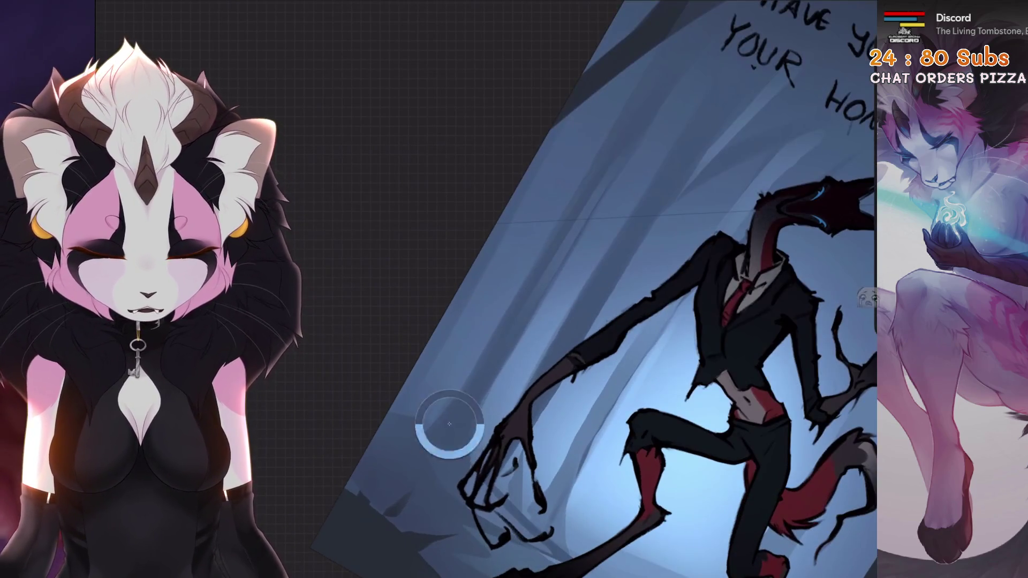
scroll(563, 289, "down", 4)
key("s")
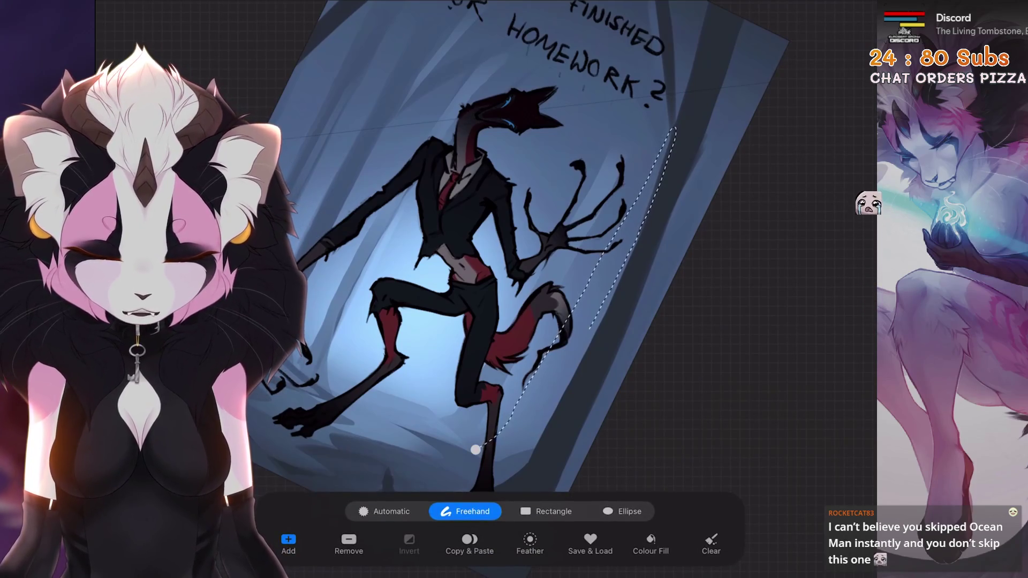
scroll(522, 290, "up", 4)
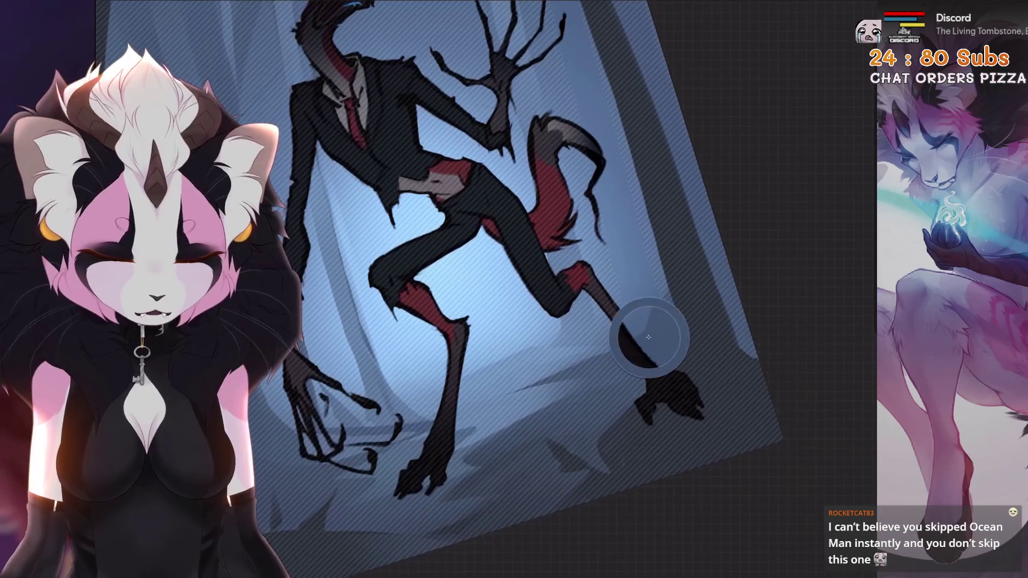
scroll(522, 290, "down", 4)
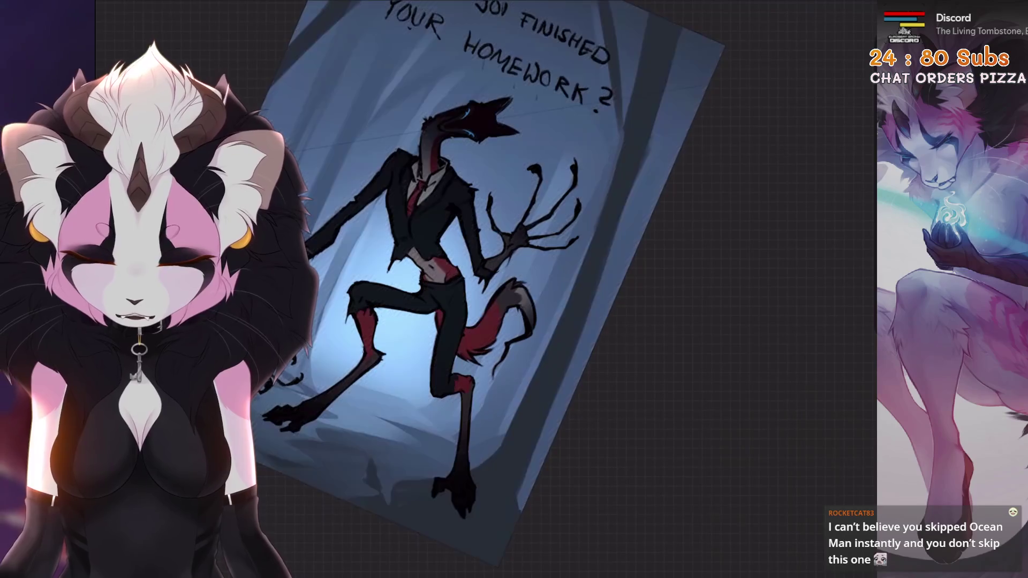
key("s")
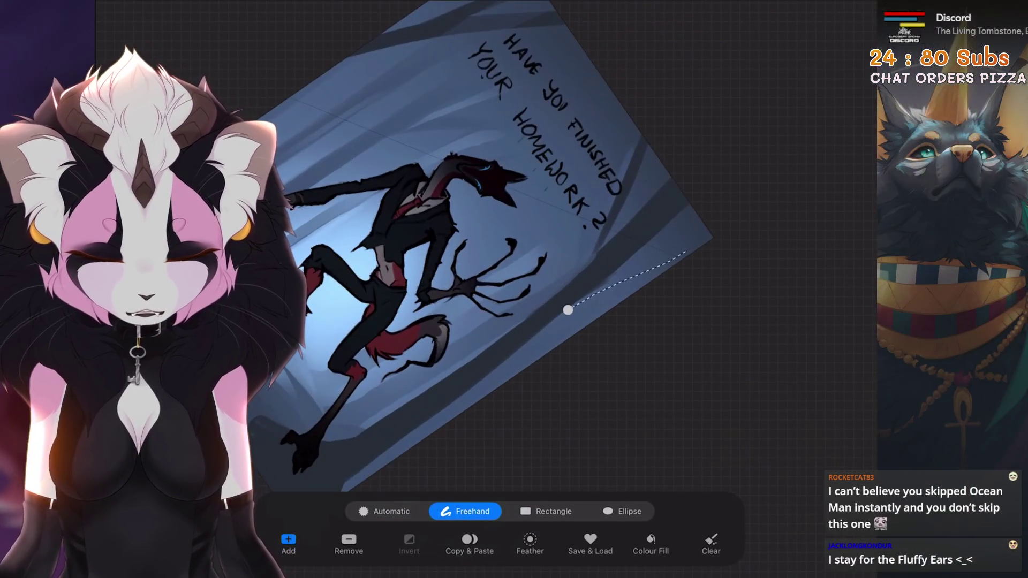
left_click(569, 310)
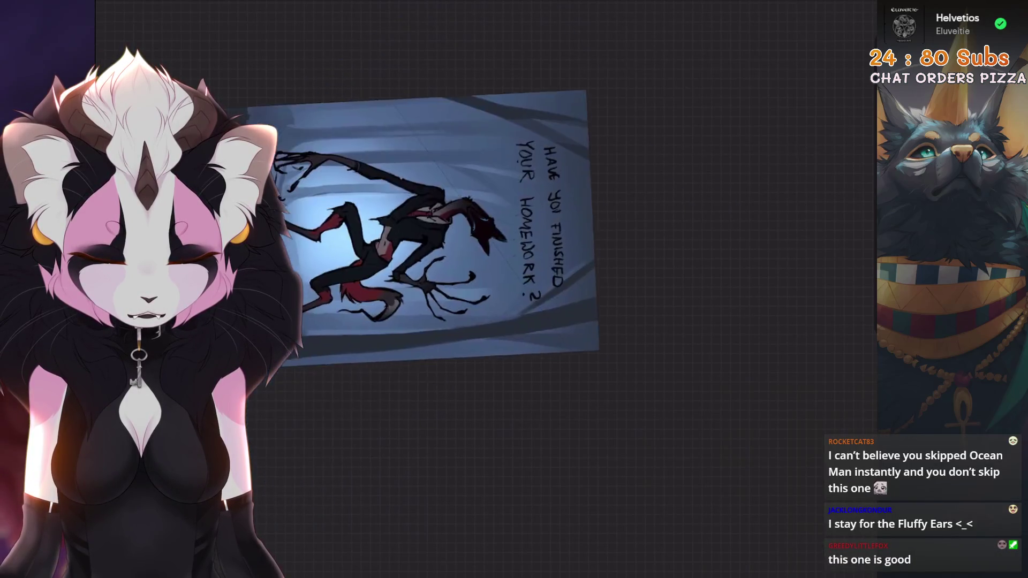
key("ctrl+z")
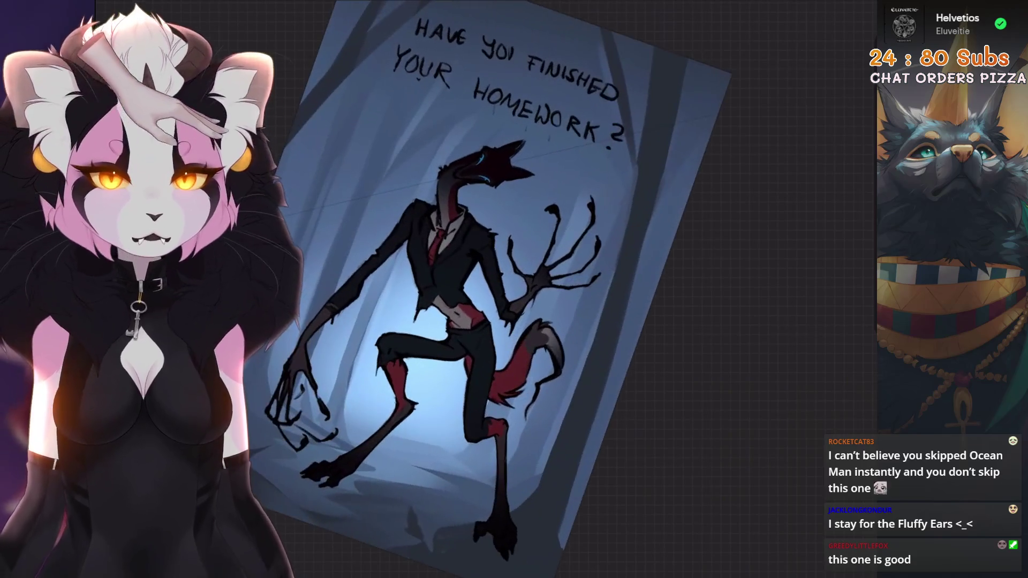
scroll(482, 281, "up", 3)
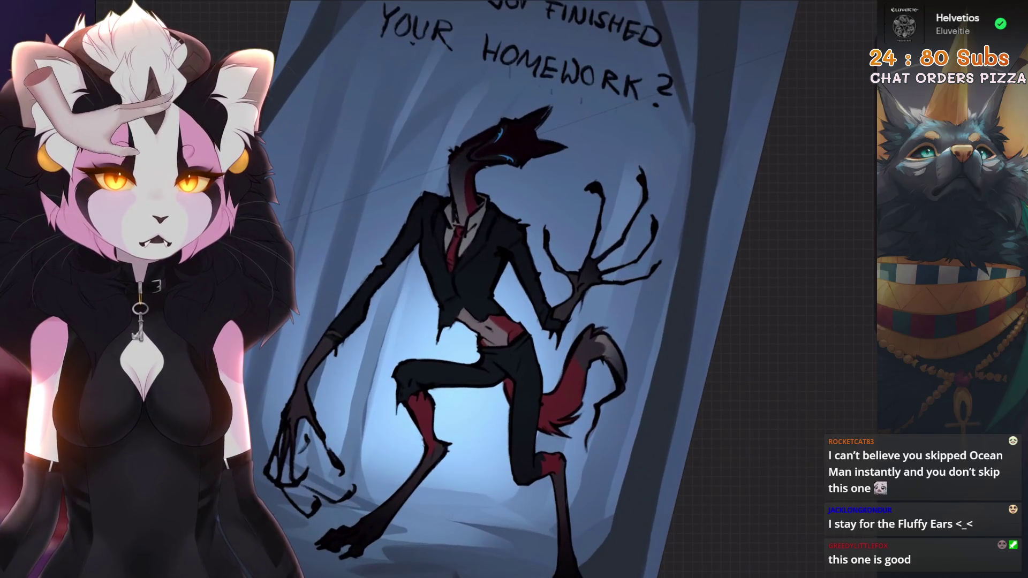
scroll(482, 282, "up", 3)
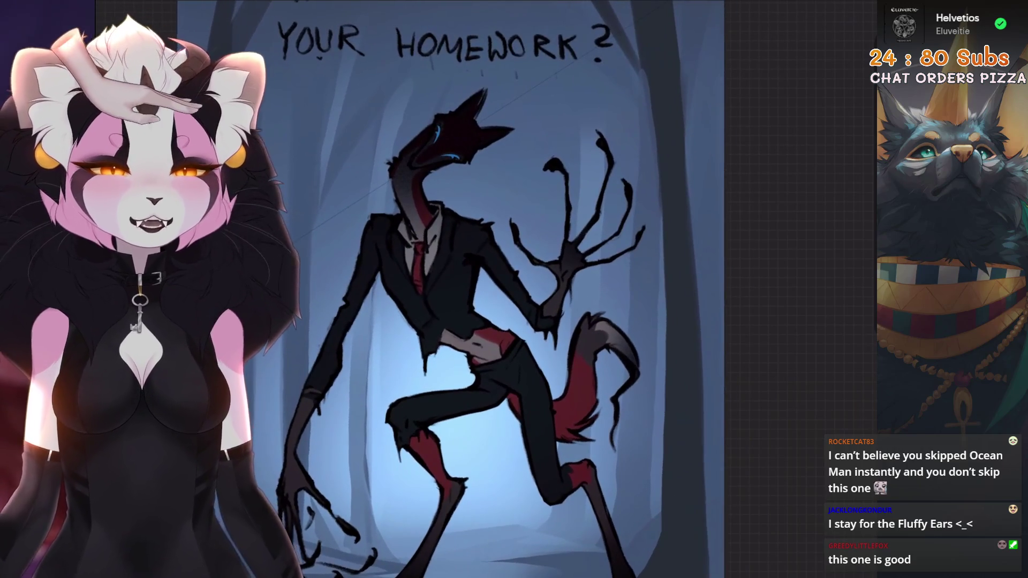
scroll(482, 282, "up", 3)
scroll(482, 281, "up", 2)
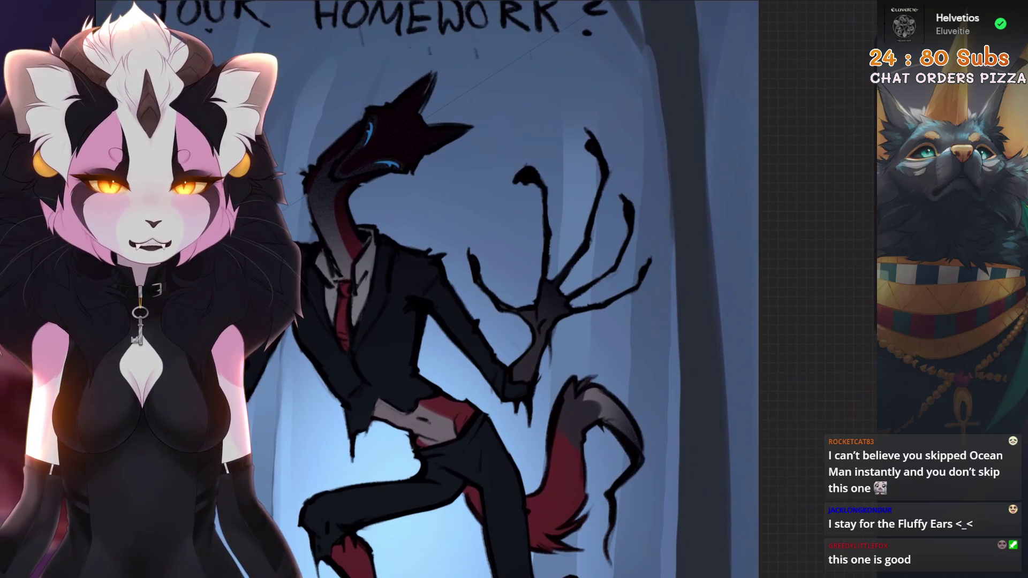
scroll(482, 282, "up", 2)
scroll(482, 281, "up", 1)
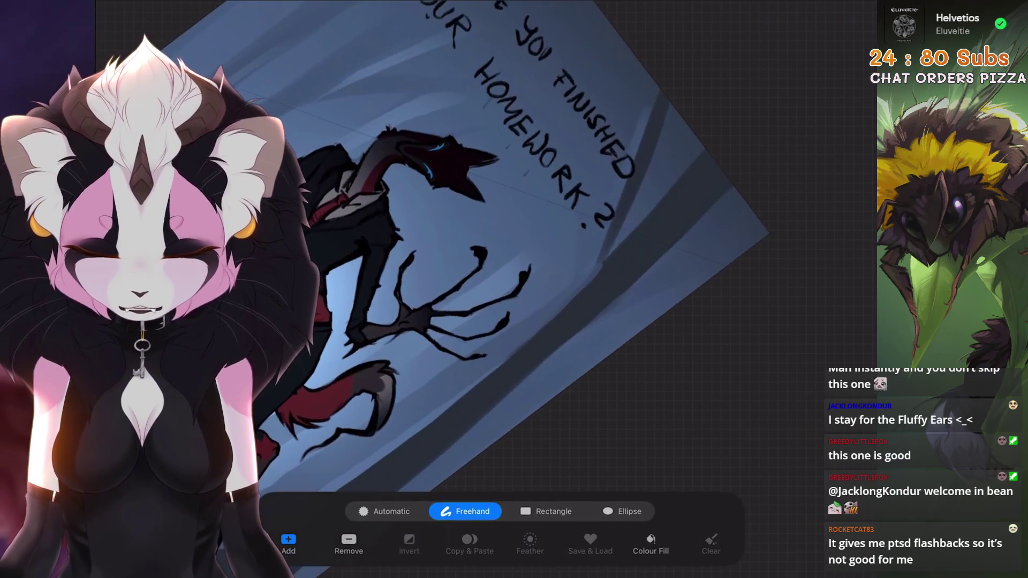
Close a freehand selection running along the right tree and around the caption area
left_click_drag(618, 193, 665, 53)
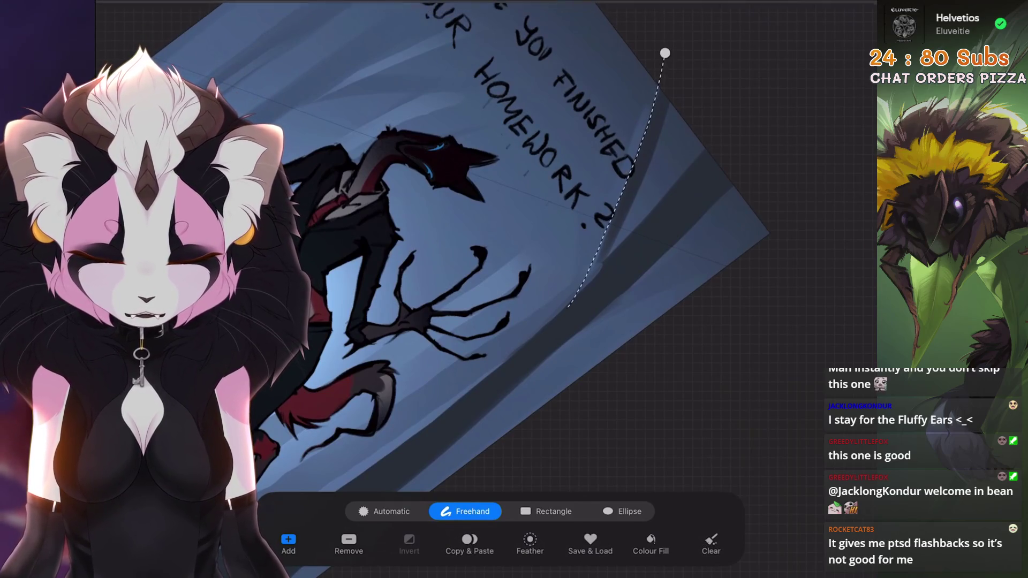
left_click(711, 545)
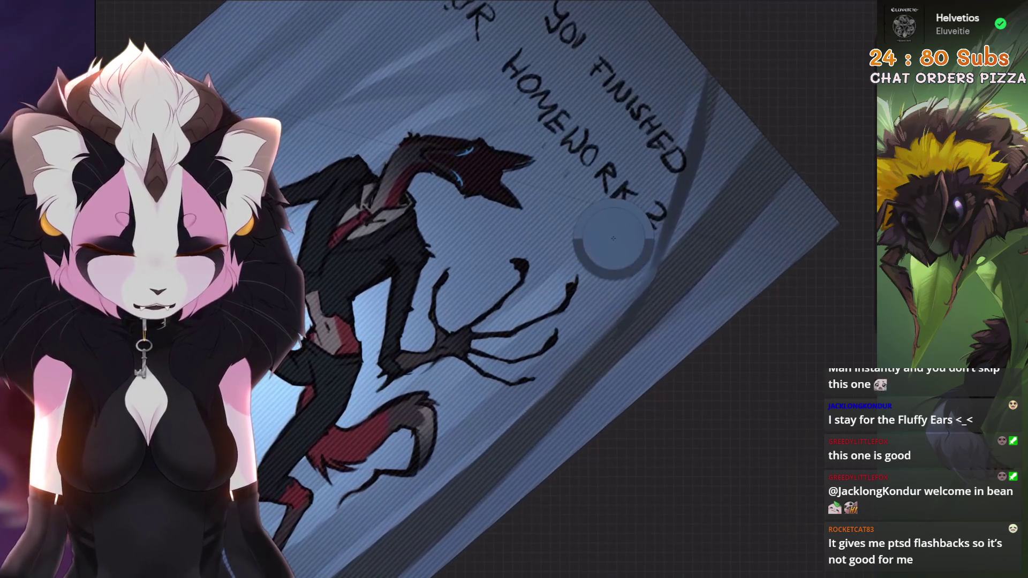
scroll(642, 305, "down", 5)
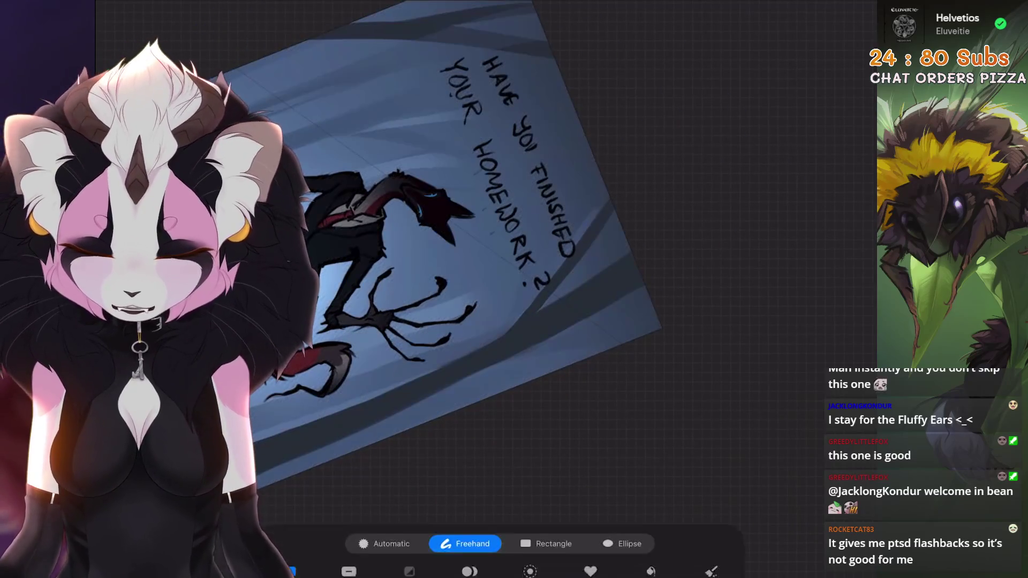
scroll(627, 305, "up", 3)
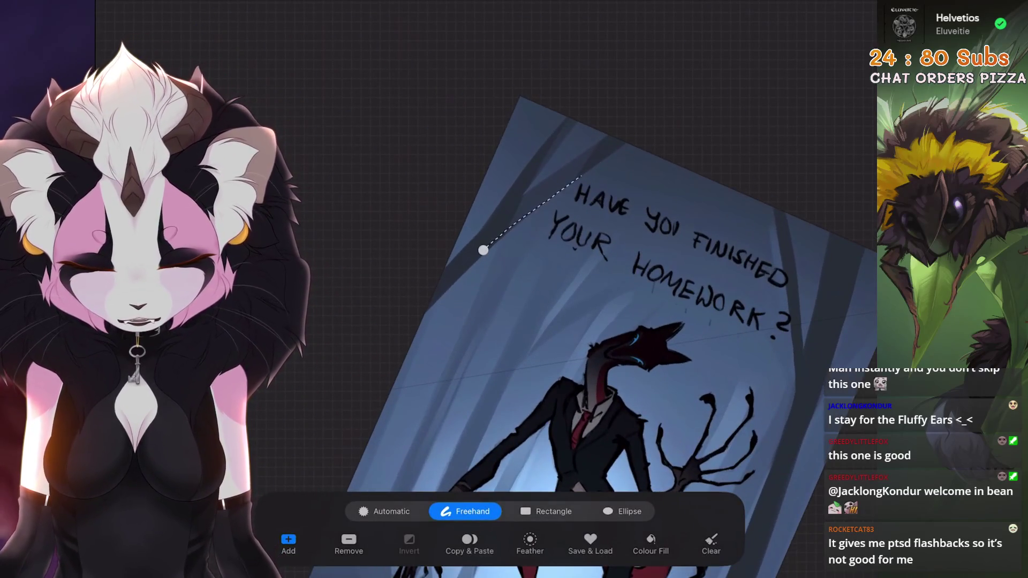
left_click_drag(575, 183, 490, 242)
scroll(562, 322, "down", 5)
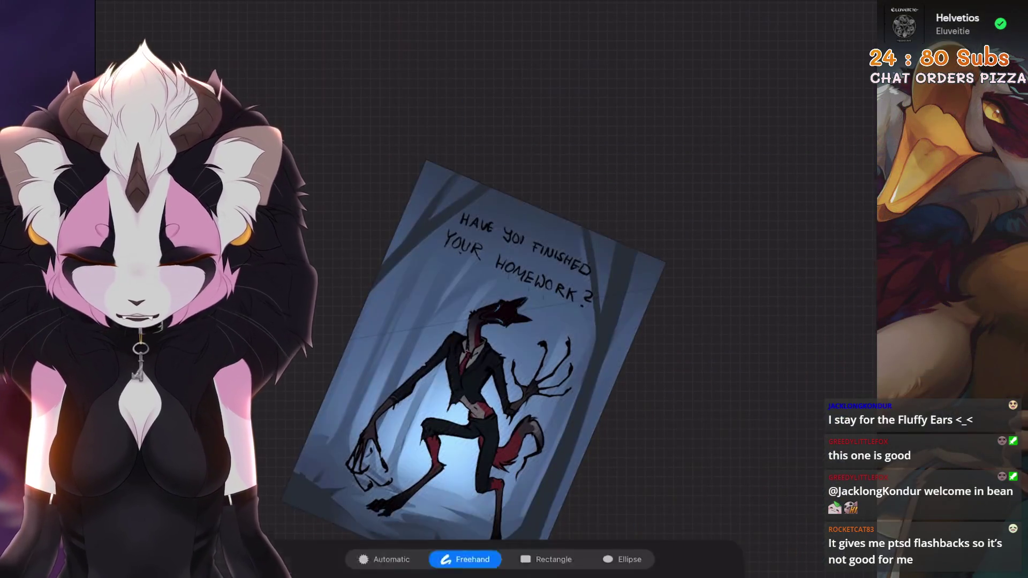
scroll(611, 322, "up", 5)
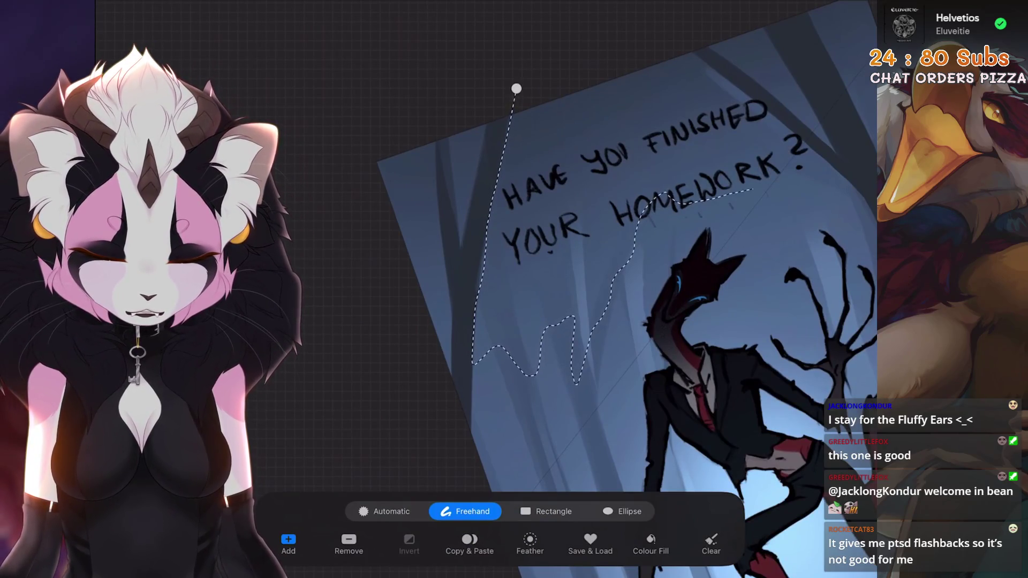
scroll(562, 322, "down", 3)
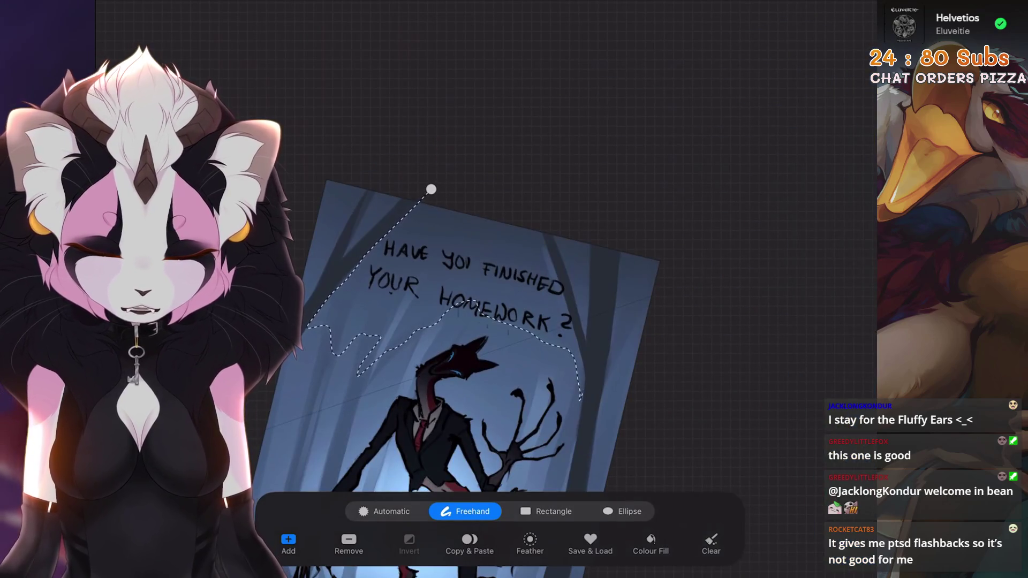
left_click_drag(431, 189, 386, 153)
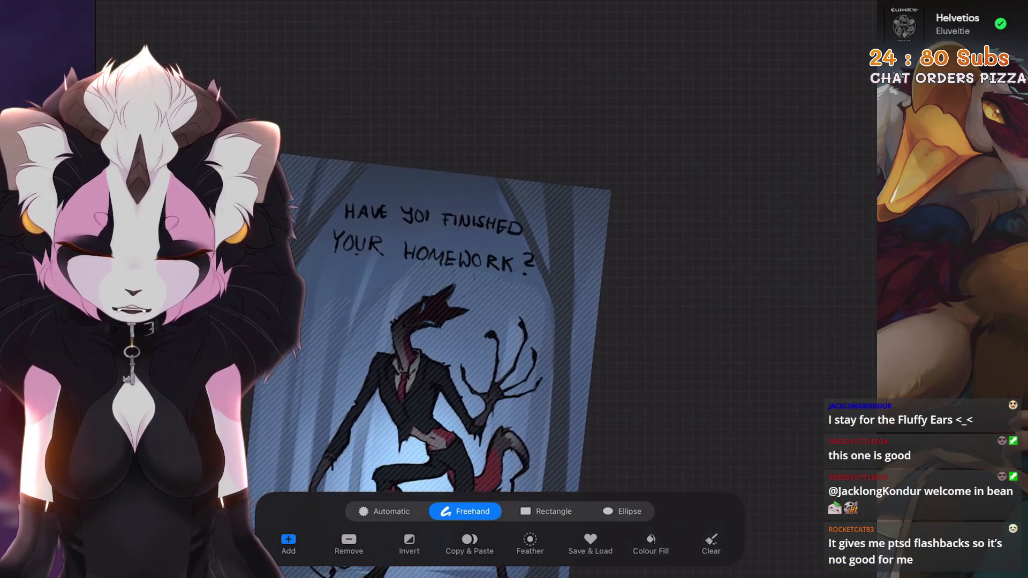
scroll(576, 259, "up", 2)
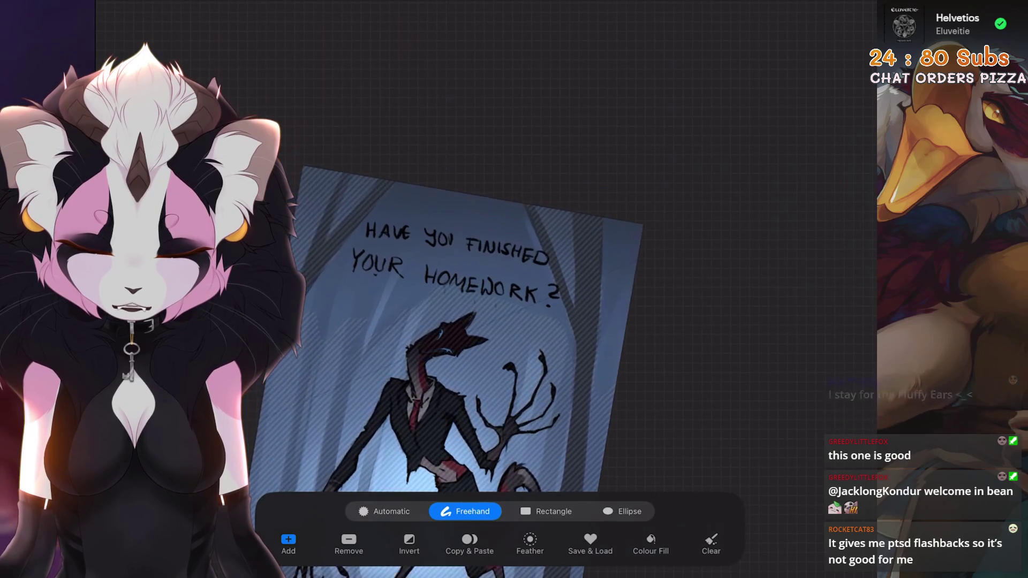
Centre the poster and outline a tree trunk as a freehand selection, redrawing the edge once
left_click_drag(466, 322, 595, 298)
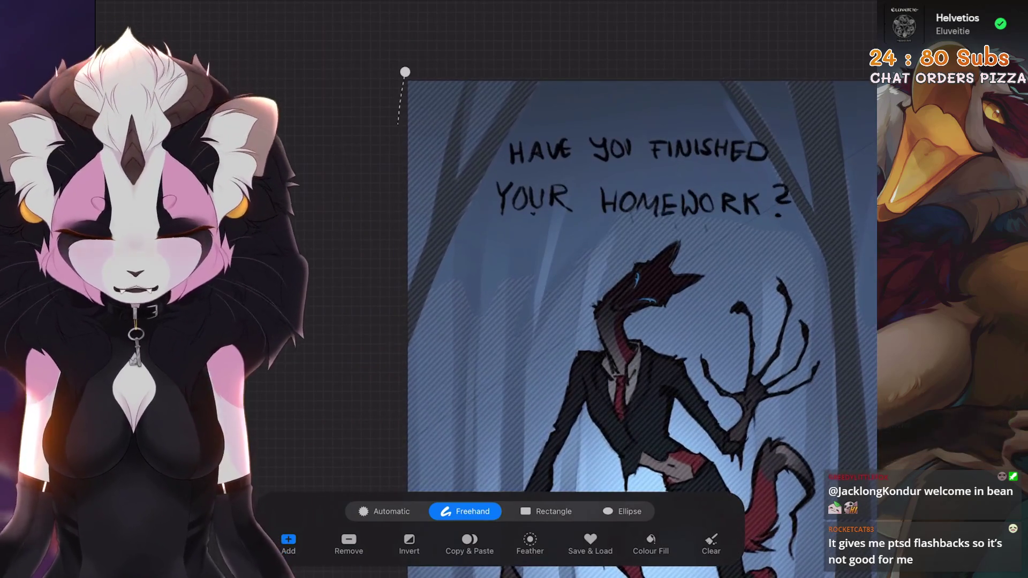
left_click_drag(398, 297, 405, 72)
left_click_drag(458, 184, 479, 63)
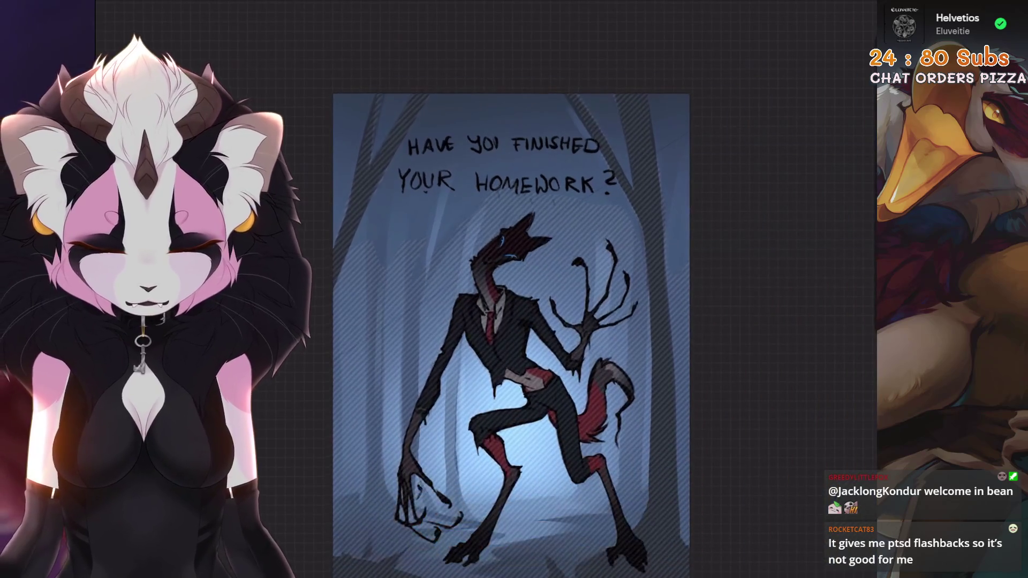
Outline the trunk right of the caption, then undo the outline to restore the earlier mask
left_click_drag(563, 322, 610, 241)
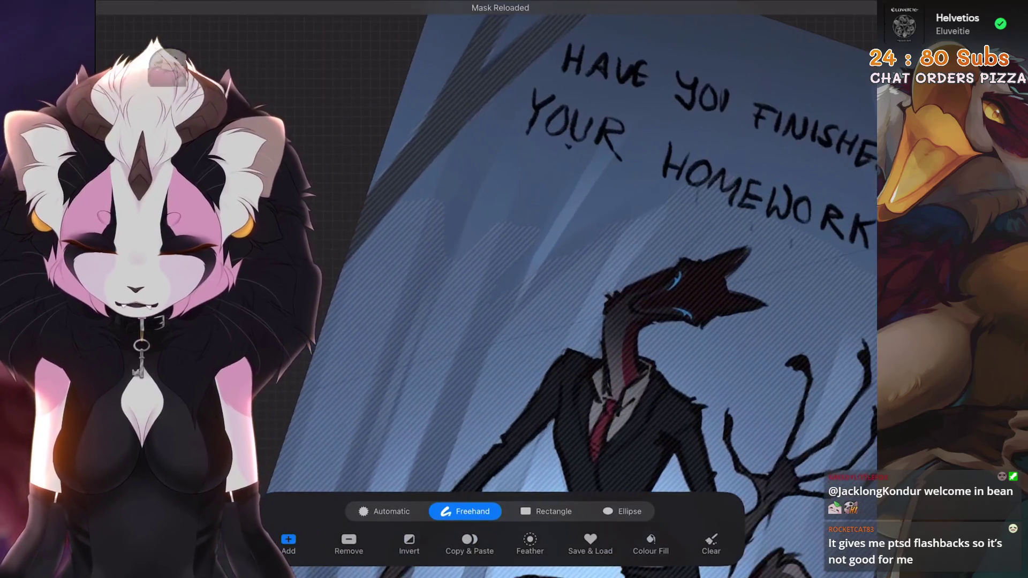
left_click_drag(395, 395, 503, 142)
left_click_drag(475, 301, 492, 134)
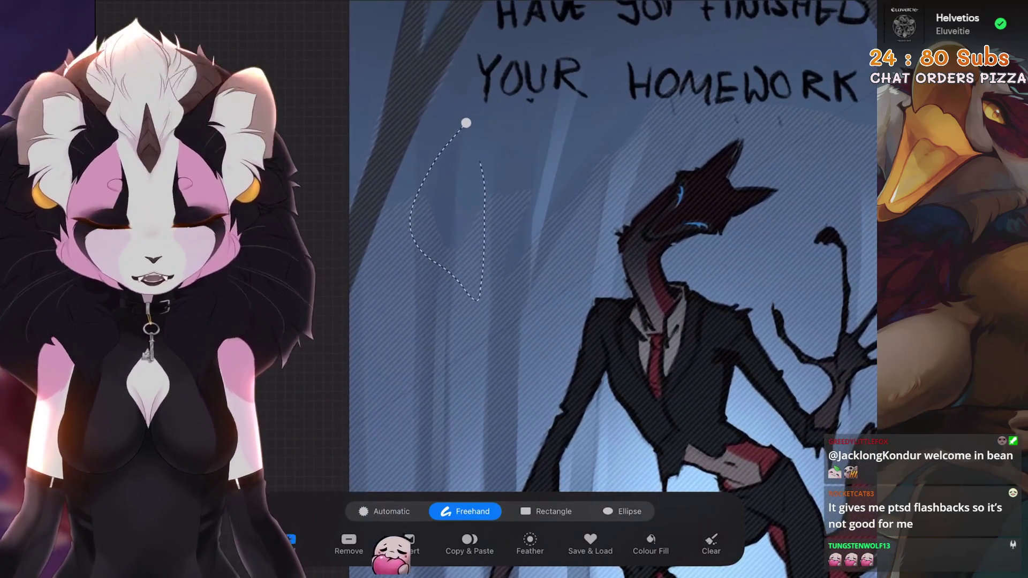
key("ctrl+z")
scroll(611, 241, "down", 5)
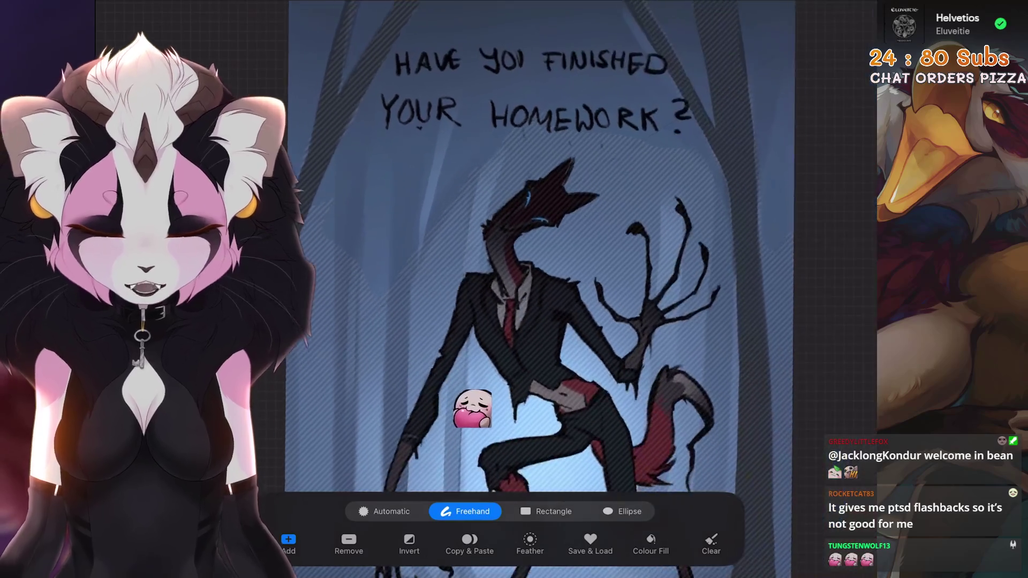
scroll(514, 242, "up", 5)
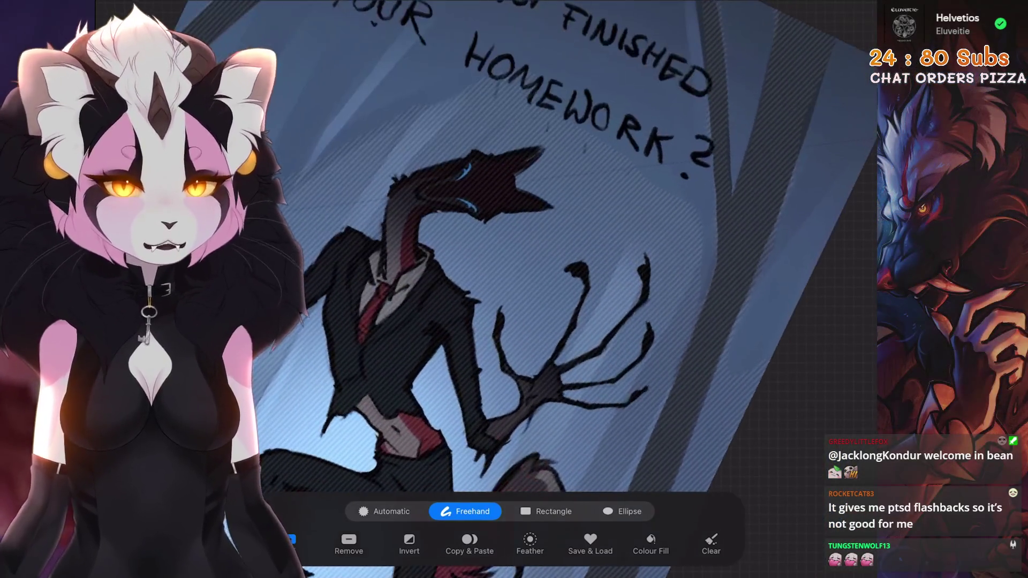
key("ctrl+z")
scroll(515, 241, "down", 4)
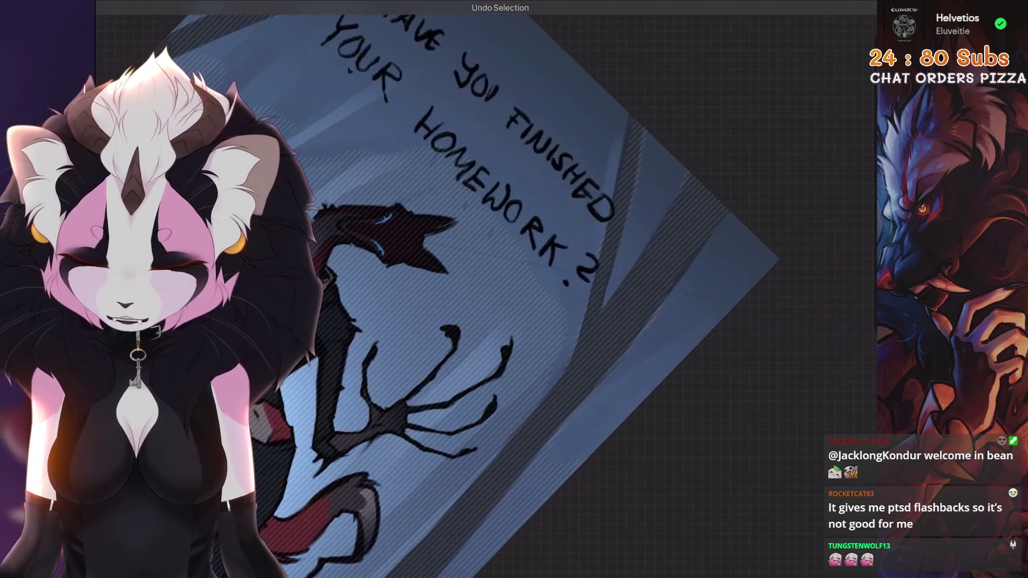
scroll(515, 241, "up", 4)
Outline the trunk beside the question mark and discard a stray new selection line
left_click_drag(535, 353, 513, 127)
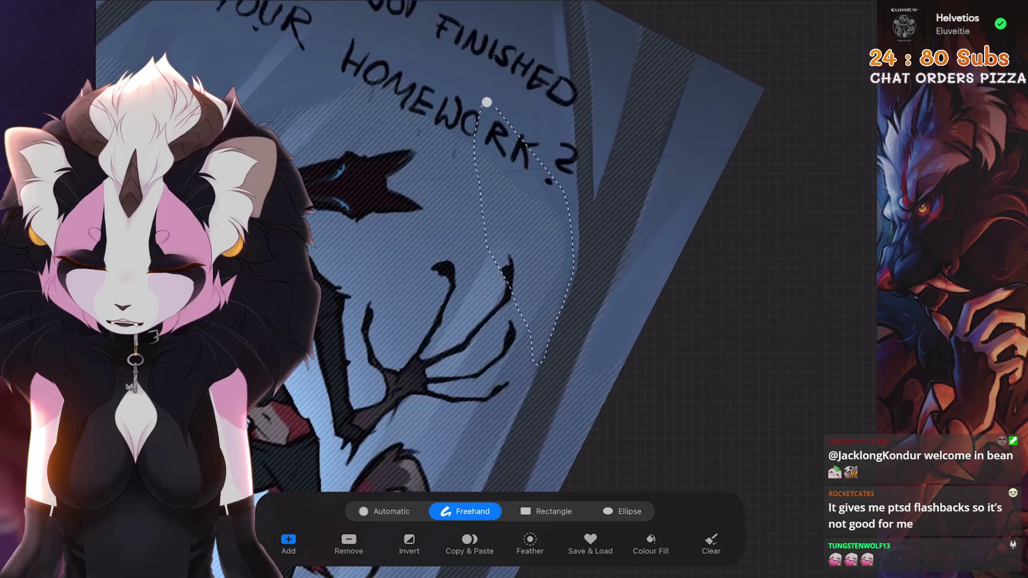
scroll(515, 241, "down", 4)
scroll(514, 160, "up", 3)
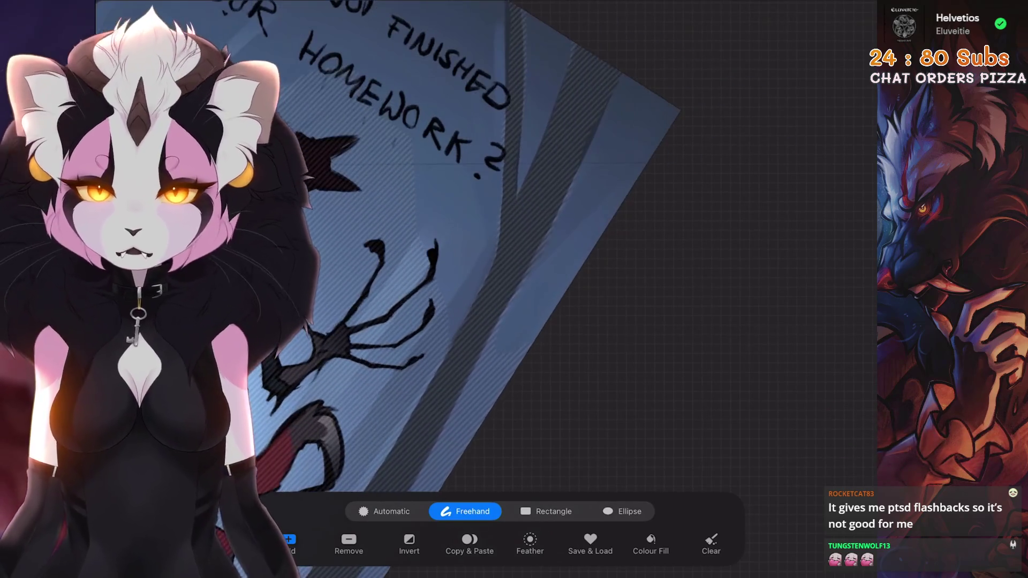
left_click_drag(591, 149, 604, 124)
key("ctrl+z")
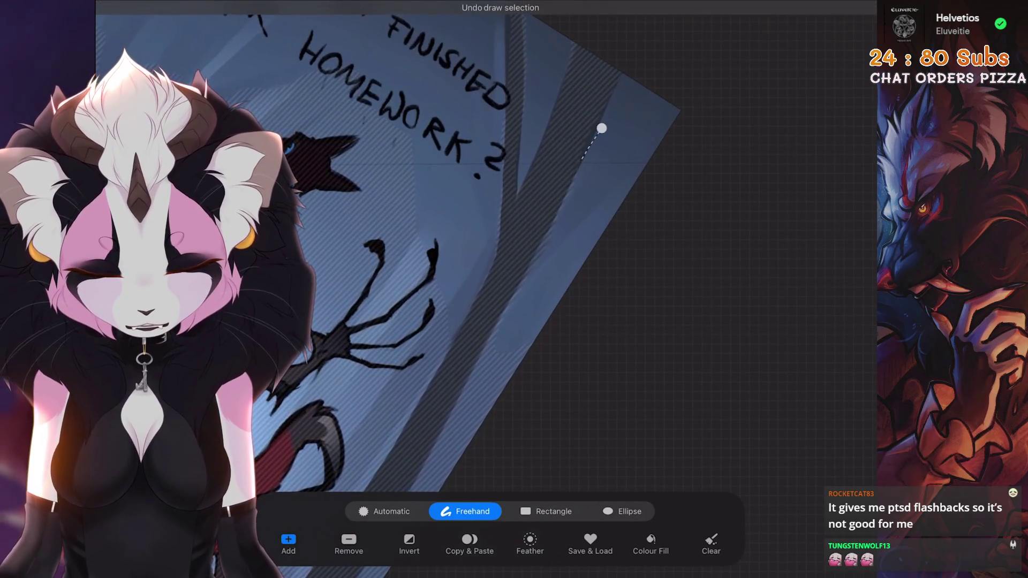
scroll(514, 241, "down", 3)
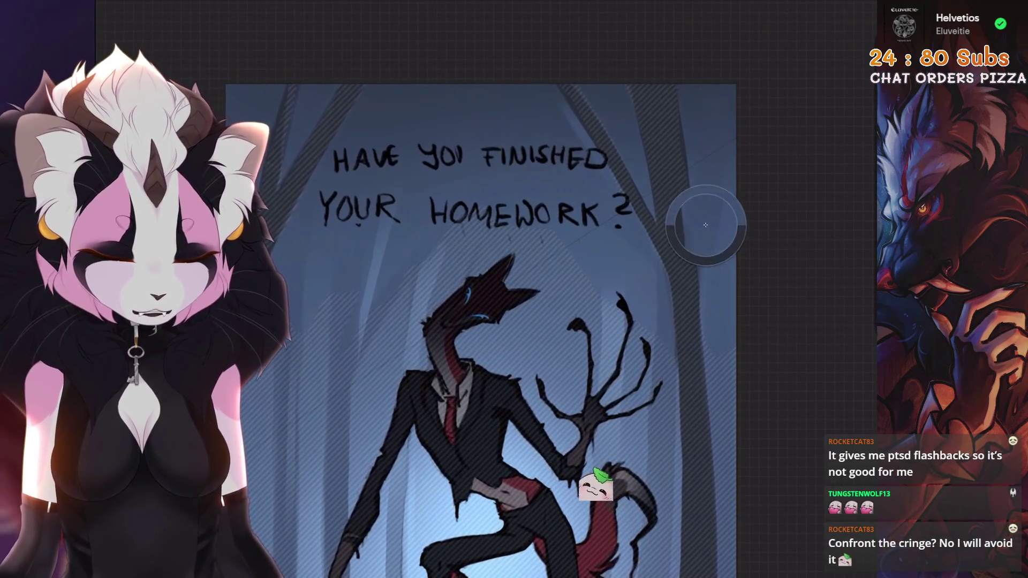
Browse the brush library sets (Luminance, Water, Importiert, Organic, Vintage) and settle on Flora
key("b")
scroll(426, 241, "up", 3)
scroll(642, 321, "down", 5)
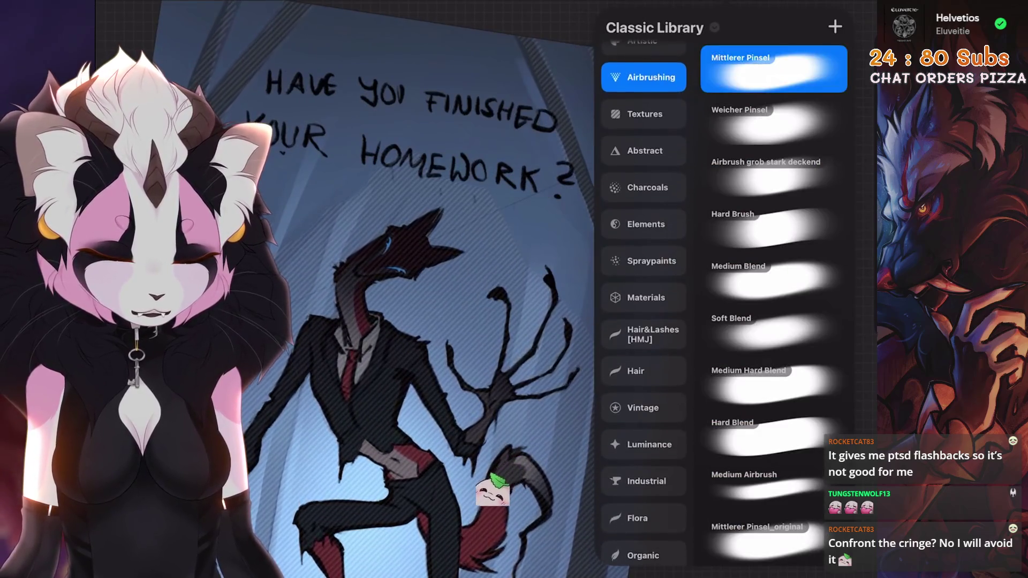
left_click(643, 447)
scroll(643, 321, "down", 4)
left_click(644, 434)
left_click(644, 471)
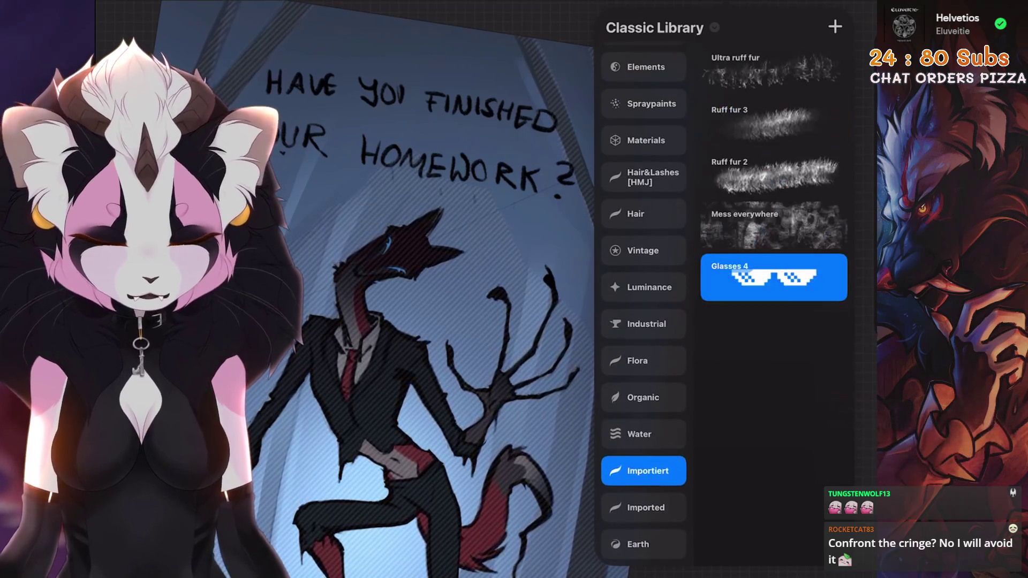
left_click(644, 434)
left_click(643, 360)
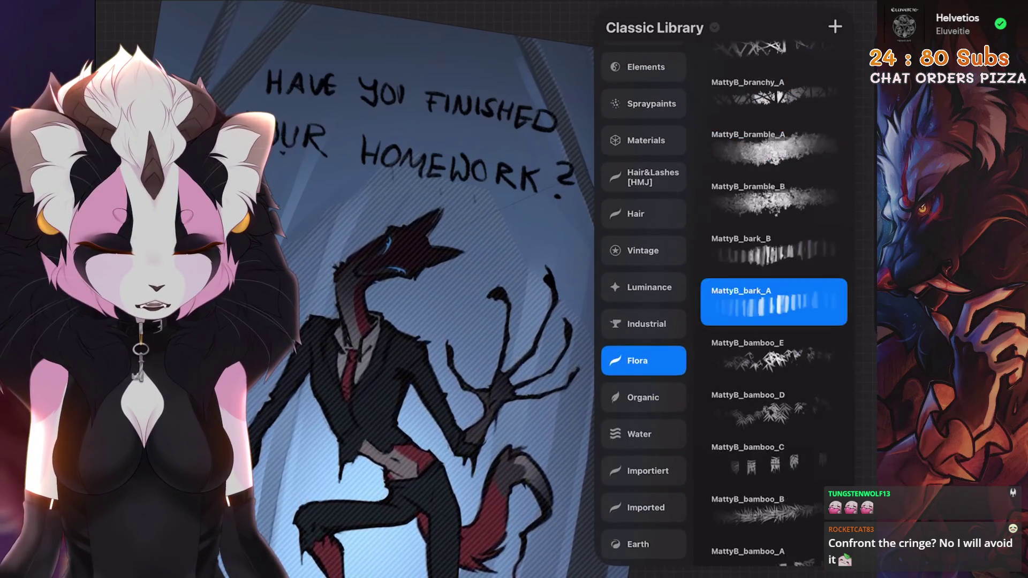
left_click(643, 471)
left_click(643, 433)
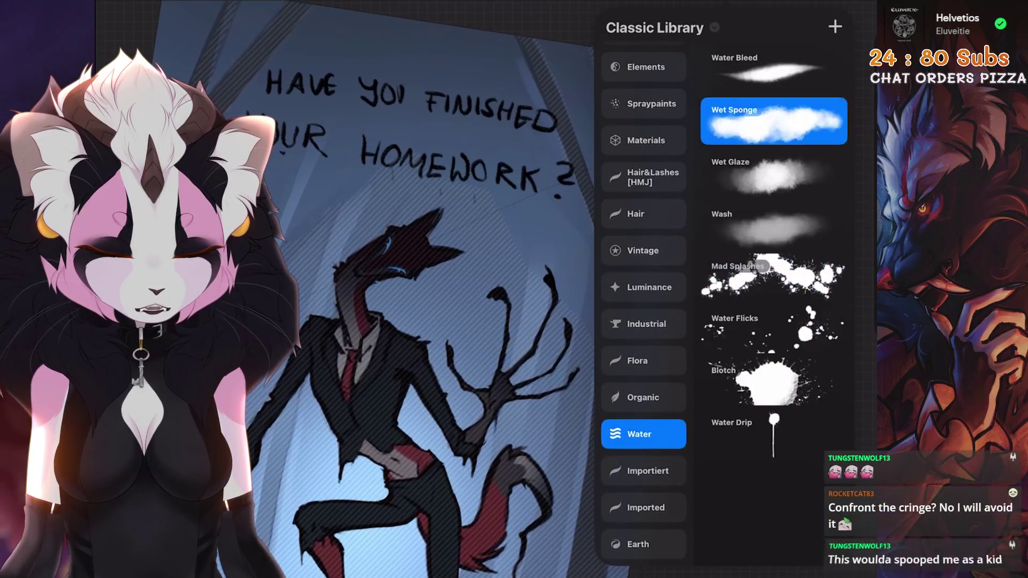
left_click(644, 397)
left_click(643, 361)
left_click(643, 251)
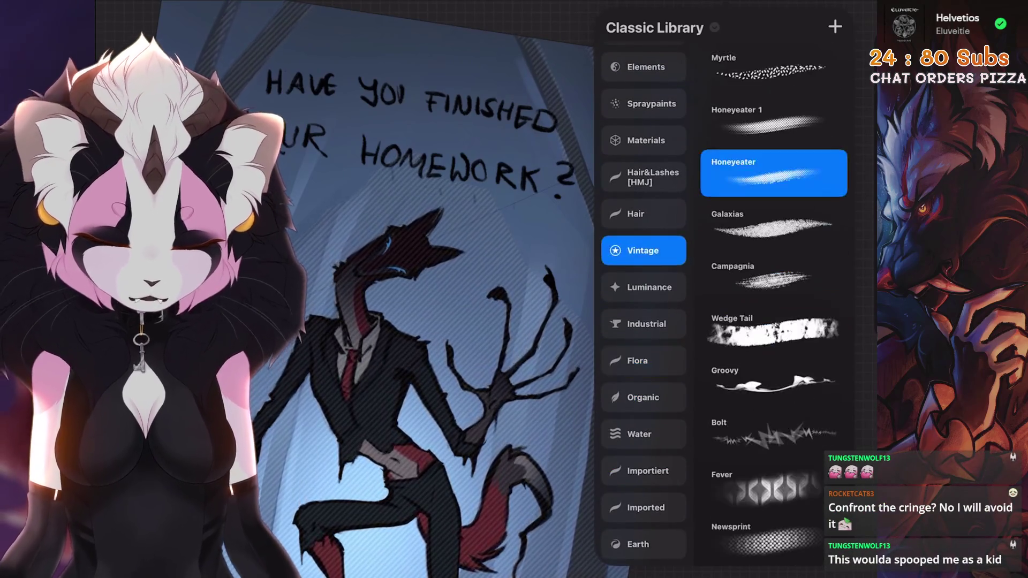
scroll(644, 321, "up", 1)
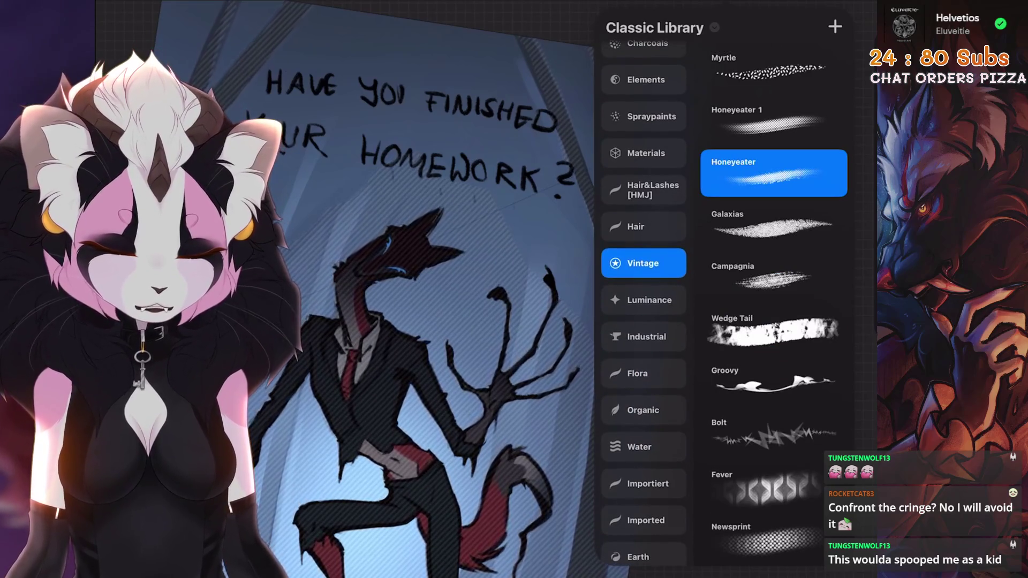
left_click(644, 227)
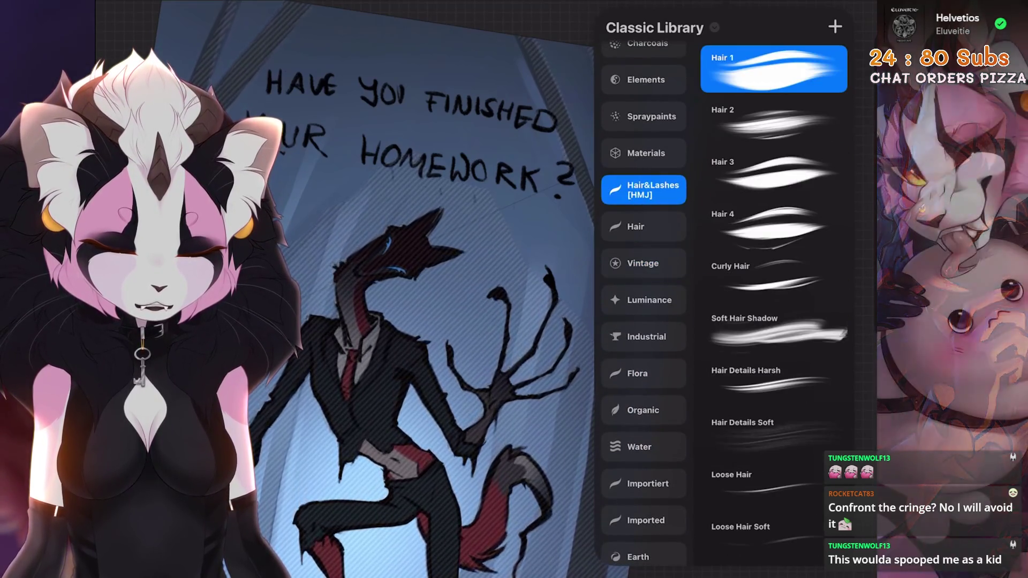
left_click(643, 373)
scroll(773, 322, "up", 8)
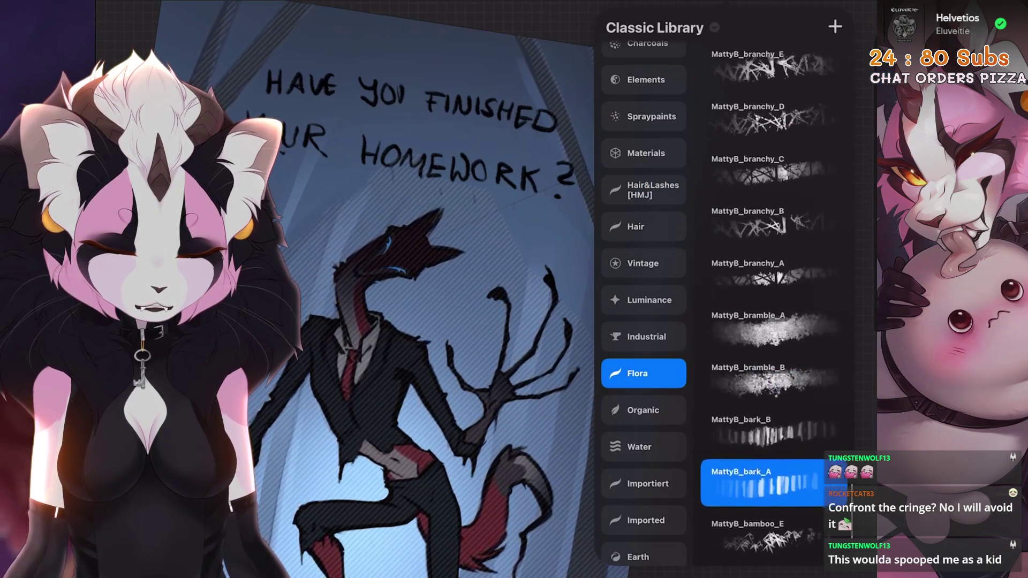
Try the bromeliadCover brushes, then pick MattyB_creeper_med_nib and return to the canvas
left_click(774, 239)
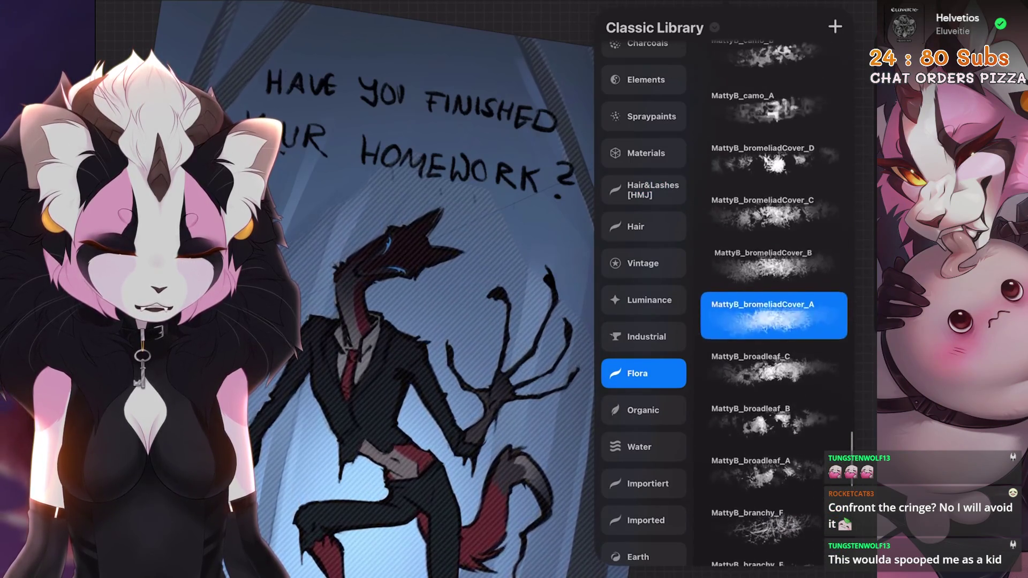
left_click(773, 80)
scroll(773, 241, "up", 4)
scroll(774, 322, "up", 6)
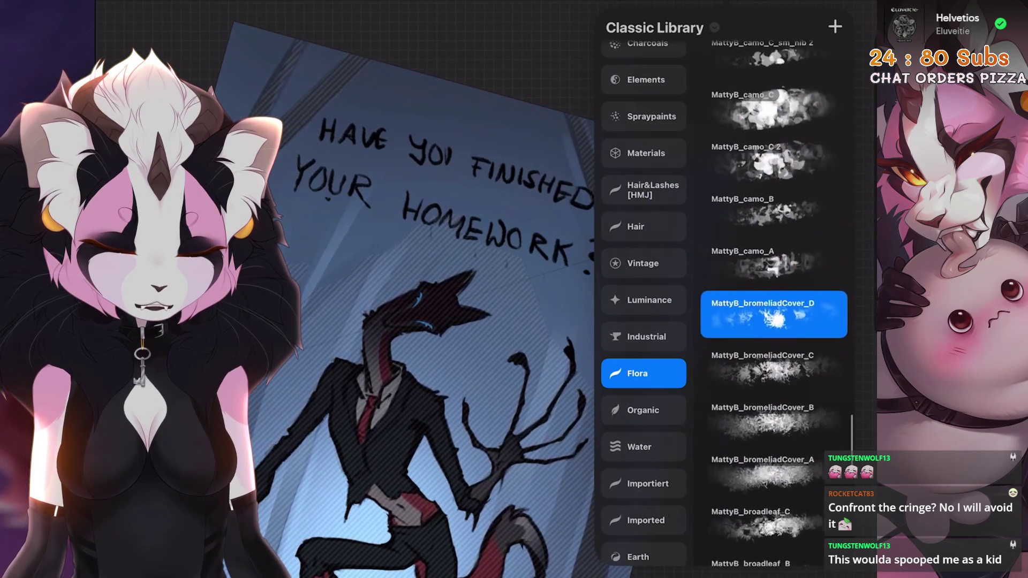
left_click(771, 162)
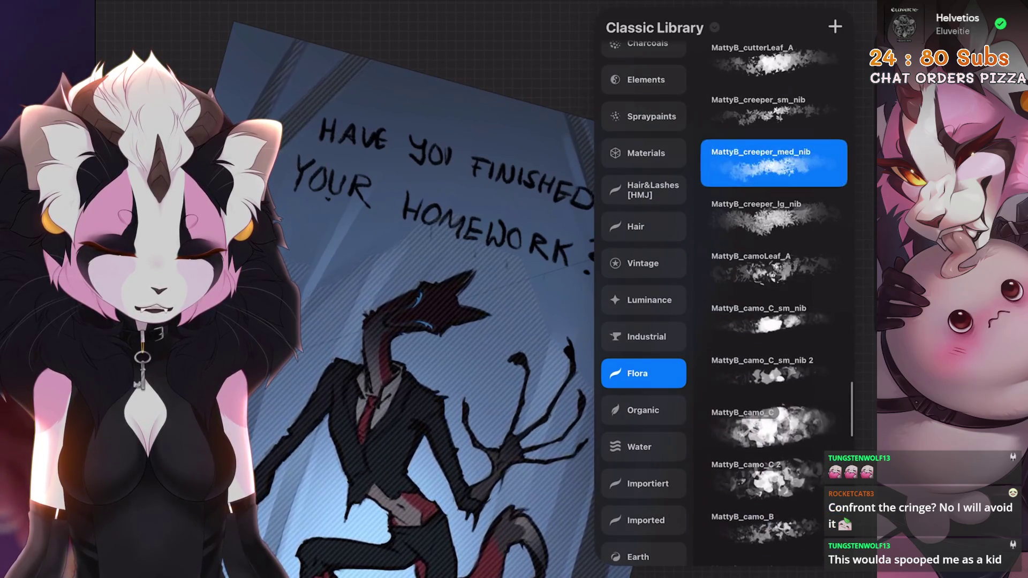
left_click(482, 322)
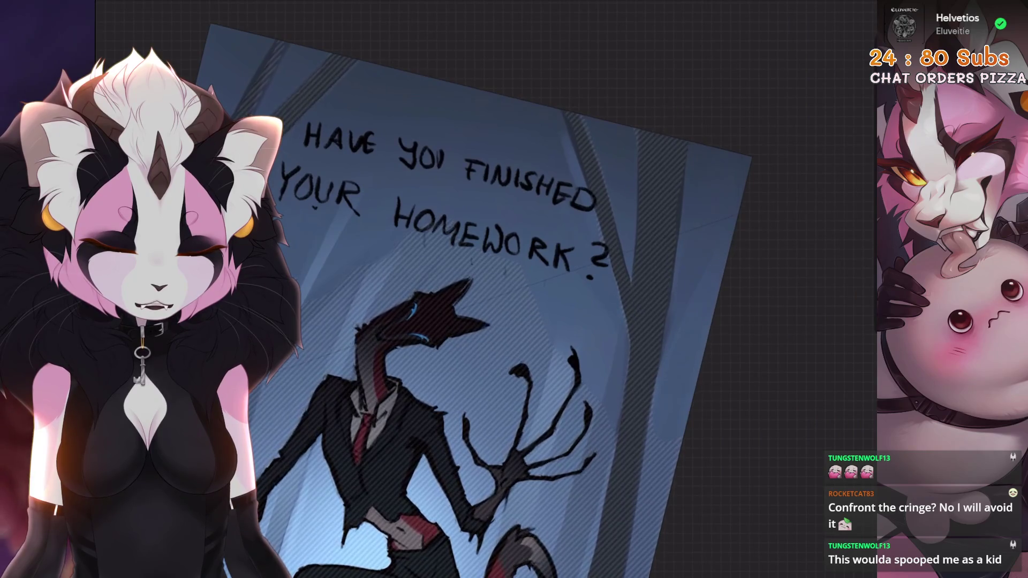
Check the current paint colour and rotate the poster view to inspect it
left_click(841, 27)
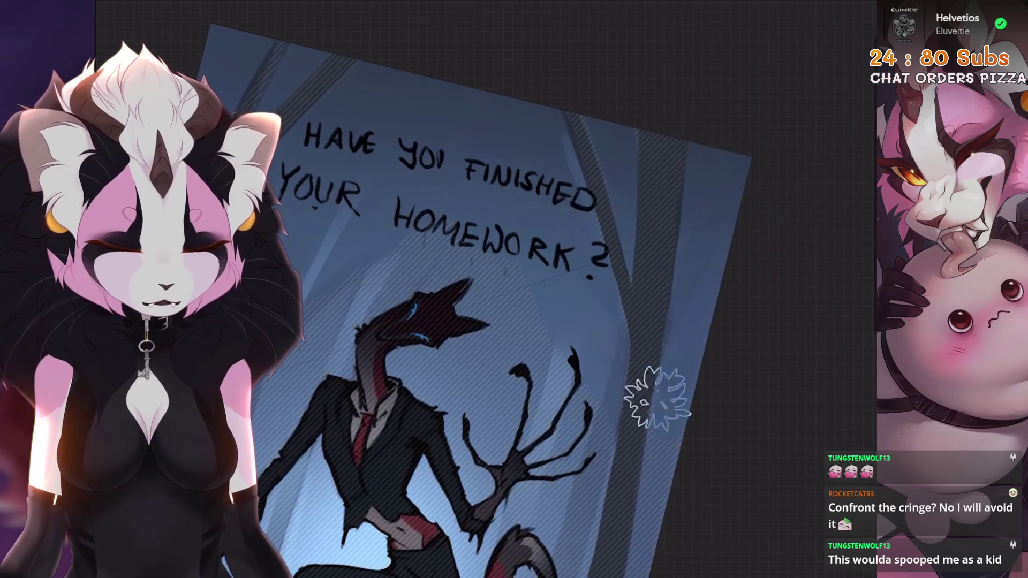
mouse_move(676, 225)
left_mouse_down()
mouse_move(576, 502)
mouse_move(482, 218)
mouse_move(515, 265)
left_mouse_up()
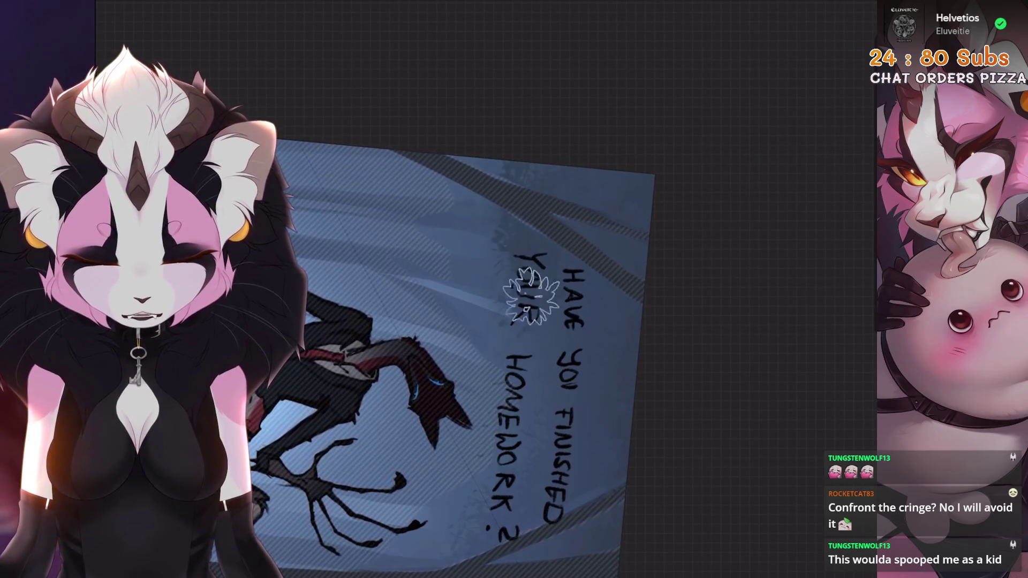
left_click_drag(597, 143, 563, 201)
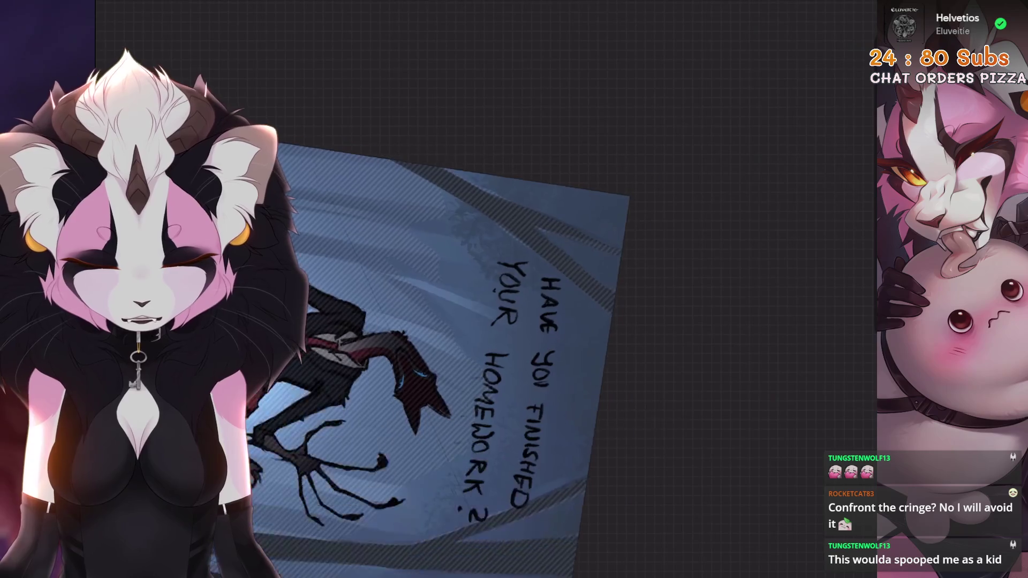
left_click_drag(610, 265, 570, 338)
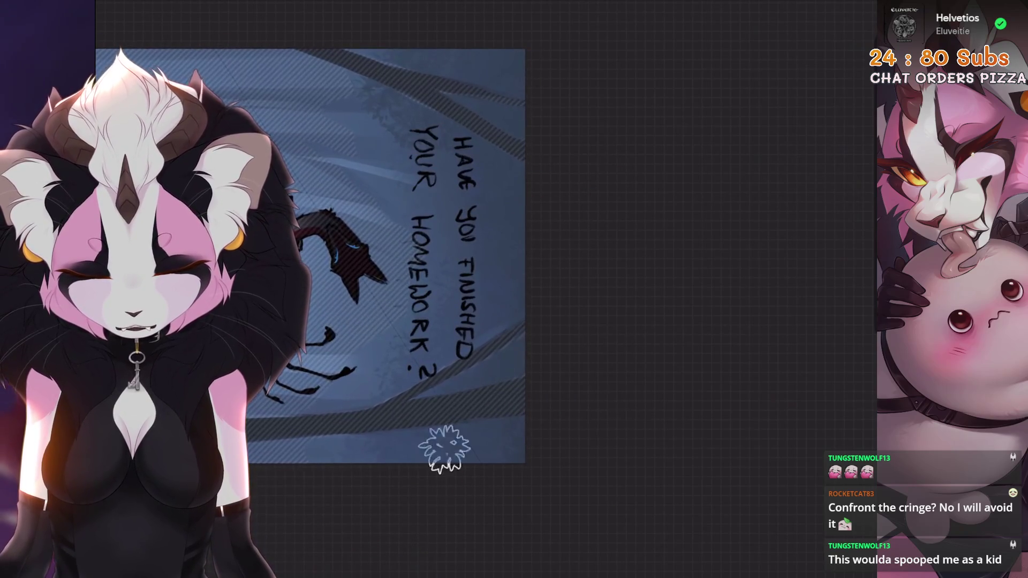
scroll(431, 500, "up", 2)
scroll(432, 321, "up", 2)
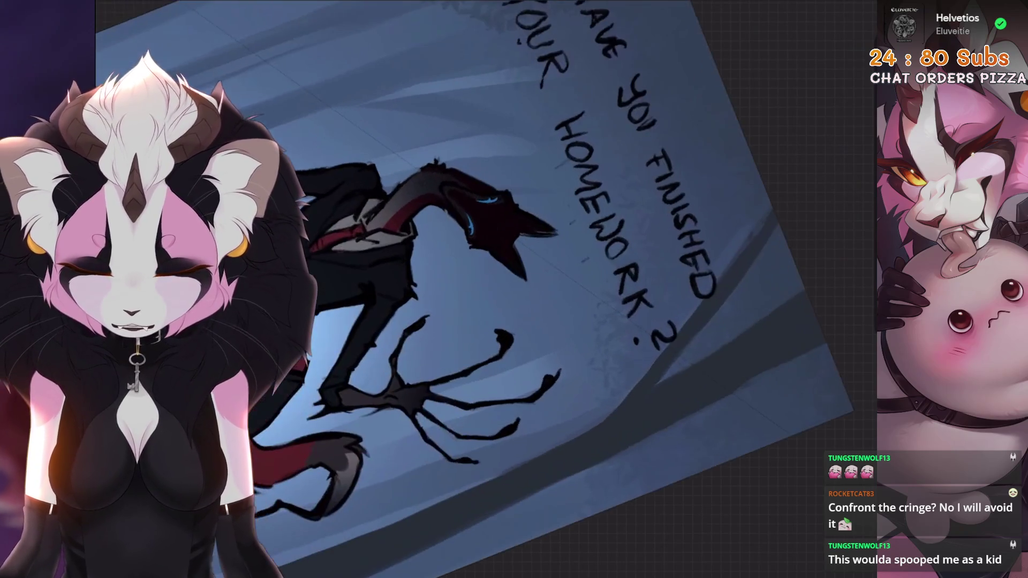
Undo the last two paint strokes, flip and reset the view, then choose the MattyB_camoLeaf_A brush
key("ctrl+z")
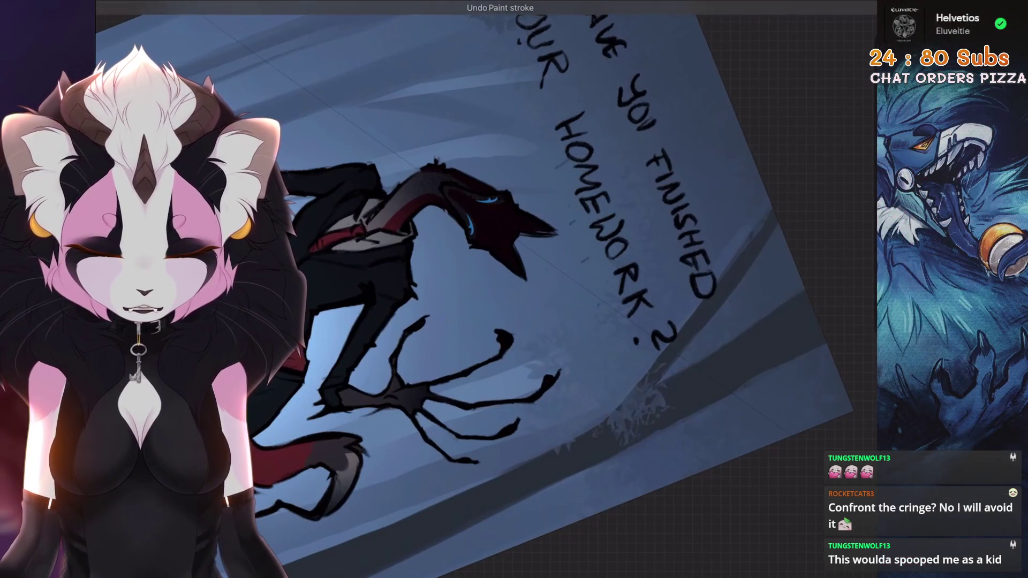
key("5")
scroll(482, 290, "down", 2)
scroll(482, 290, "down", 2)
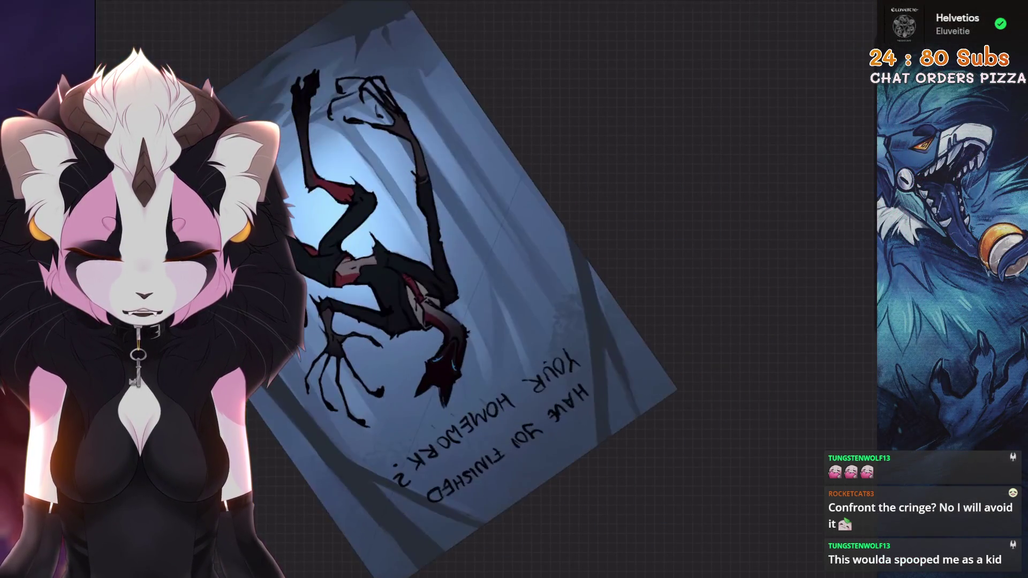
scroll(482, 290, "up", 3)
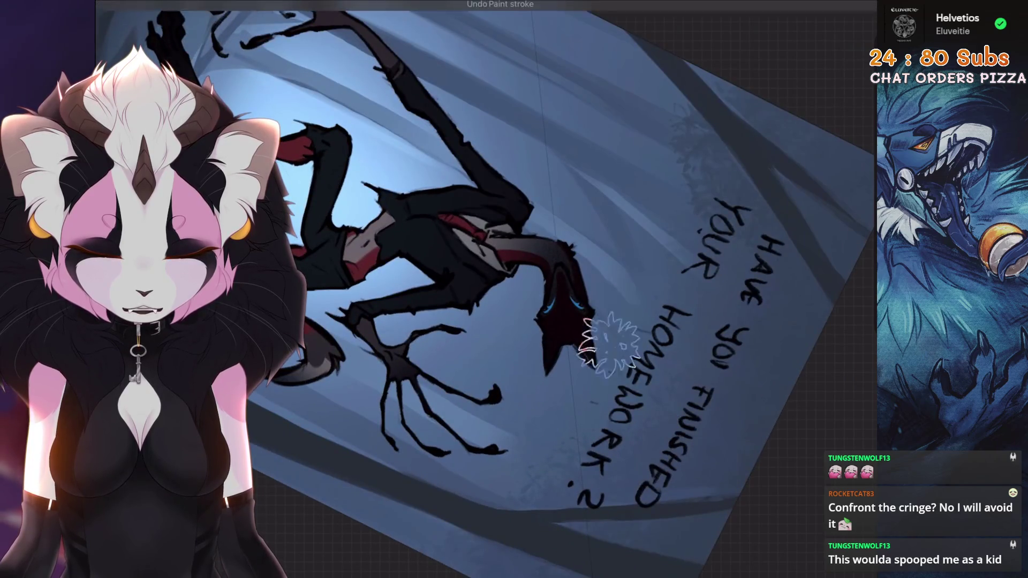
scroll(608, 341, "down", 3)
key("m")
key("m")
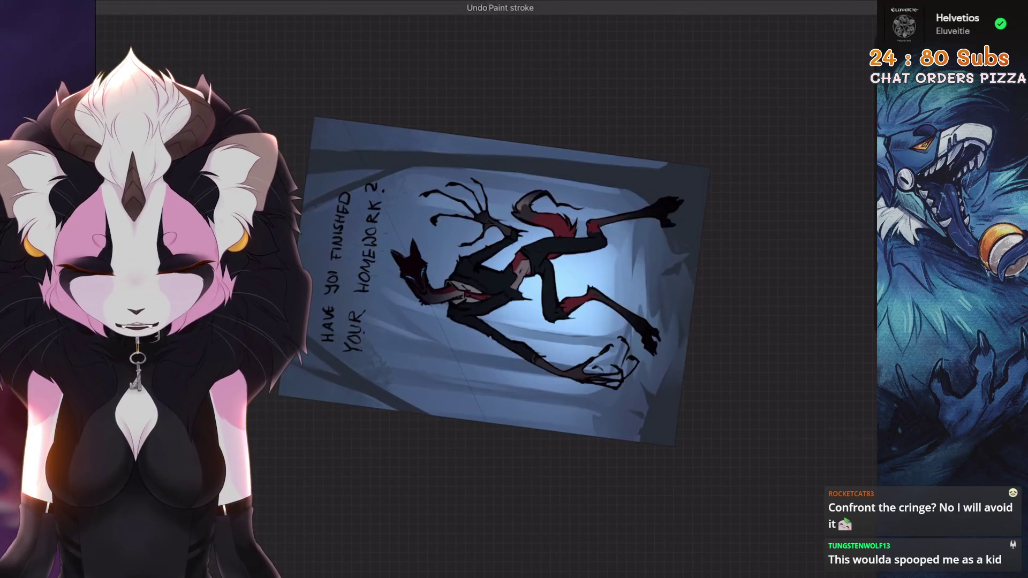
key("5")
scroll(482, 289, "up", 3)
scroll(482, 289, "up", 4)
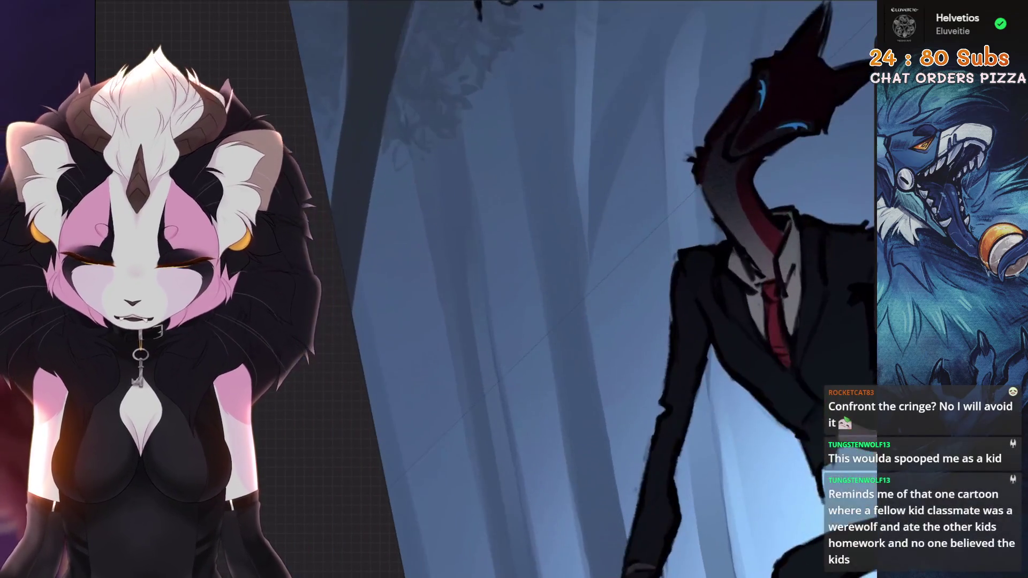
scroll(562, 289, "down", 4)
scroll(562, 289, "up", 2)
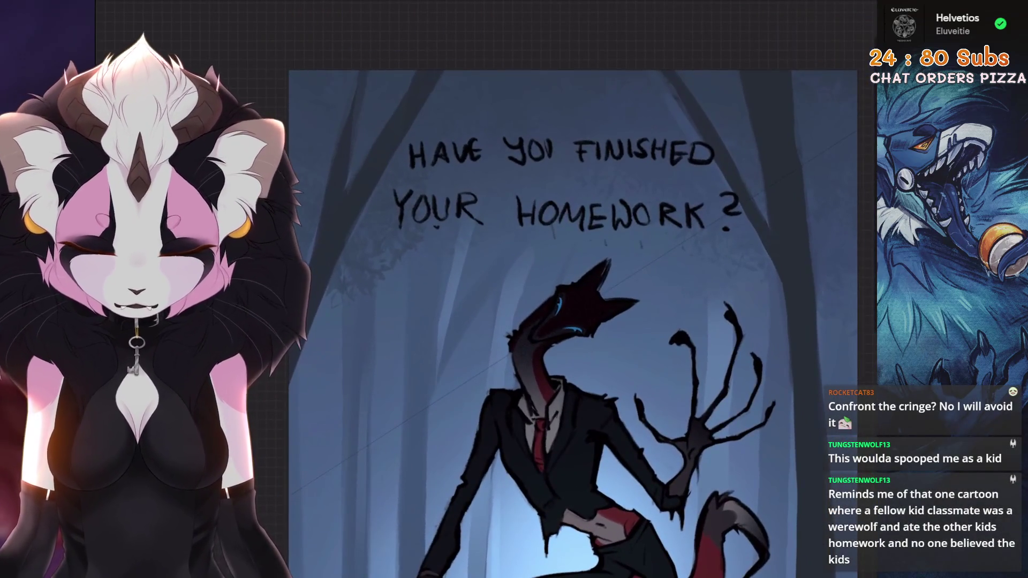
scroll(562, 321, "down", 3)
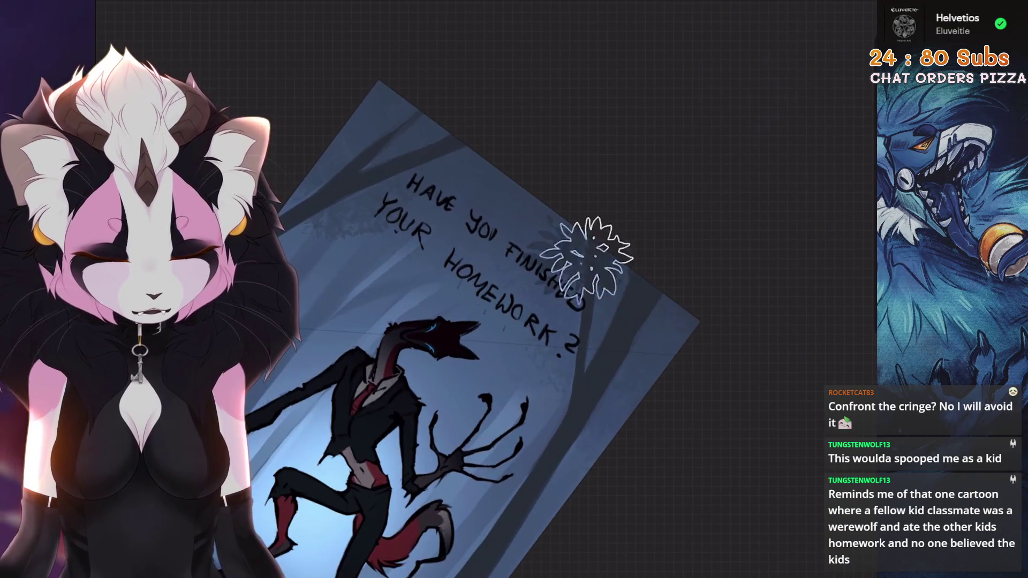
left_click(755, 197)
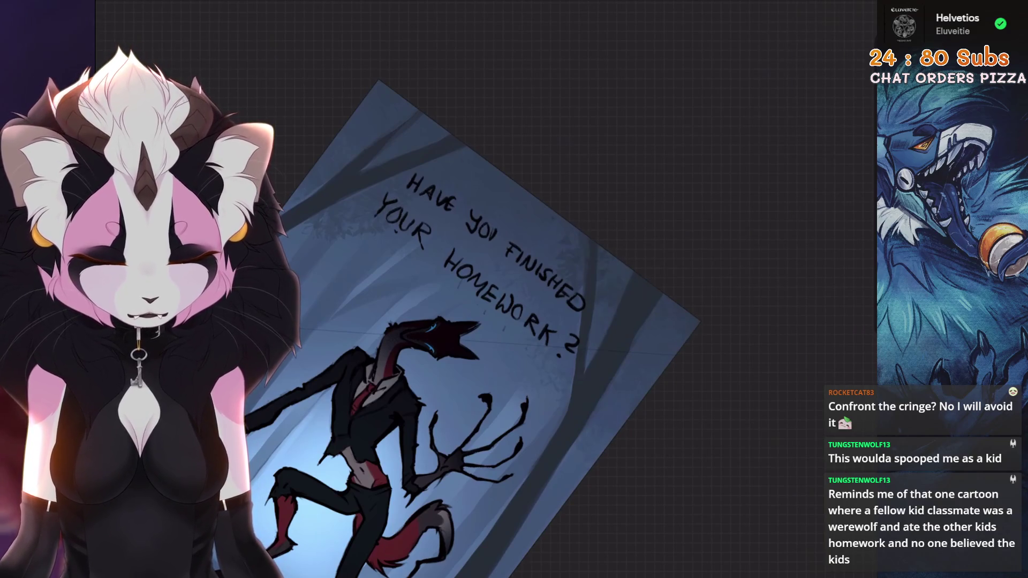
left_click(768, 462)
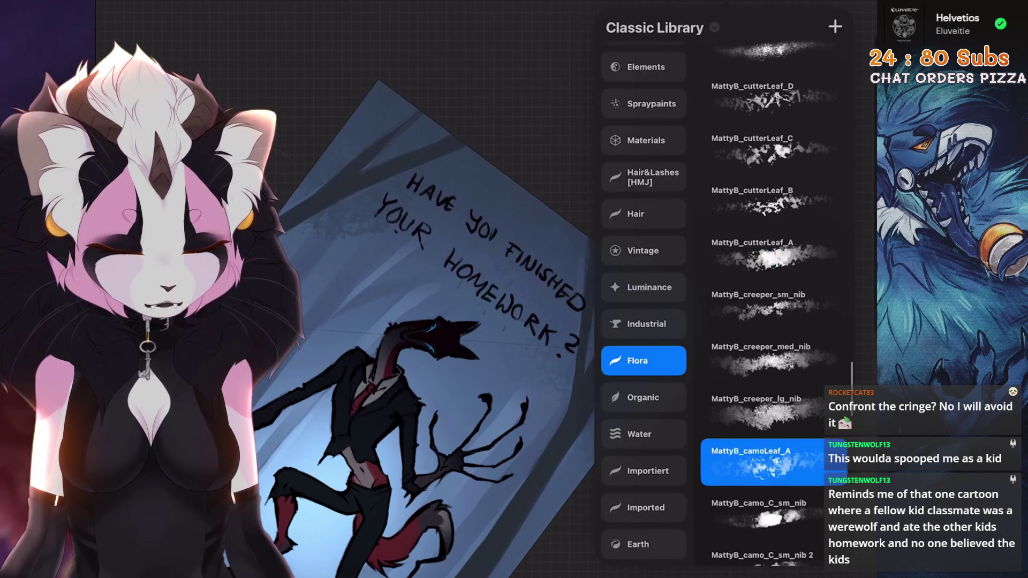
Undo the stray stamp over FINISHED, then test cutterLeaf_A and bromeliadCover_C and undo that stamp too
left_click(763, 410)
left_click(483, 282)
key("ctrl+z")
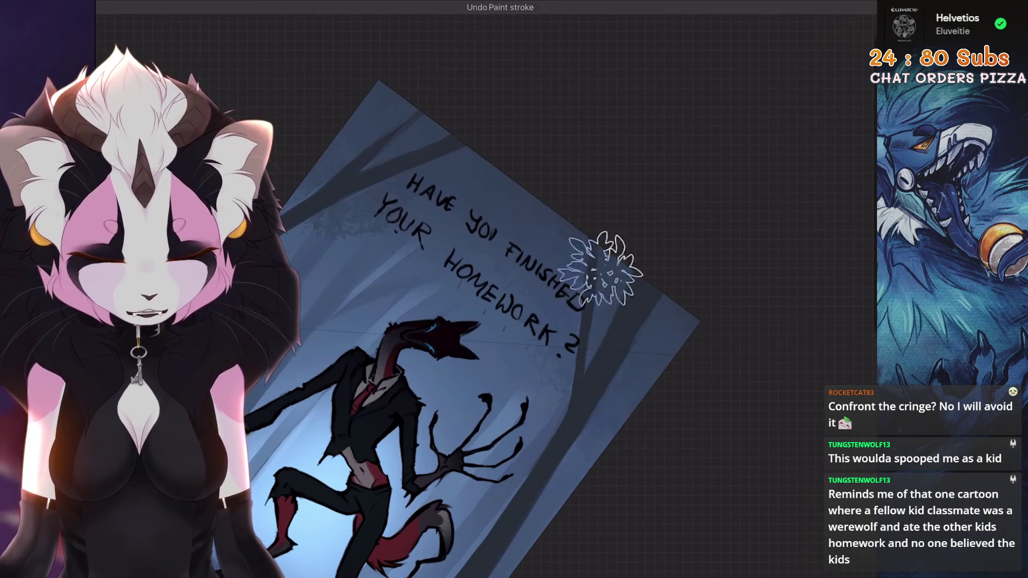
key("b")
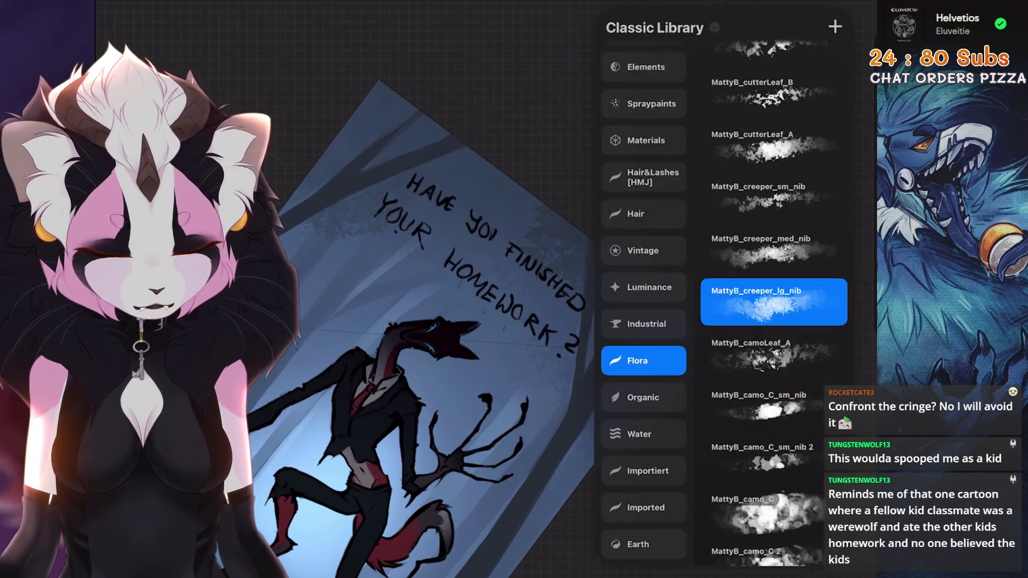
left_click(774, 250)
left_click(774, 146)
scroll(774, 321, "down", 8)
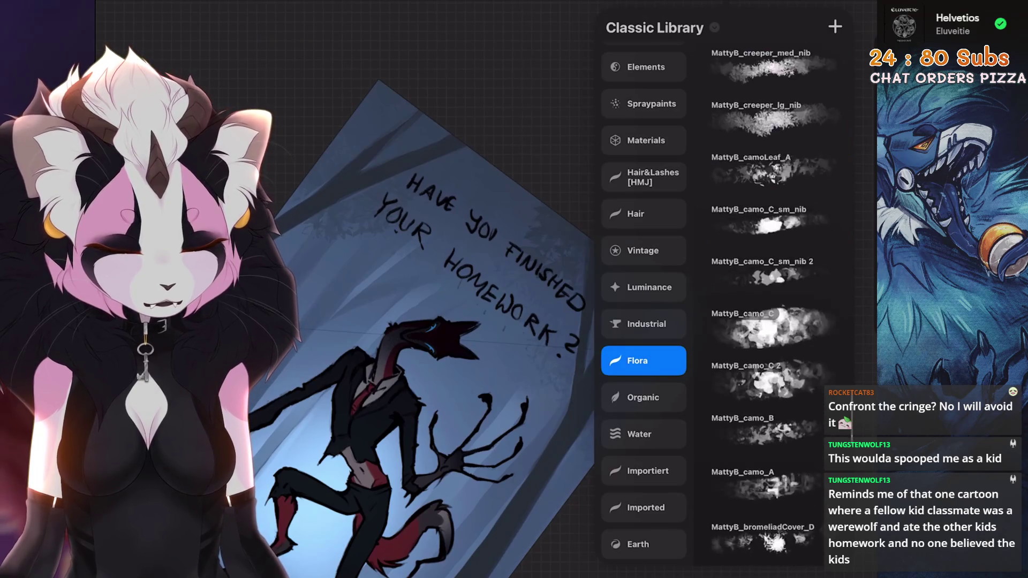
scroll(774, 321, "down", 3)
left_click(773, 177)
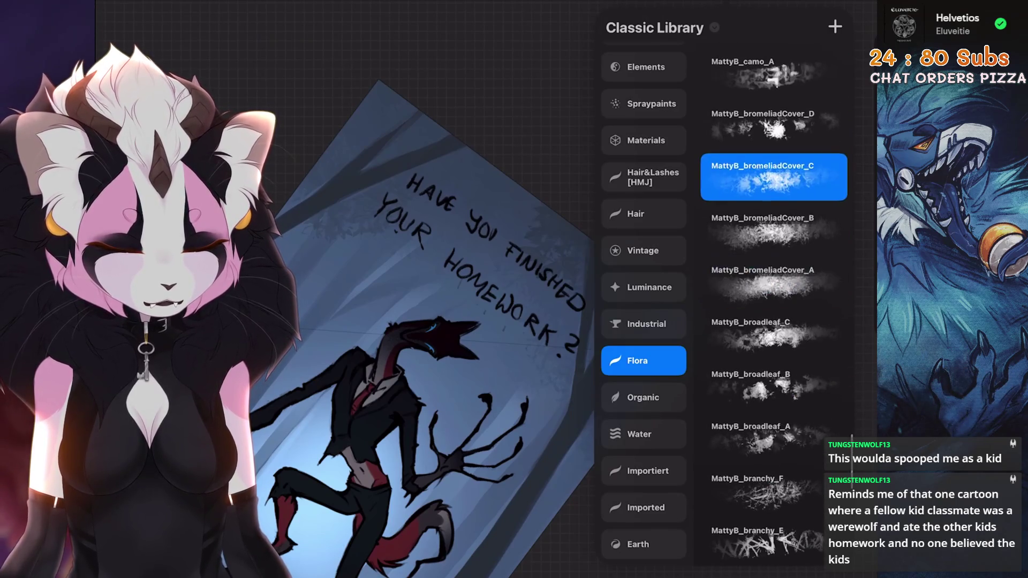
left_click(574, 201)
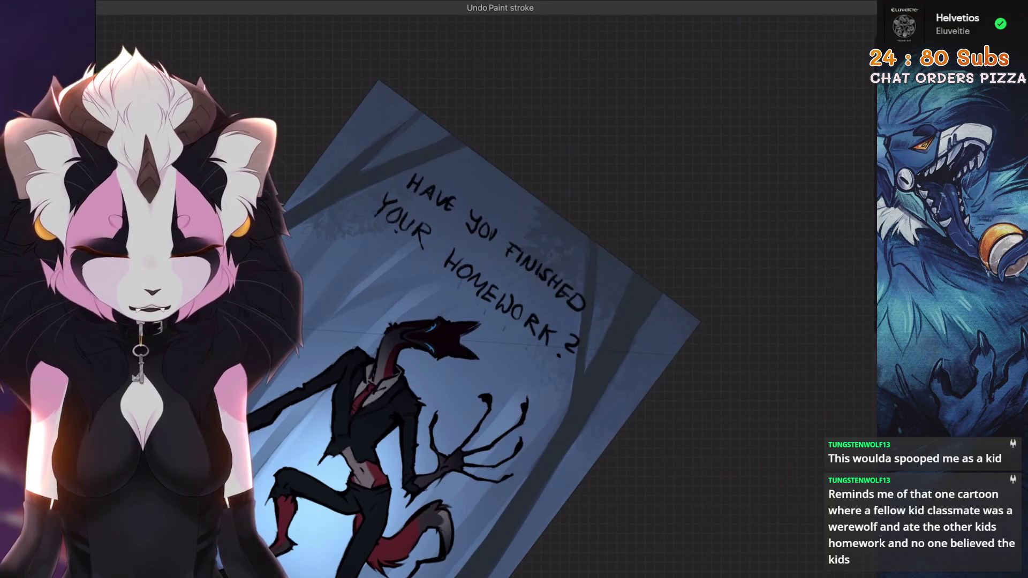
left_click(835, 27)
scroll(773, 322, "up", 6)
Settle back on the MattyB_creeper_lg_nib brush and recenter the canvas upright
left_click(774, 254)
left_click(482, 321)
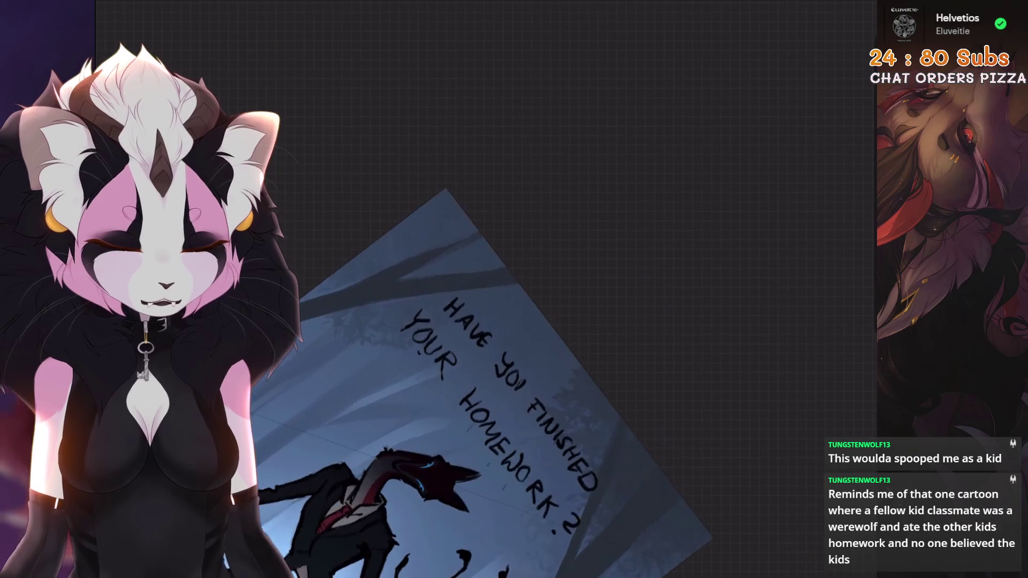
scroll(561, 245, "down", 2)
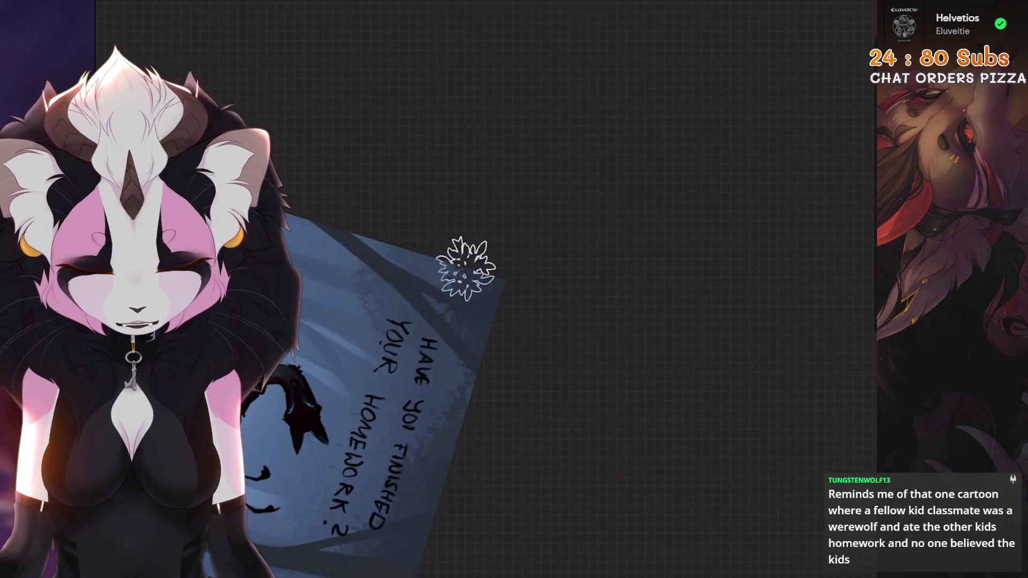
scroll(507, 403, "down", 3)
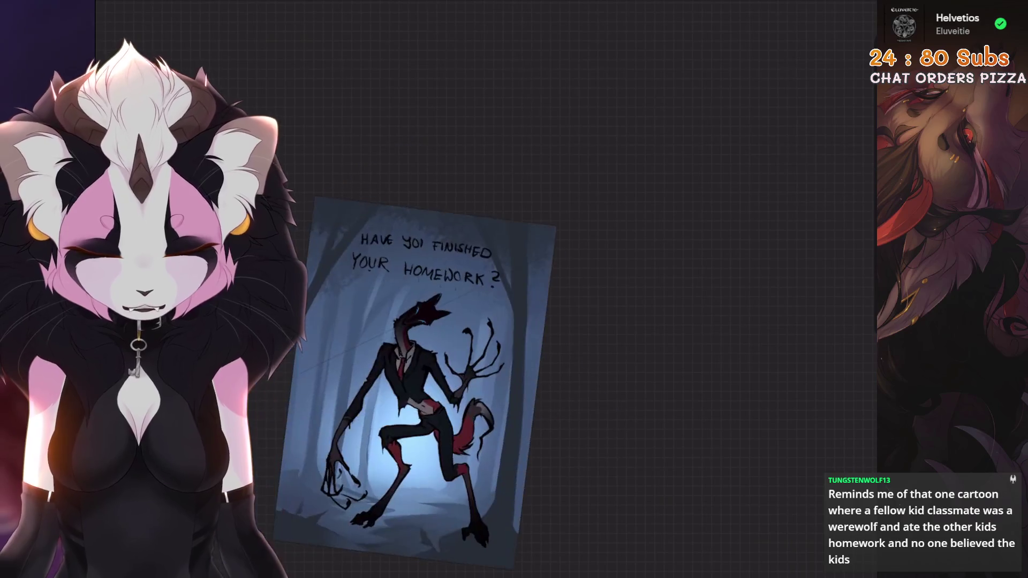
scroll(548, 288, "up", 4)
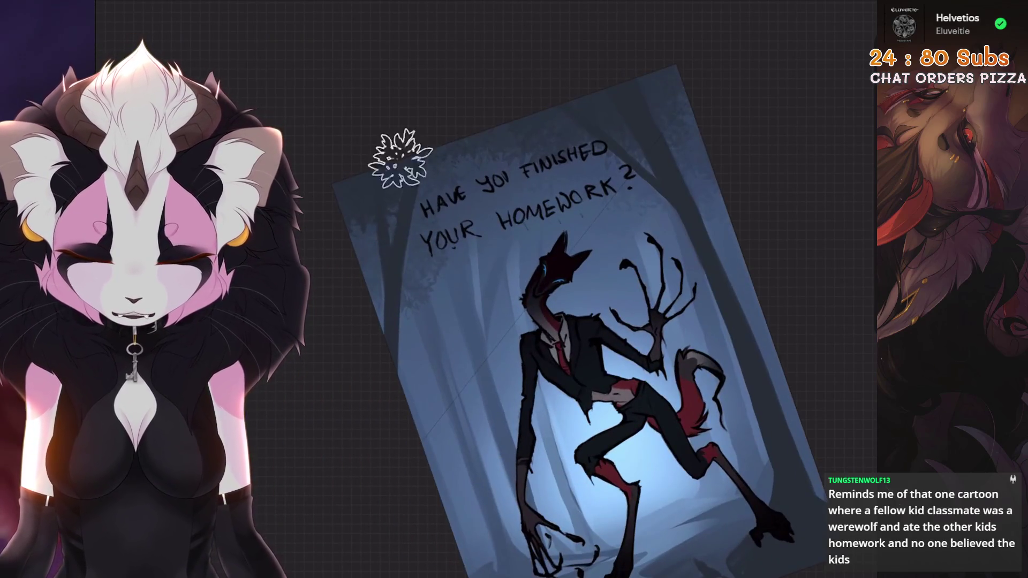
scroll(533, 122, "down", 3)
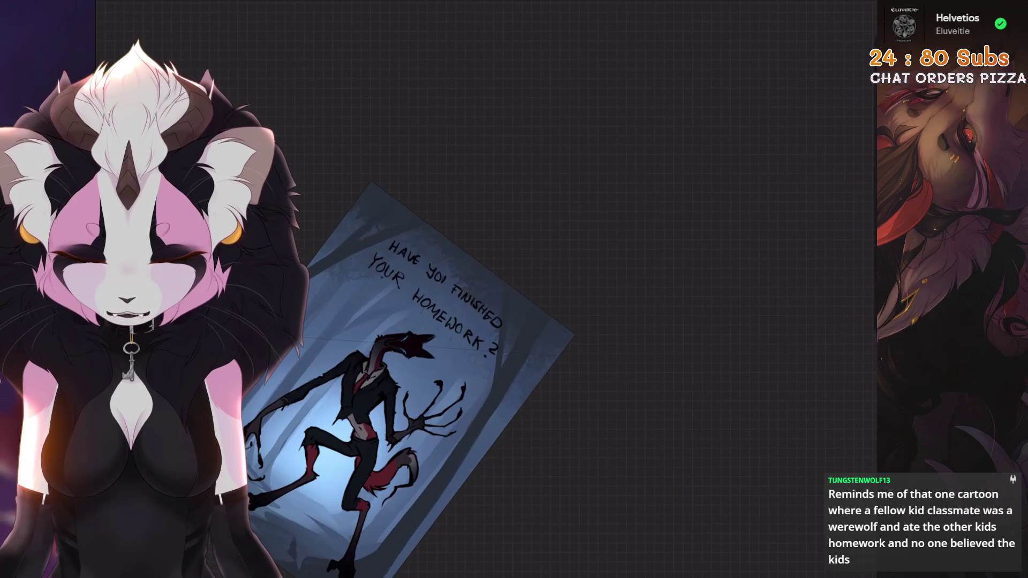
key("ctrl+0")
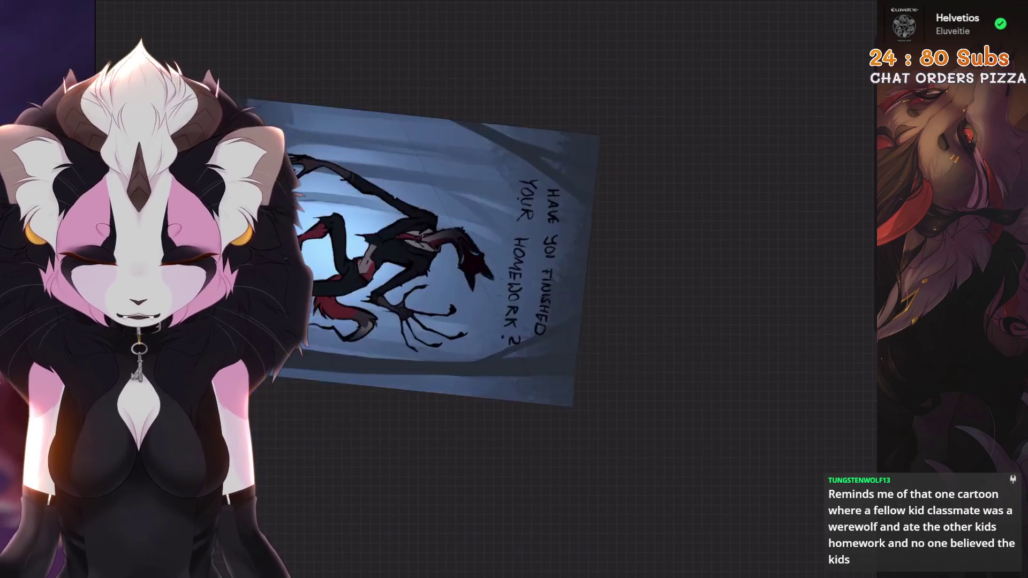
key("b")
scroll(644, 281, "up", 6)
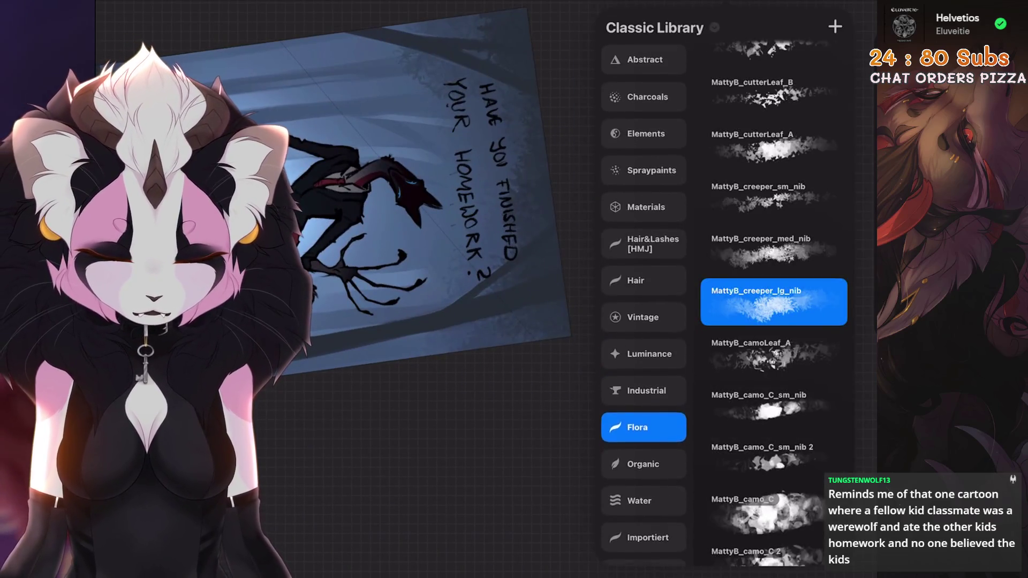
Browse the Luminance set, then choose the Mittlerer Pinsel airbrush and return to the poster
left_click(644, 404)
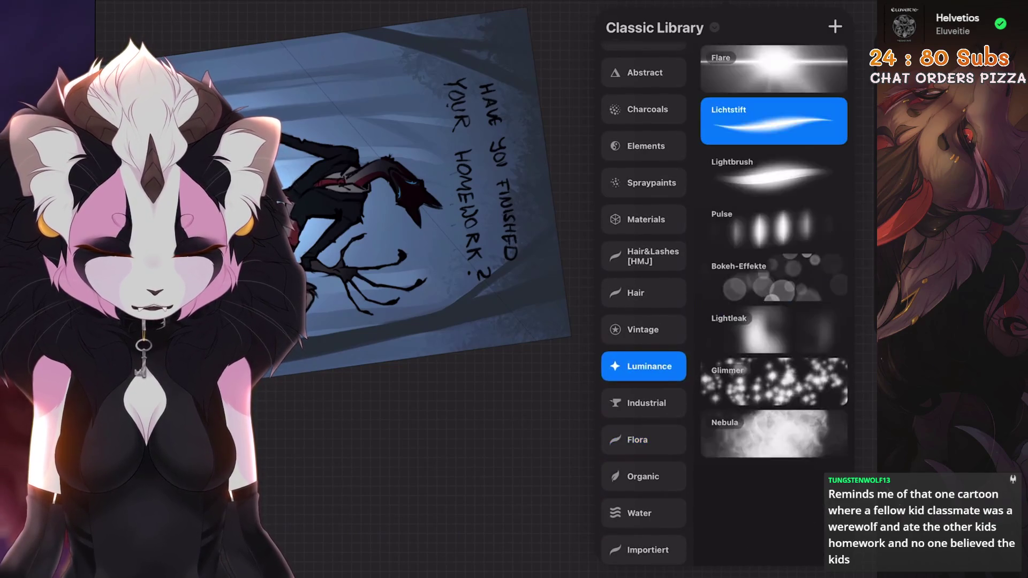
key("b")
key("b")
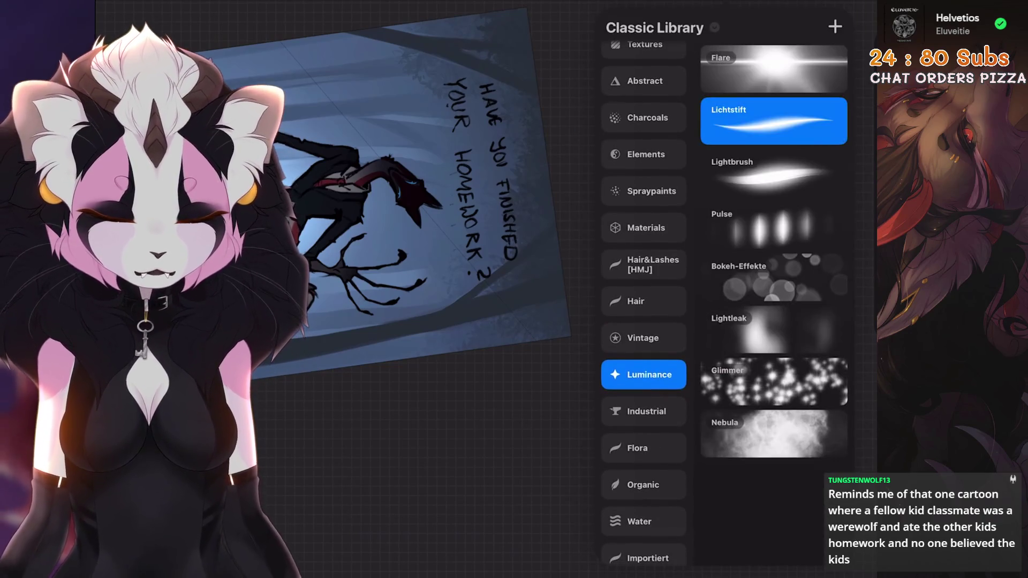
scroll(644, 321, "up", 3)
left_click(644, 167)
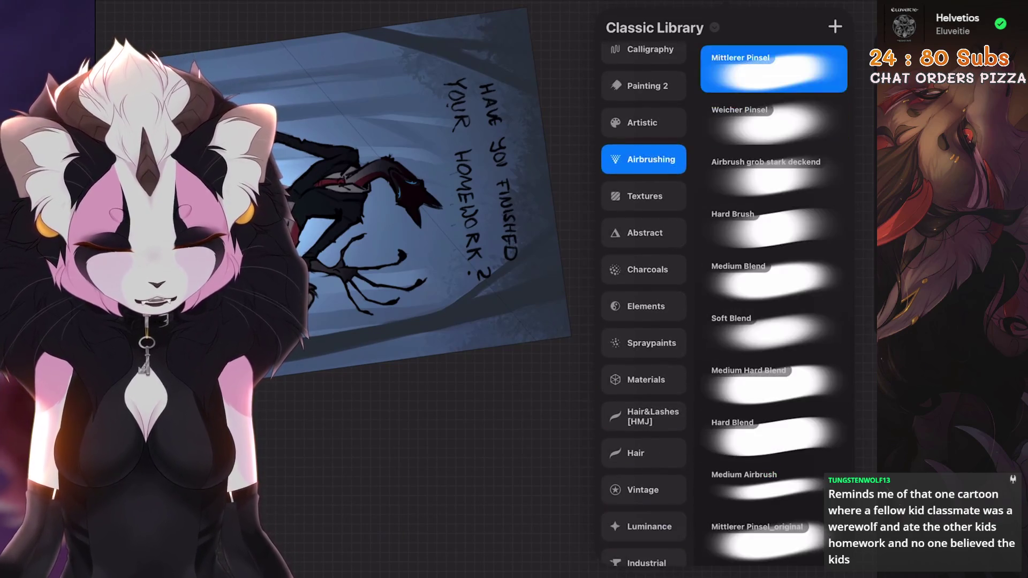
key("b")
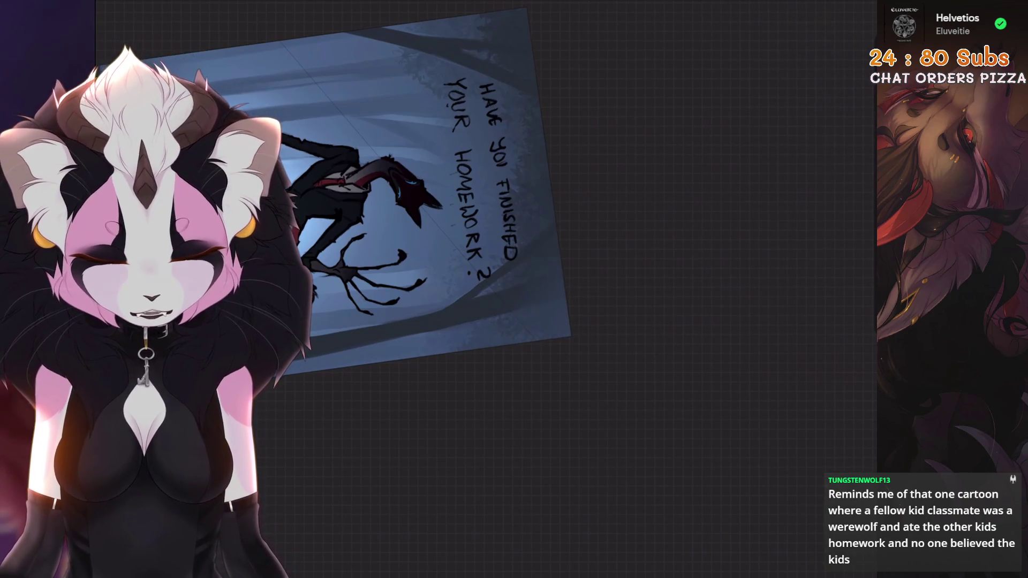